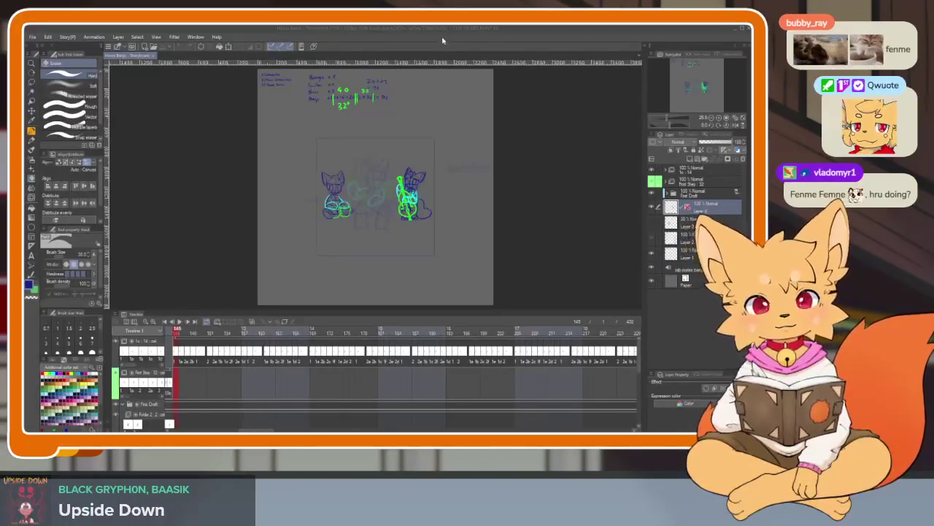
- Go to frame 1 and hide the layer with the blue bass player and his upright bass
{"action": "key", "text": "Tab"}
{"action": "scroll", "coordinate": [461, 284], "scroll_direction": "up", "scroll_amount": 2}
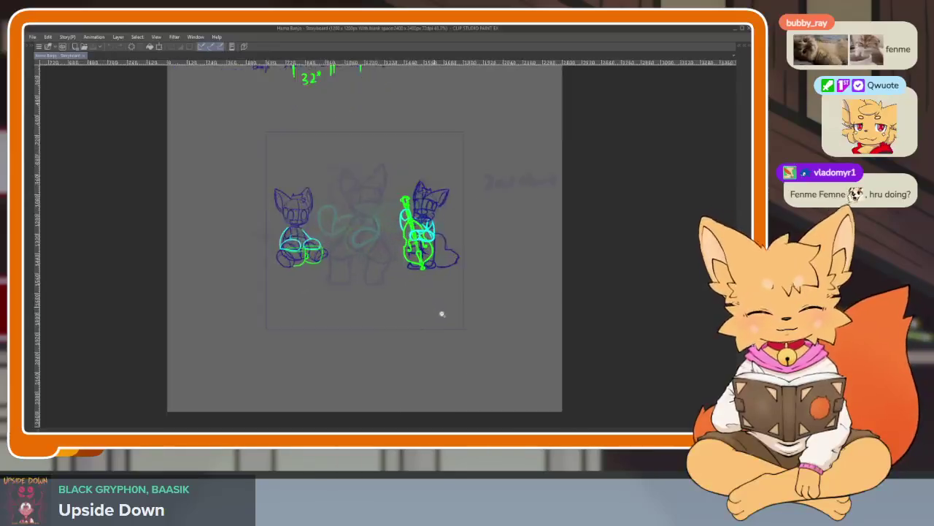
{"action": "scroll", "coordinate": [440, 313], "scroll_direction": "up", "scroll_amount": 1}
{"action": "scroll", "coordinate": [442, 340], "scroll_direction": "up", "scroll_amount": 1}
{"action": "scroll", "coordinate": [467, 350], "scroll_direction": "up", "scroll_amount": 1}
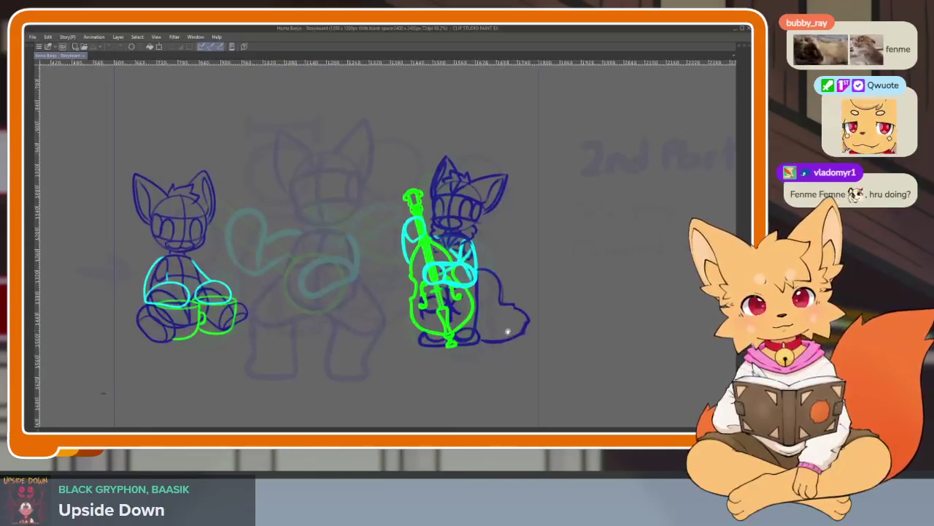
{"action": "key", "text": "Tab"}
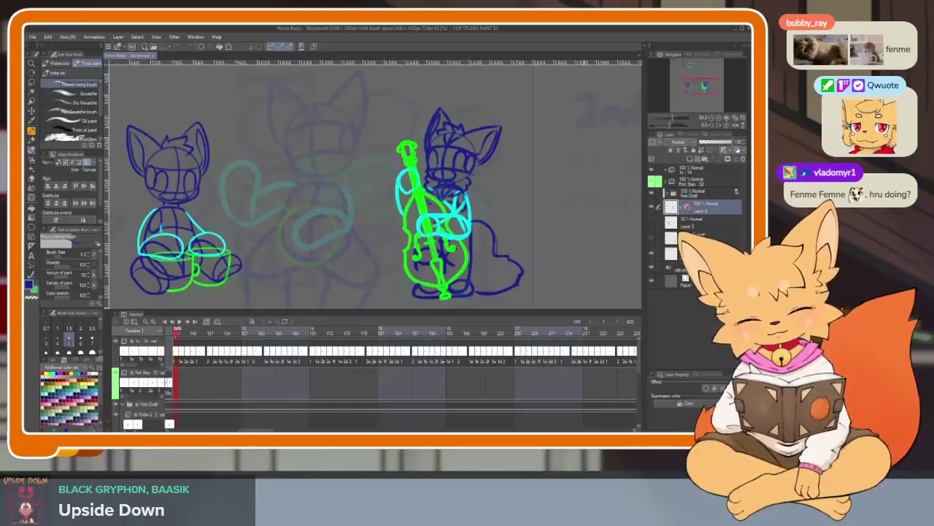
{"action": "scroll", "coordinate": [506, 394], "scroll_direction": "left", "scroll_amount": 3}
{"action": "scroll", "coordinate": [506, 394], "scroll_direction": "left", "scroll_amount": 3}
{"action": "scroll", "coordinate": [506, 394], "scroll_direction": "left", "scroll_amount": 2}
{"action": "scroll", "coordinate": [506, 394], "scroll_direction": "left", "scroll_amount": 2}
{"action": "scroll", "coordinate": [511, 387], "scroll_direction": "left", "scroll_amount": 2}
{"action": "scroll", "coordinate": [522, 376], "scroll_direction": "left", "scroll_amount": 3}
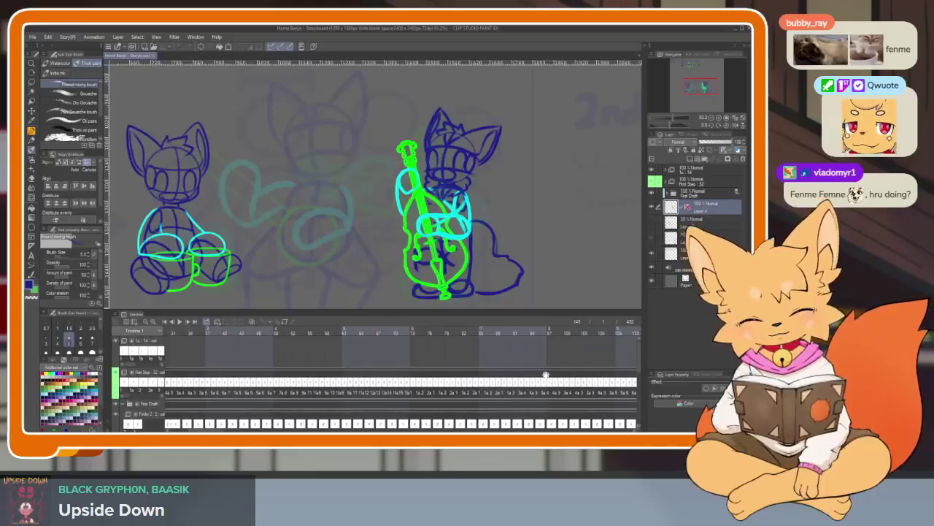
{"action": "scroll", "coordinate": [531, 367], "scroll_direction": "left", "scroll_amount": 2}
{"action": "scroll", "coordinate": [531, 368], "scroll_direction": "left", "scroll_amount": 3}
{"action": "left_click", "coordinate": [245, 330]}
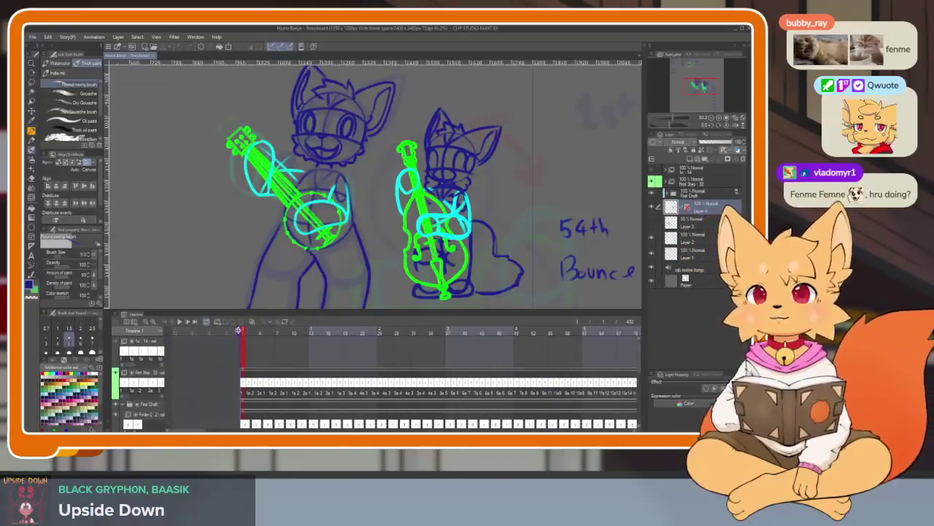
{"action": "left_click", "coordinate": [652, 209]}
- Preview the storyboard from frame 145 to about 188 without the bass player
{"action": "scroll", "coordinate": [423, 340], "scroll_direction": "right", "scroll_amount": 5}
{"action": "scroll", "coordinate": [438, 347], "scroll_direction": "right", "scroll_amount": 5}
{"action": "scroll", "coordinate": [453, 358], "scroll_direction": "right", "scroll_amount": 5}
{"action": "scroll", "coordinate": [468, 367], "scroll_direction": "right", "scroll_amount": 5}
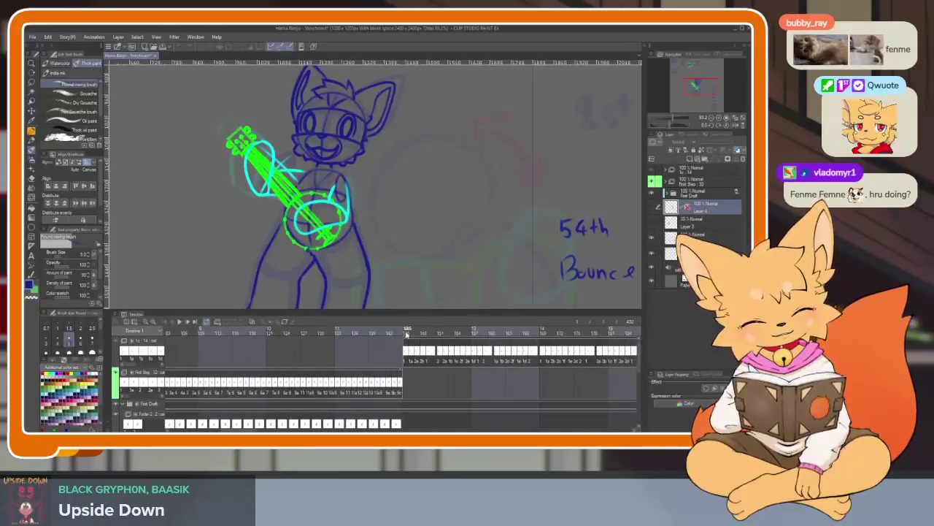
{"action": "left_click", "coordinate": [407, 365]}
{"action": "scroll", "coordinate": [500, 378], "scroll_direction": "right", "scroll_amount": 2}
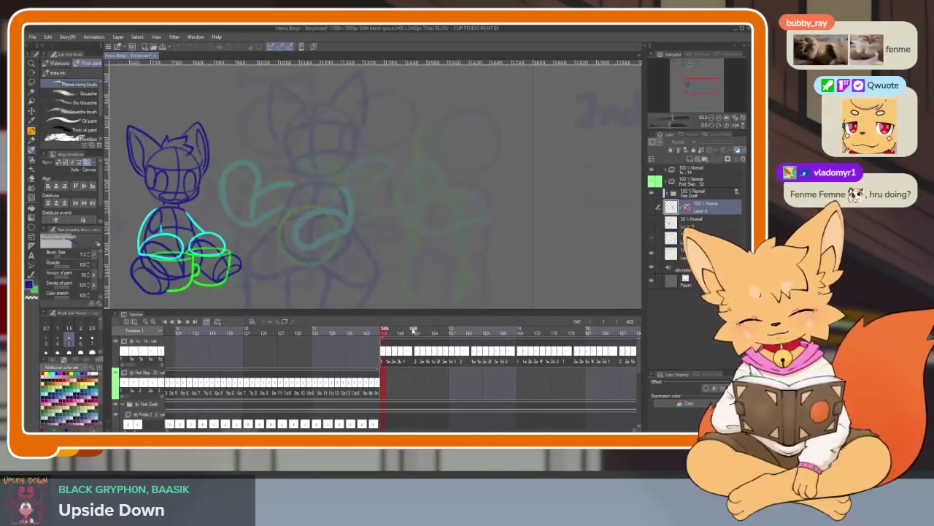
{"action": "left_click_drag", "start_coordinate": [389, 332], "coordinate": [627, 328]}
{"action": "scroll", "coordinate": [542, 363], "scroll_direction": "right", "scroll_amount": 3}
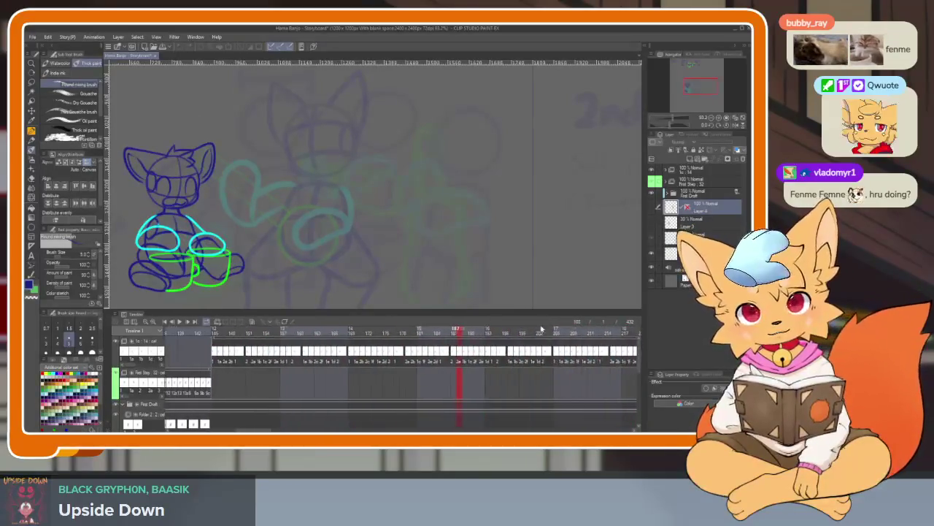
{"action": "scroll", "coordinate": [543, 363], "scroll_direction": "right", "scroll_amount": 1}
{"action": "scroll", "coordinate": [542, 363], "scroll_direction": "right", "scroll_amount": 3}
{"action": "scroll", "coordinate": [540, 363], "scroll_direction": "right", "scroll_amount": 1}
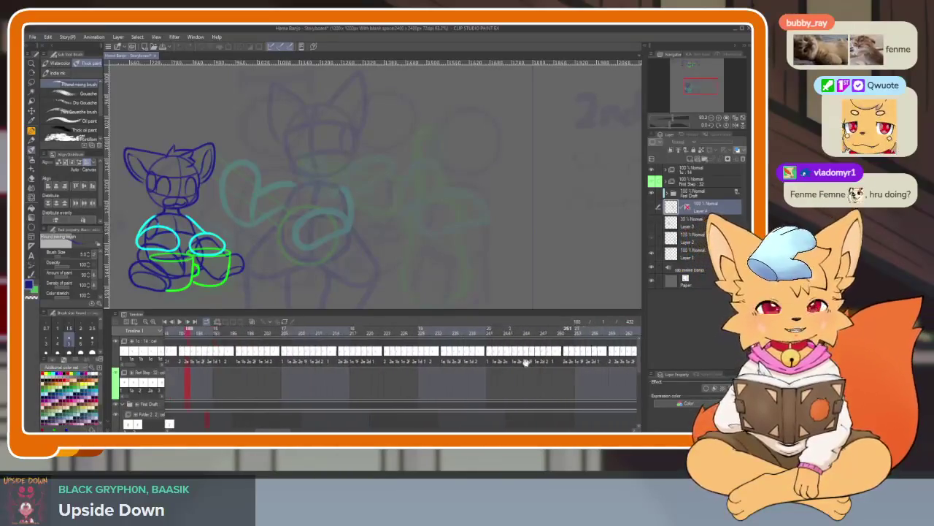
{"action": "scroll", "coordinate": [525, 364], "scroll_direction": "right", "scroll_amount": 3}
{"action": "scroll", "coordinate": [525, 364], "scroll_direction": "down", "scroll_amount": 2}
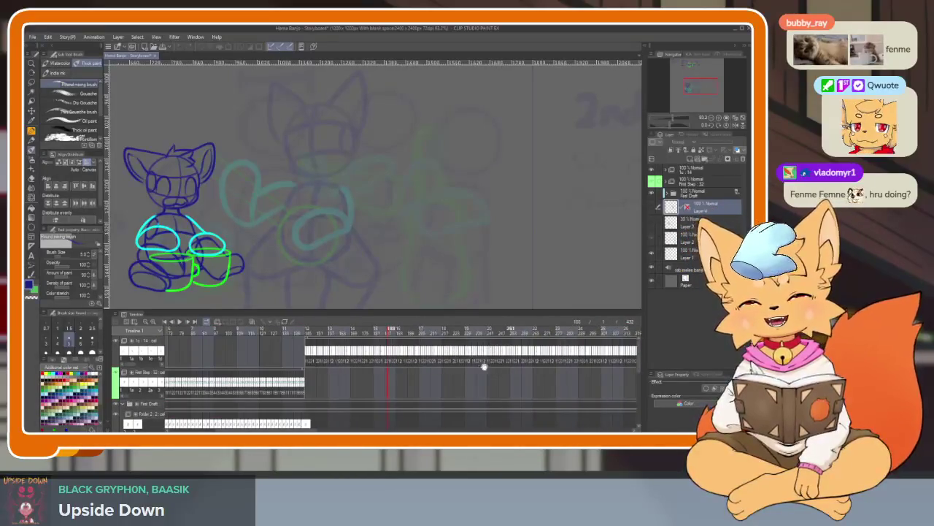
{"action": "scroll", "coordinate": [409, 352], "scroll_direction": "right", "scroll_amount": 2}
{"action": "scroll", "coordinate": [352, 354], "scroll_direction": "up", "scroll_amount": 2}
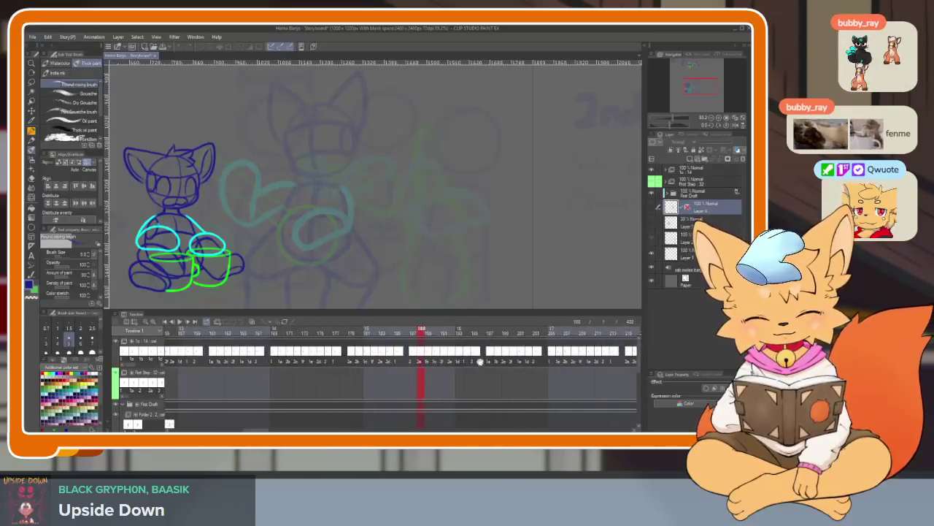
{"action": "scroll", "coordinate": [506, 376], "scroll_direction": "up", "scroll_amount": 1}
{"action": "scroll", "coordinate": [507, 365], "scroll_direction": "up", "scroll_amount": 2}
{"action": "scroll", "coordinate": [505, 341], "scroll_direction": "up", "scroll_amount": 1}
{"action": "scroll", "coordinate": [432, 240], "scroll_direction": "down", "scroll_amount": 3}
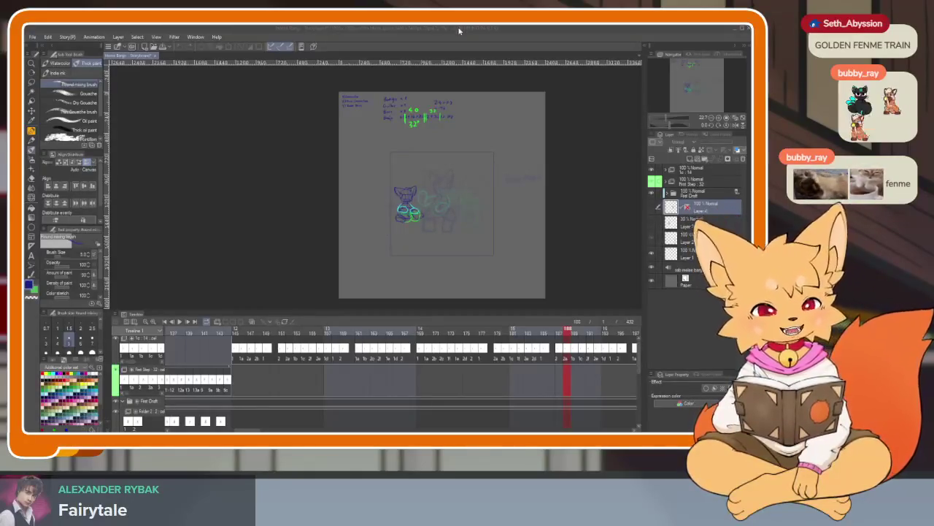
- Check the planning notes, then select the First Step animation folder to show the banjo fox at frame 144
{"action": "key", "text": "Tab"}
{"action": "scroll", "coordinate": [521, 280], "scroll_direction": "up", "scroll_amount": 2}
{"action": "scroll", "coordinate": [506, 296], "scroll_direction": "down", "scroll_amount": 2}
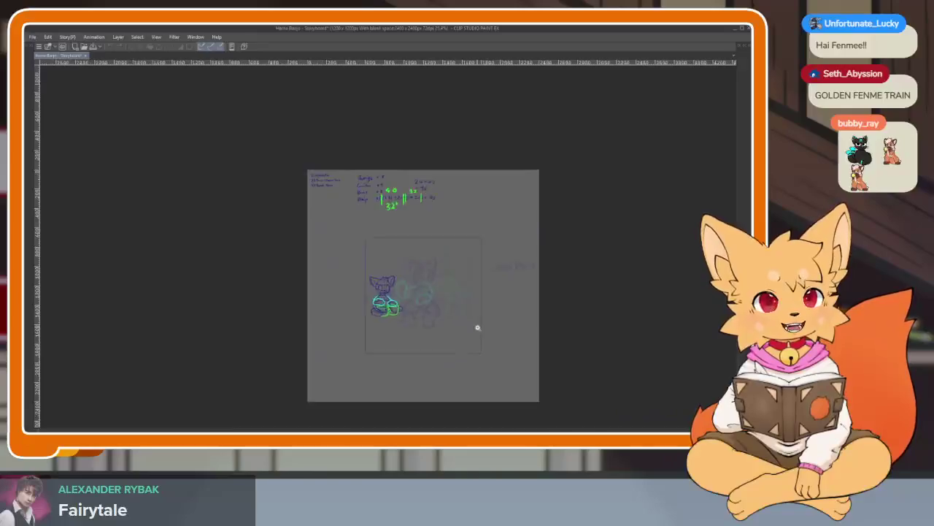
{"action": "scroll", "coordinate": [478, 328], "scroll_direction": "up", "scroll_amount": 2}
{"action": "scroll", "coordinate": [471, 340], "scroll_direction": "up", "scroll_amount": 2}
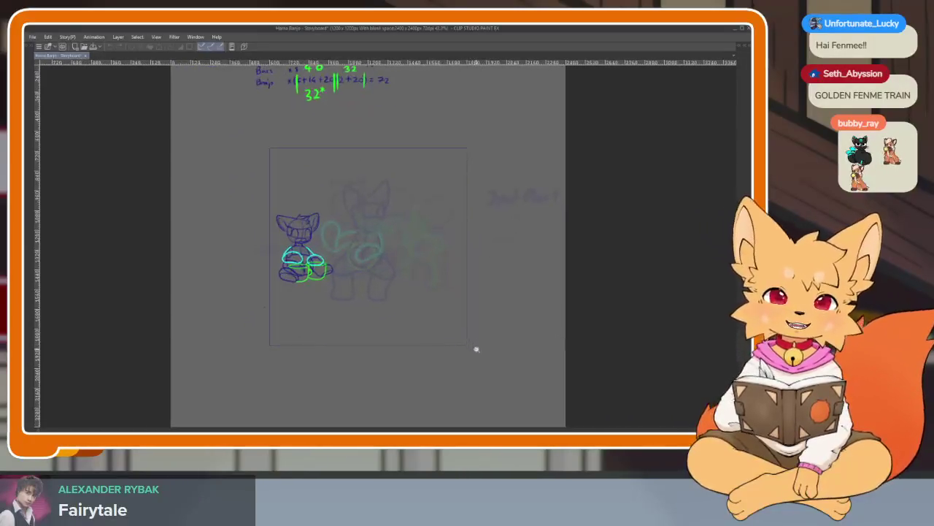
{"action": "scroll", "coordinate": [516, 344], "scroll_direction": "down", "scroll_amount": 1}
{"action": "key", "text": "Tab"}
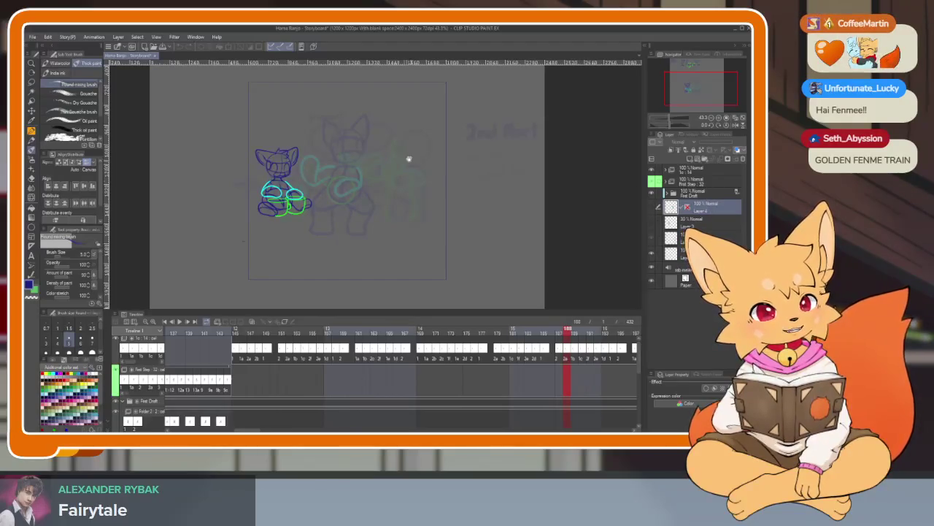
{"action": "scroll", "coordinate": [409, 159], "scroll_direction": "up", "scroll_amount": 5}
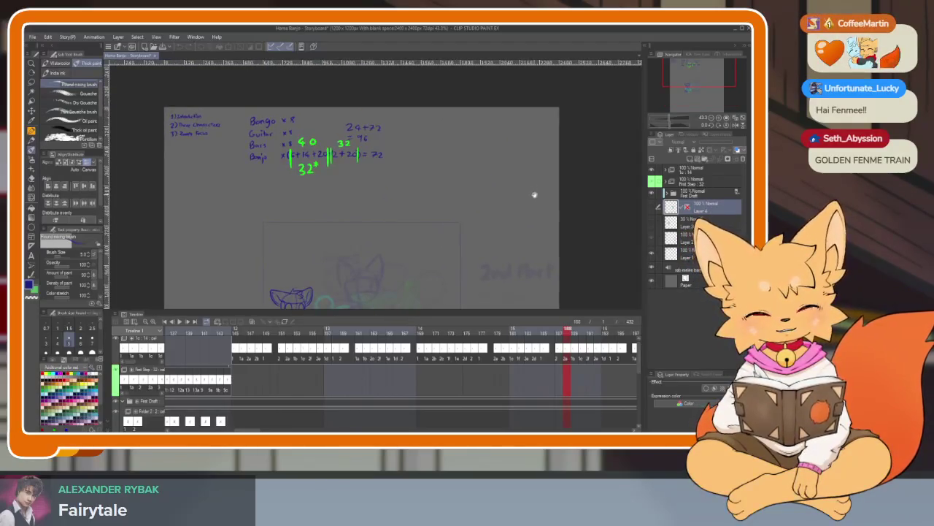
{"action": "scroll", "coordinate": [535, 195], "scroll_direction": "down", "scroll_amount": 5}
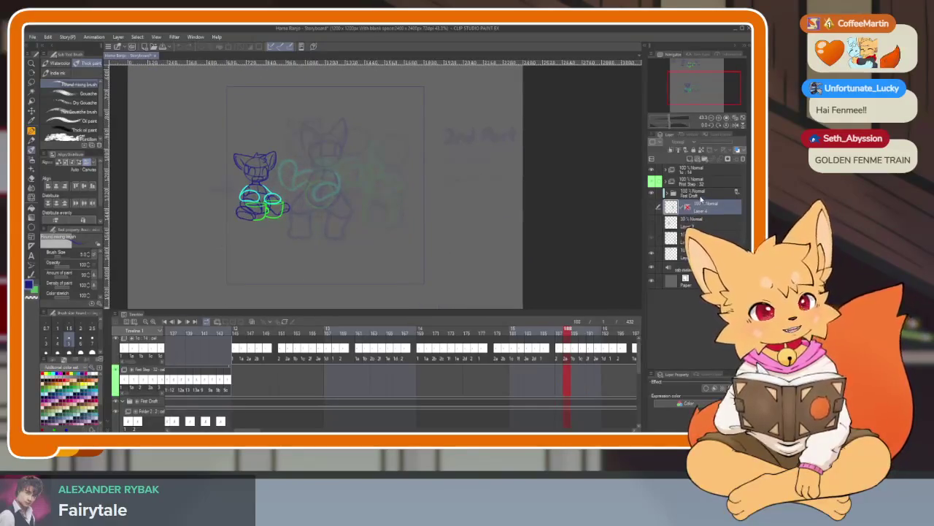
{"action": "left_click", "coordinate": [673, 180]}
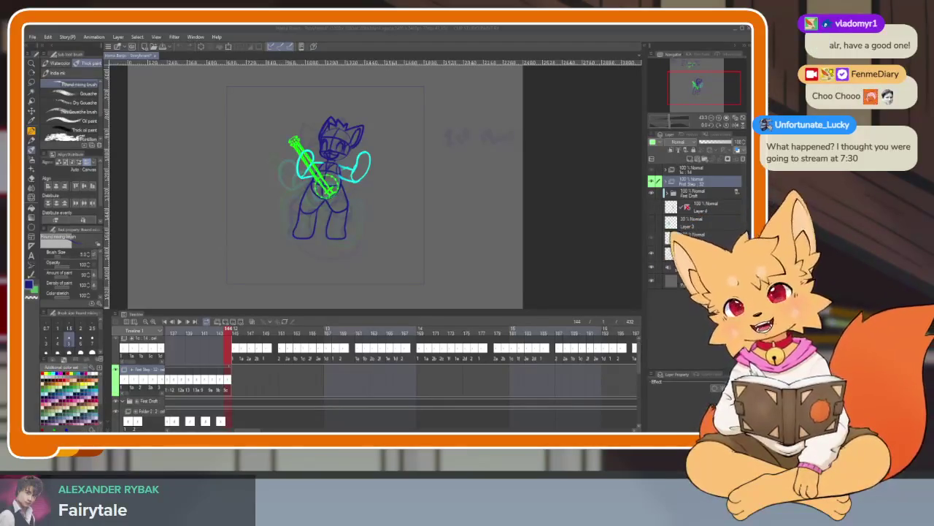
- Jump the timeline to frame 145 to show the seated bongo fox
{"action": "left_click", "coordinate": [452, 41]}
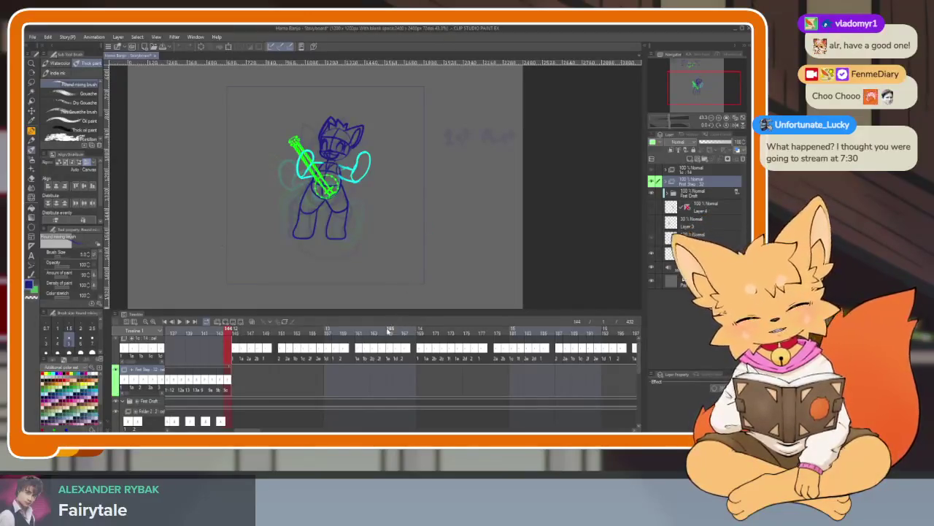
{"action": "left_click", "coordinate": [234, 334]}
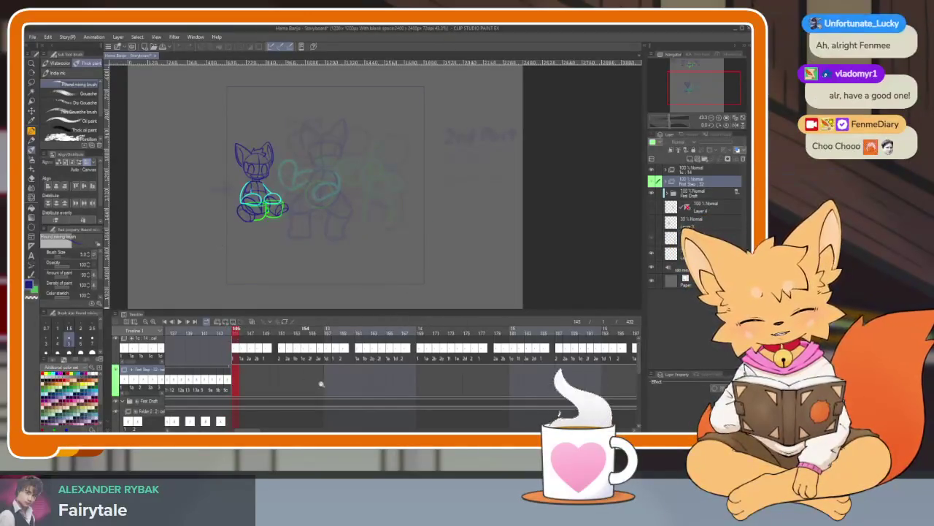
{"action": "scroll", "coordinate": [319, 381], "scroll_direction": "down", "scroll_amount": 3}
{"action": "scroll", "coordinate": [364, 381], "scroll_direction": "up", "scroll_amount": 5}
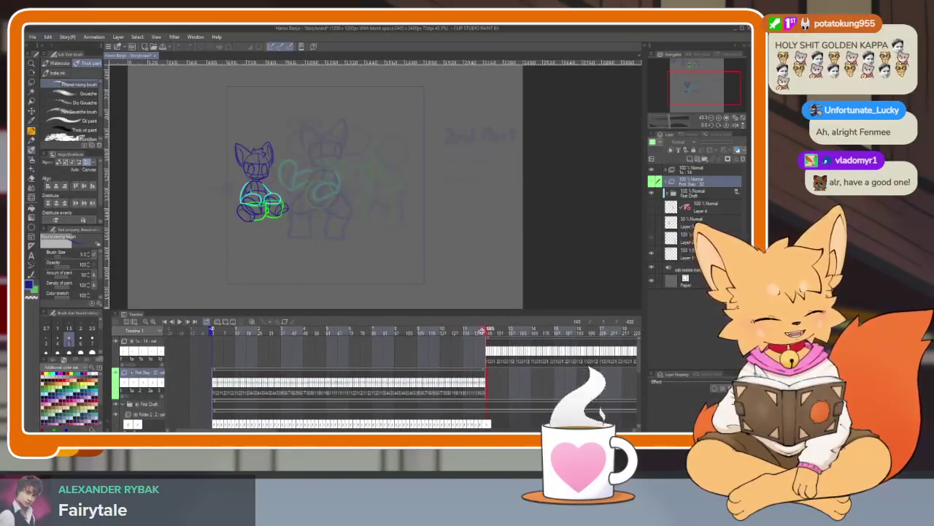
{"action": "scroll", "coordinate": [447, 375], "scroll_direction": "down", "scroll_amount": 3}
{"action": "scroll", "coordinate": [446, 374], "scroll_direction": "down", "scroll_amount": 1}
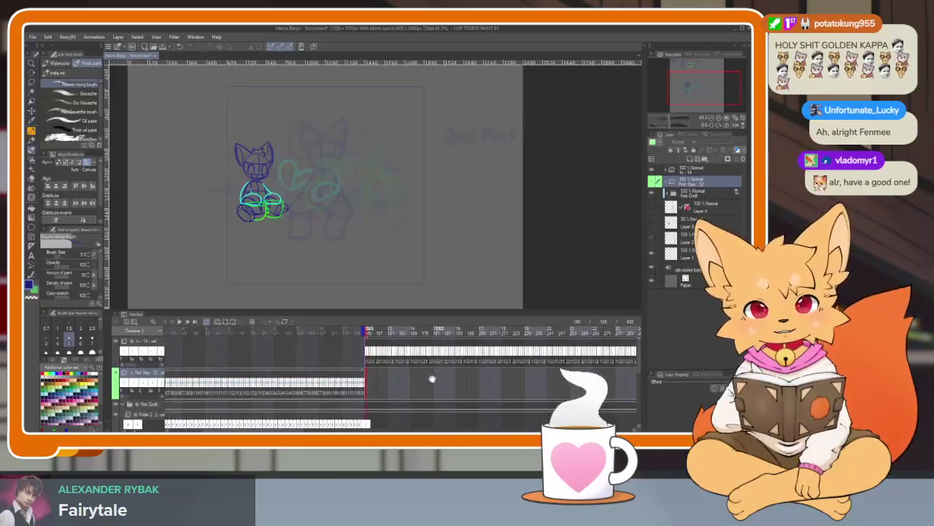
{"action": "scroll", "coordinate": [447, 374], "scroll_direction": "down", "scroll_amount": 2}
{"action": "scroll", "coordinate": [414, 367], "scroll_direction": "down", "scroll_amount": 2}
{"action": "scroll", "coordinate": [431, 369], "scroll_direction": "up", "scroll_amount": 1}
{"action": "scroll", "coordinate": [411, 371], "scroll_direction": "down", "scroll_amount": 1}
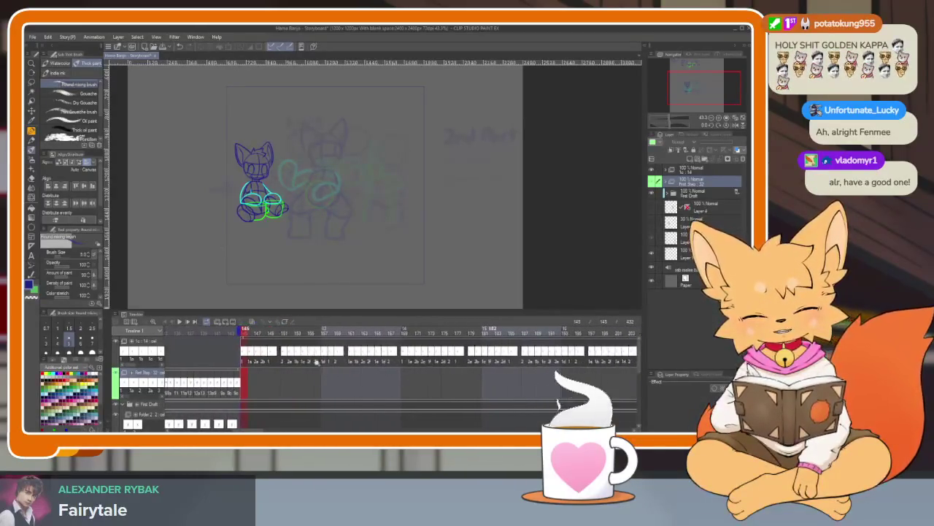
{"action": "scroll", "coordinate": [307, 364], "scroll_direction": "down", "scroll_amount": 1}
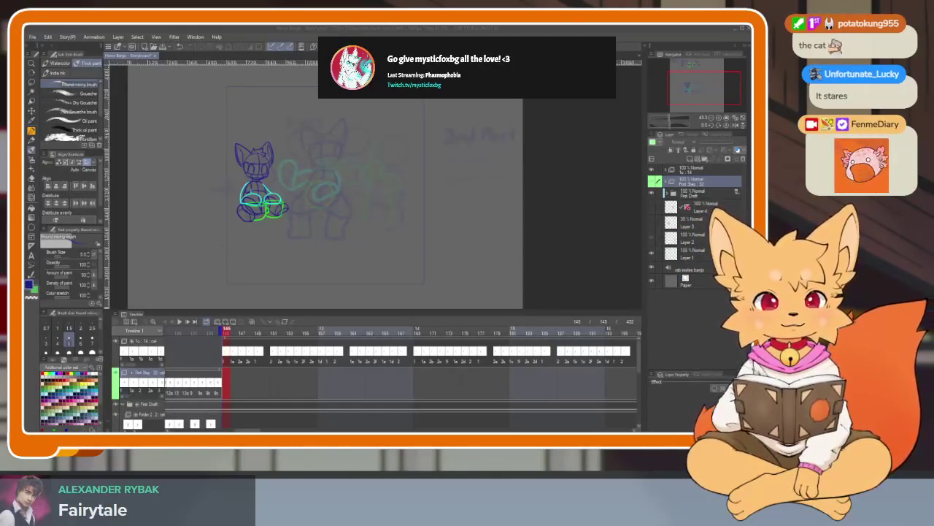
- Make the blue bass player layer visible again
{"action": "left_click", "coordinate": [413, 29]}
{"action": "key", "text": "Tab"}
{"action": "scroll", "coordinate": [404, 333], "scroll_direction": "up", "scroll_amount": 1}
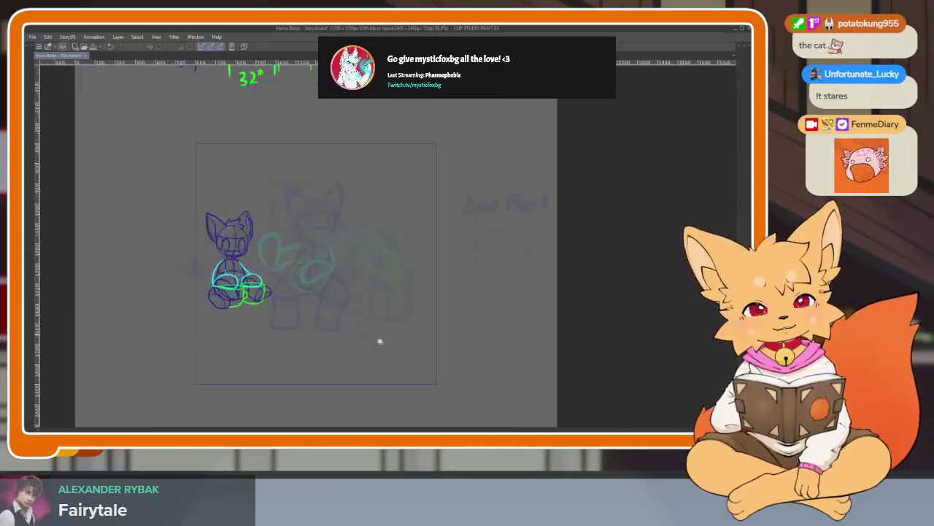
{"action": "scroll", "coordinate": [392, 346], "scroll_direction": "up", "scroll_amount": 2}
{"action": "scroll", "coordinate": [442, 343], "scroll_direction": "up", "scroll_amount": 2}
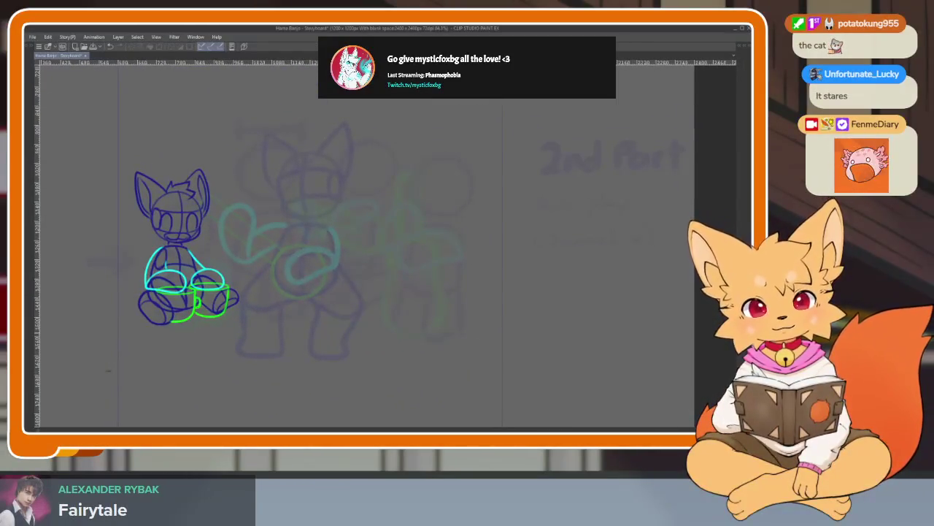
{"action": "key", "text": "Tab"}
{"action": "left_click", "coordinate": [652, 209]}
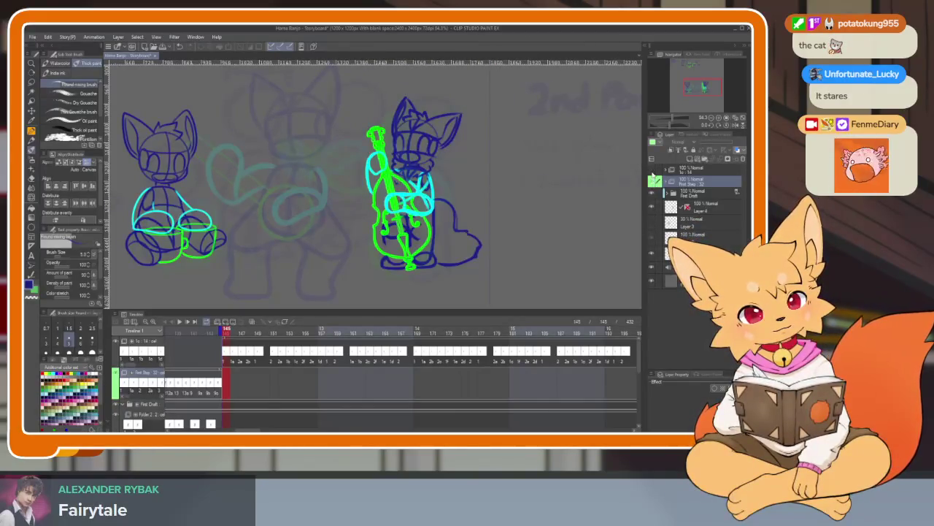
- Select the top layer and add a new animation folder with a cel above it
{"action": "left_click", "coordinate": [712, 169]}
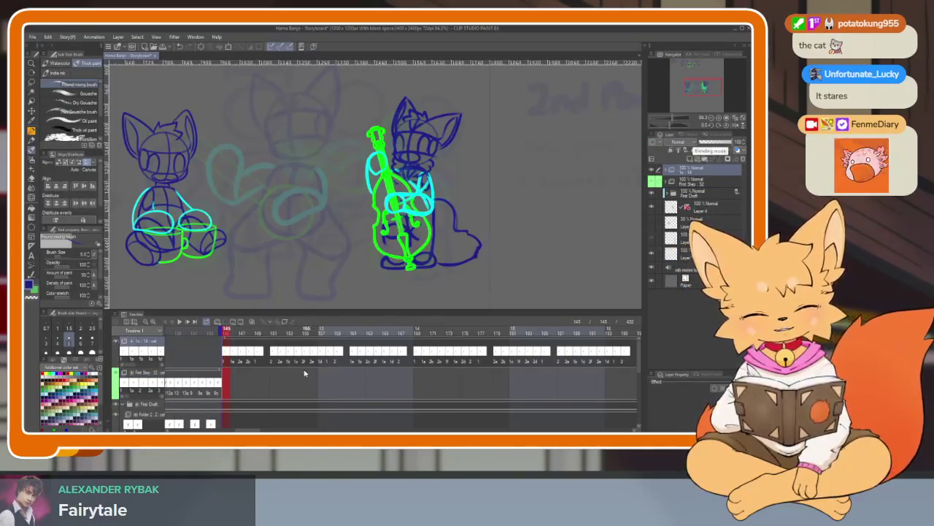
{"action": "left_click", "coordinate": [226, 322]}
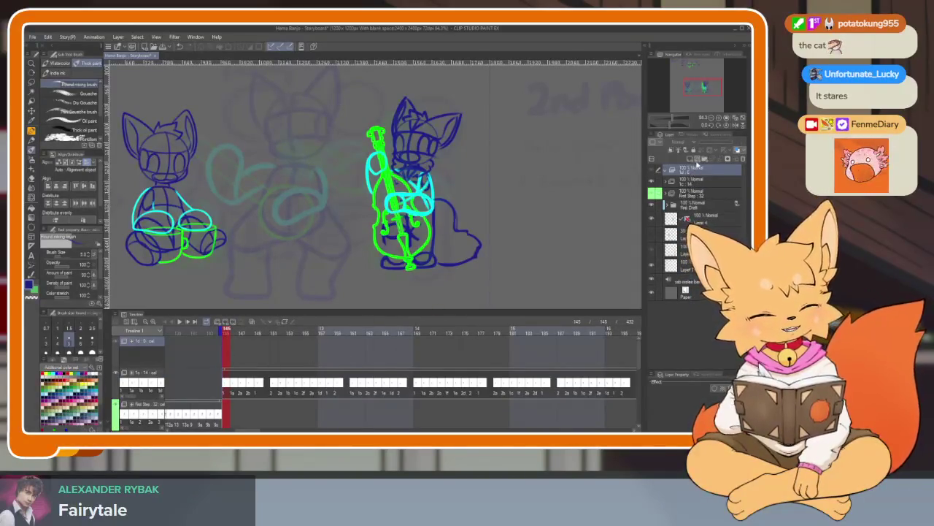
{"action": "left_click", "coordinate": [689, 158]}
- Add a new animation layer in the top folder and fade the bass player draft to about 26% opacity
{"action": "left_click", "coordinate": [667, 197]}
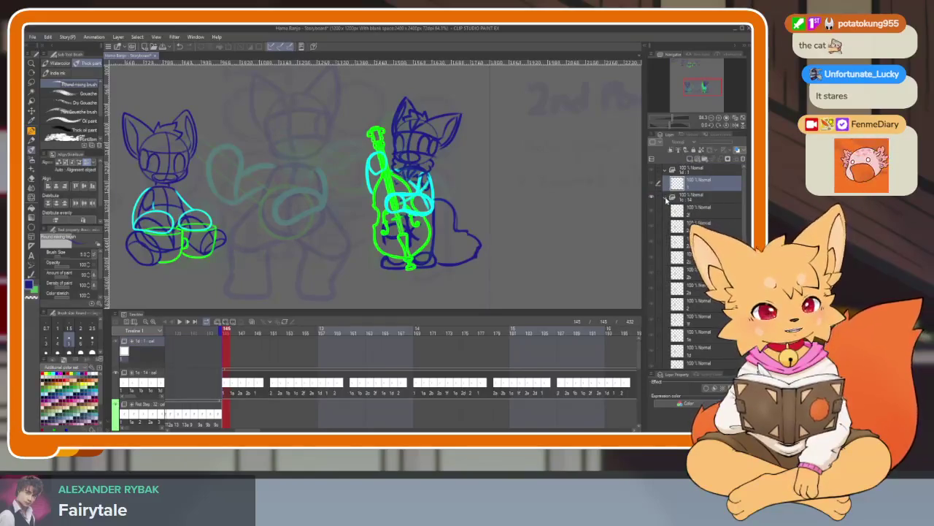
{"action": "left_click", "coordinate": [668, 198]}
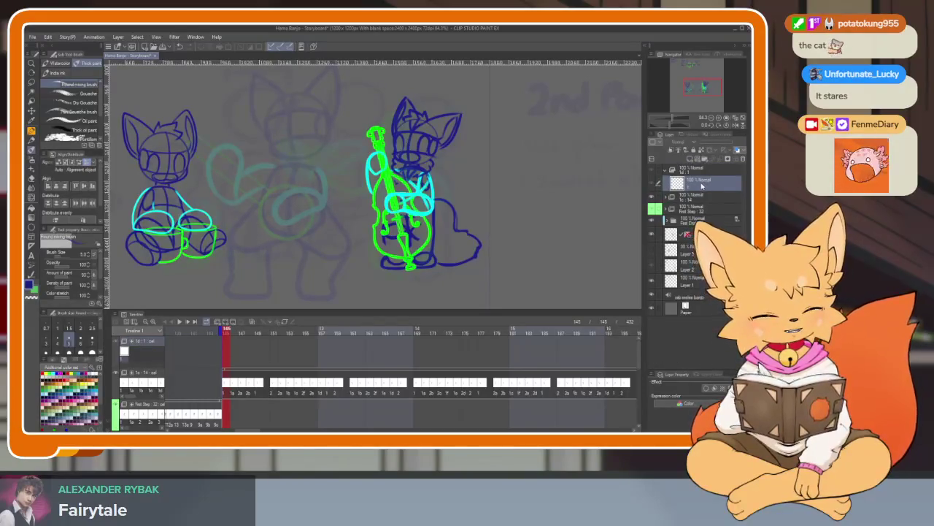
{"action": "left_click", "coordinate": [698, 232]}
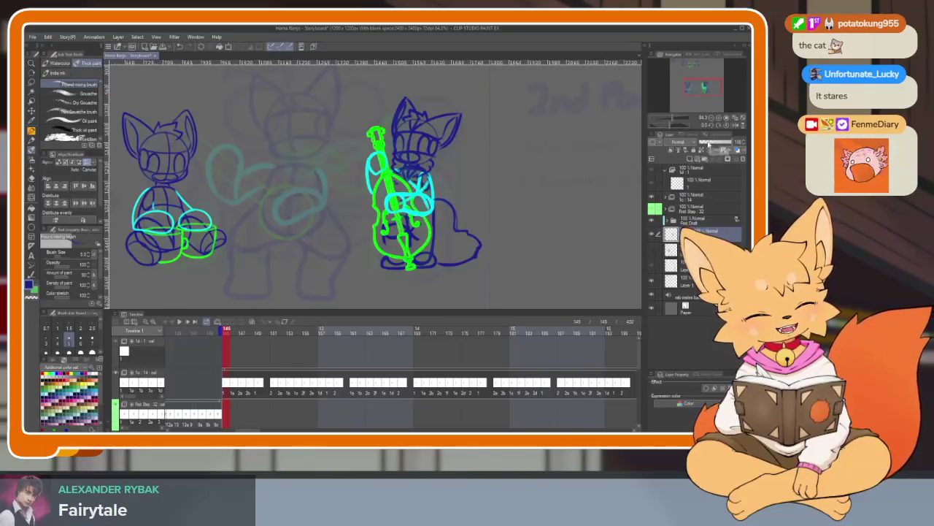
{"action": "left_click", "coordinate": [708, 142]}
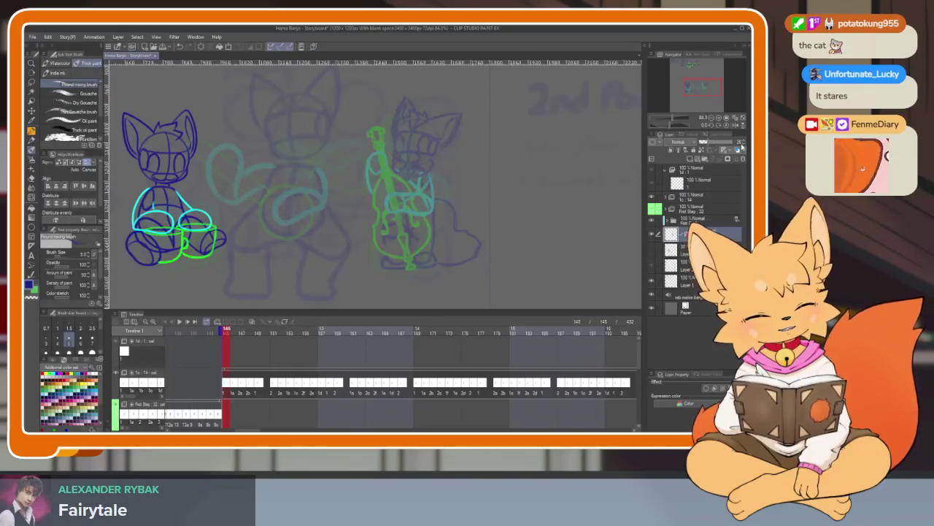
{"action": "left_click", "coordinate": [707, 181]}
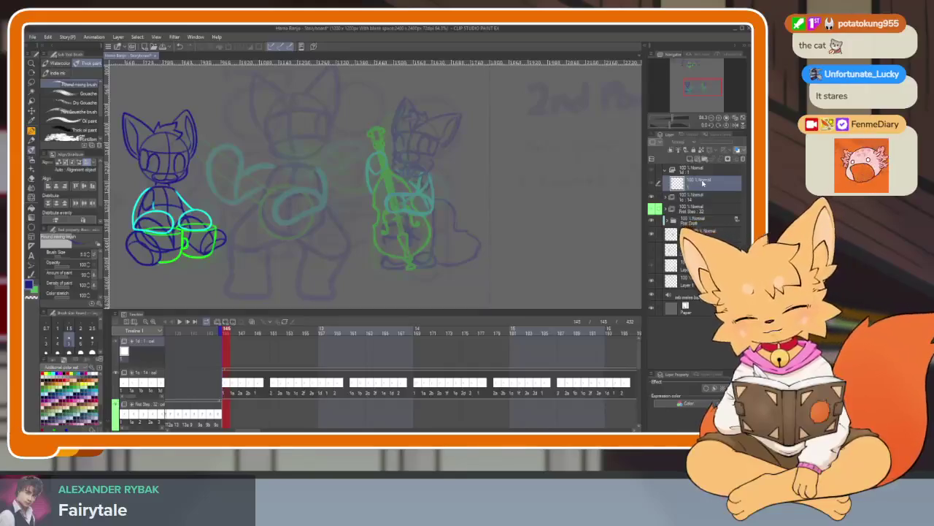
- Create a new blank animation cel at frame 145 and hide the palettes
{"action": "right_click", "coordinate": [224, 343]}
{"action": "left_click", "coordinate": [241, 201]}
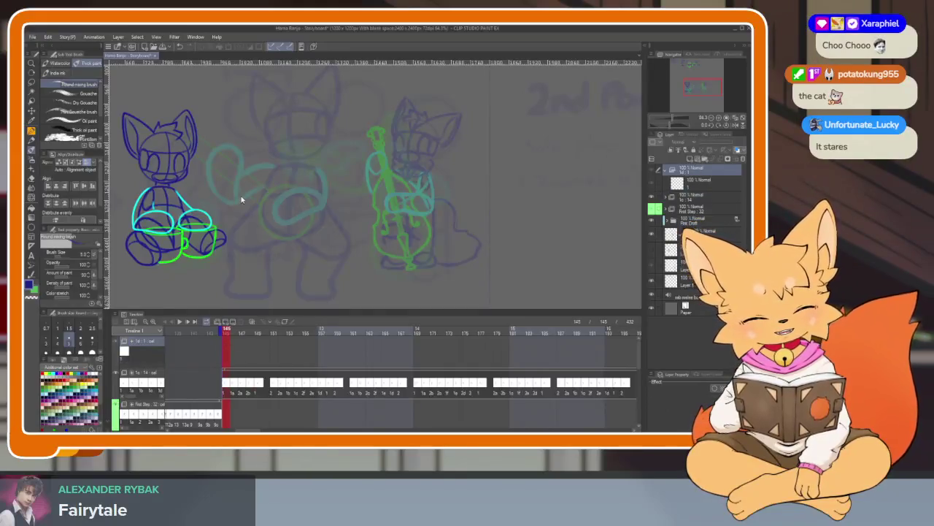
{"action": "right_click", "coordinate": [226, 349]}
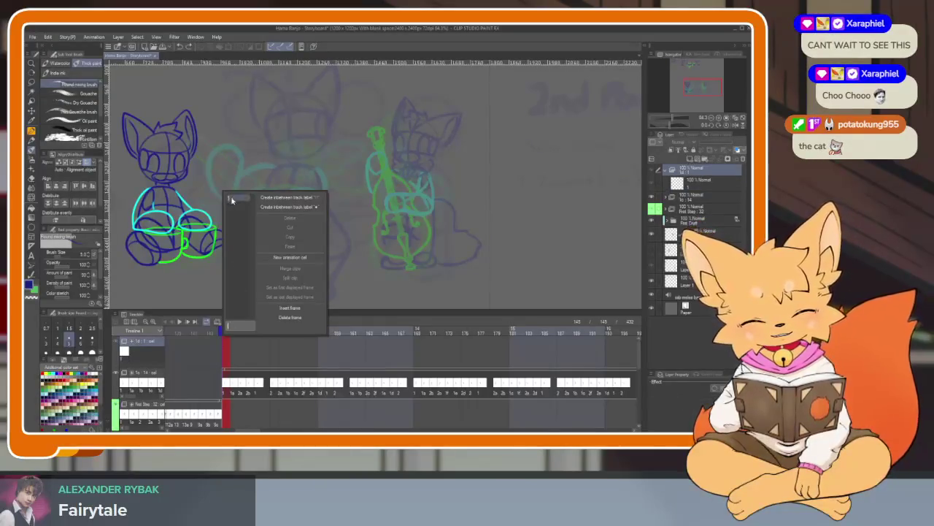
{"action": "left_click", "coordinate": [231, 200]}
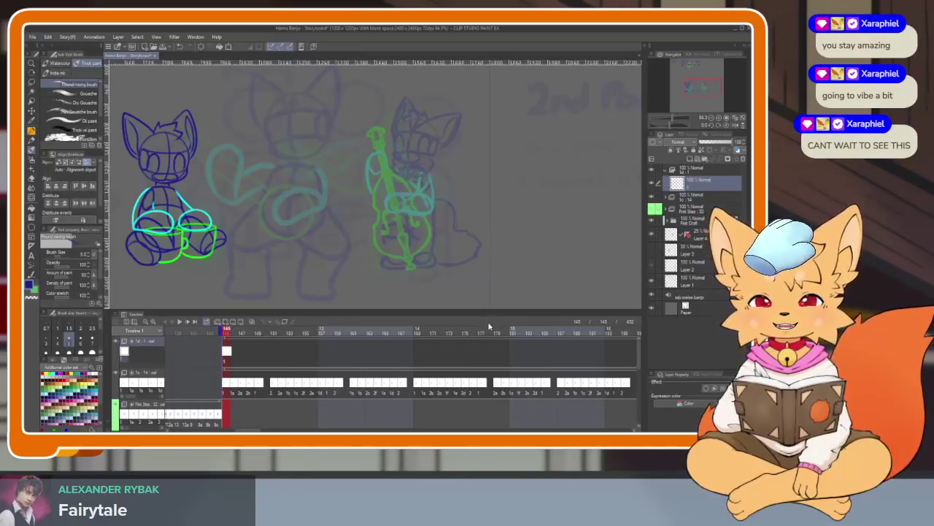
{"action": "key", "text": "Tab"}
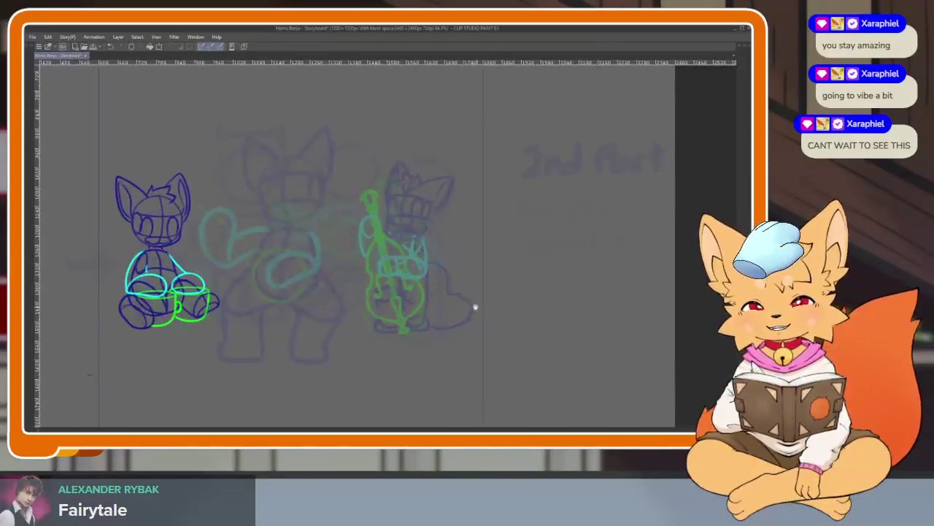
{"action": "scroll", "coordinate": [438, 307], "scroll_direction": "up", "scroll_amount": 3}
{"action": "left_click_drag", "start_coordinate": [359, 259], "coordinate": [394, 220]}
{"action": "left_click_drag", "start_coordinate": [440, 197], "coordinate": [447, 292]}
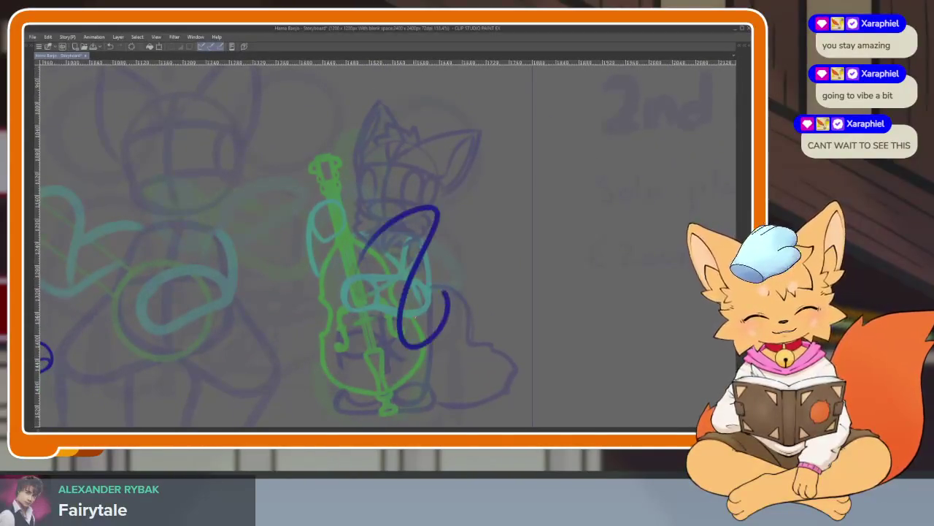
{"action": "key", "text": "ctrl+z"}
{"action": "scroll", "coordinate": [559, 303], "scroll_direction": "down", "scroll_amount": 2}
{"action": "scroll", "coordinate": [553, 312], "scroll_direction": "down", "scroll_amount": 2}
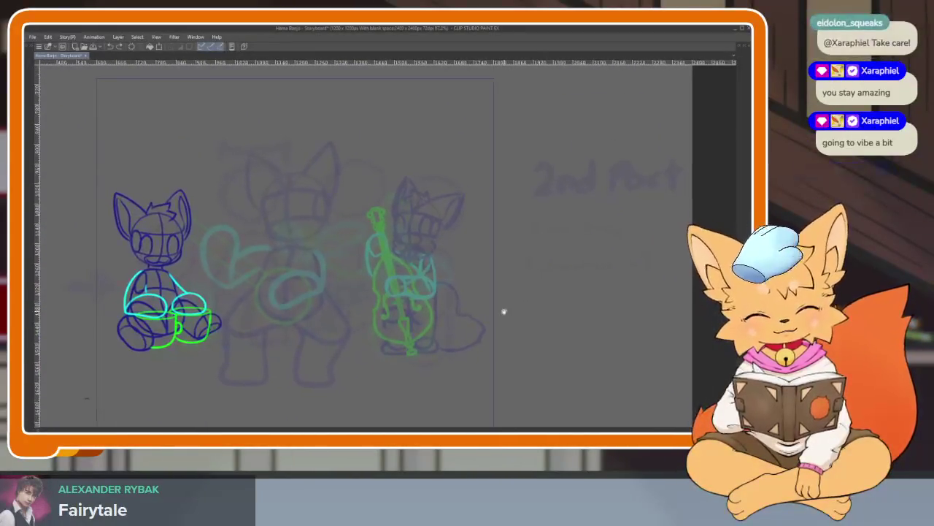
{"action": "scroll", "coordinate": [460, 329], "scroll_direction": "up", "scroll_amount": 2}
{"action": "scroll", "coordinate": [434, 343], "scroll_direction": "up", "scroll_amount": 1}
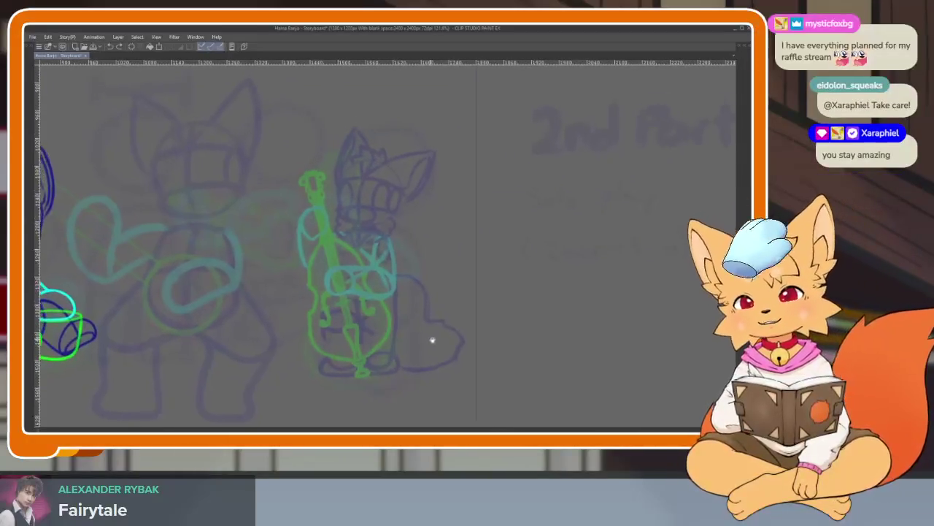
{"action": "scroll", "coordinate": [443, 359], "scroll_direction": "down", "scroll_amount": 1}
{"action": "scroll", "coordinate": [464, 349], "scroll_direction": "up", "scroll_amount": 1}
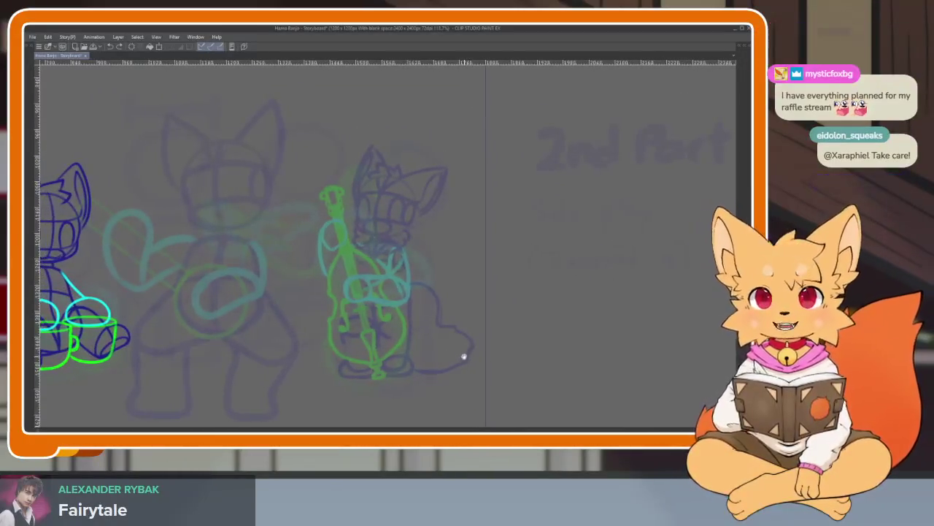
{"action": "scroll", "coordinate": [452, 358], "scroll_direction": "up", "scroll_amount": 1}
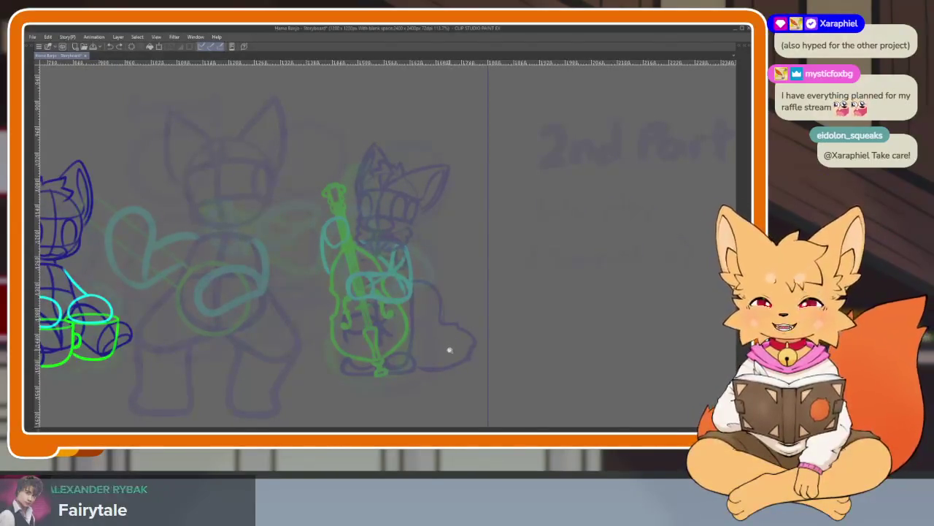
{"action": "scroll", "coordinate": [445, 349], "scroll_direction": "up", "scroll_amount": 1}
{"action": "scroll", "coordinate": [454, 341], "scroll_direction": "up", "scroll_amount": 1}
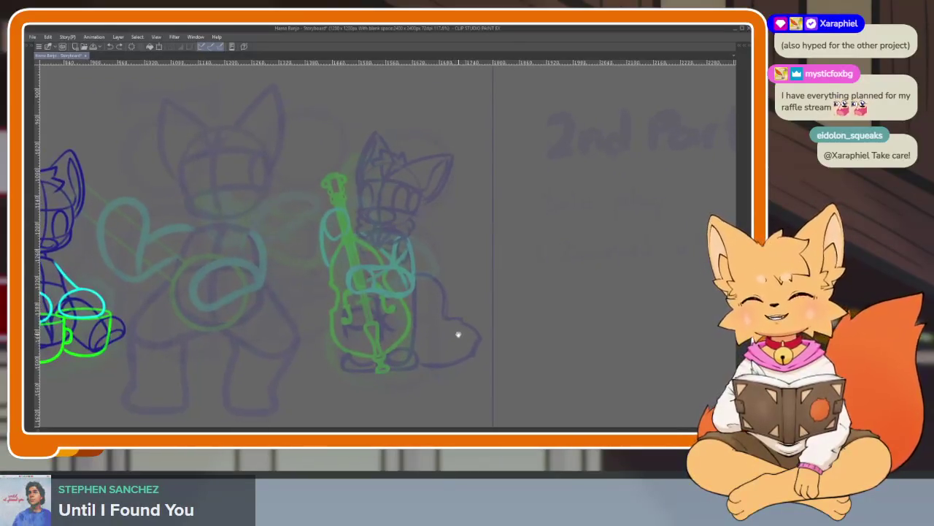
{"action": "scroll", "coordinate": [459, 333], "scroll_direction": "up", "scroll_amount": 1}
{"action": "scroll", "coordinate": [442, 345], "scroll_direction": "up", "scroll_amount": 1}
{"action": "scroll", "coordinate": [440, 338], "scroll_direction": "up", "scroll_amount": 2}
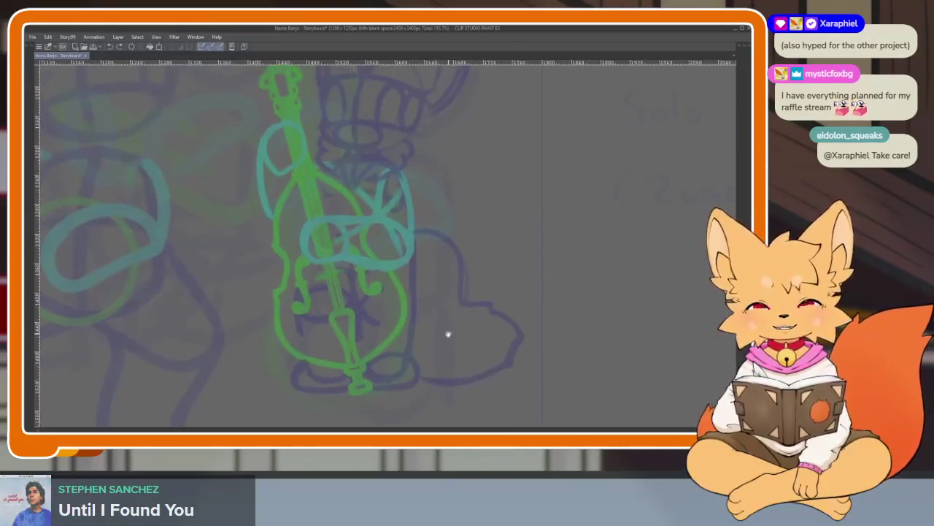
{"action": "scroll", "coordinate": [448, 316], "scroll_direction": "down", "scroll_amount": 2}
{"action": "scroll", "coordinate": [453, 336], "scroll_direction": "down", "scroll_amount": 3}
{"action": "scroll", "coordinate": [458, 354], "scroll_direction": "up", "scroll_amount": 2}
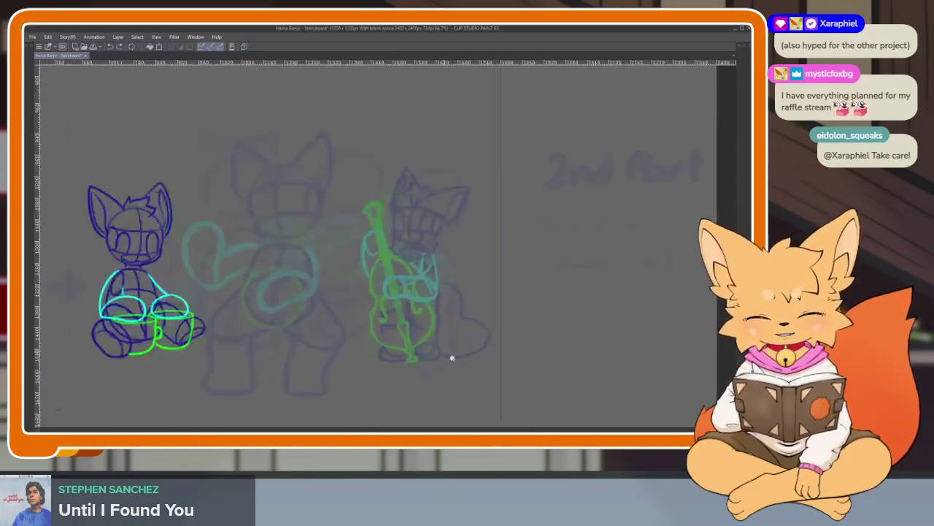
{"action": "scroll", "coordinate": [464, 346], "scroll_direction": "up", "scroll_amount": 2}
{"action": "scroll", "coordinate": [467, 336], "scroll_direction": "down", "scroll_amount": 1}
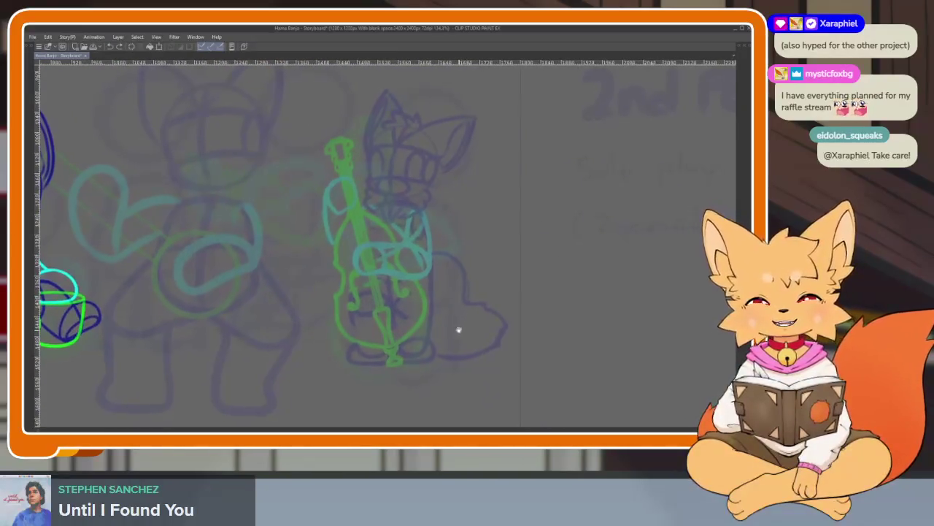
{"action": "scroll", "coordinate": [448, 333], "scroll_direction": "up", "scroll_amount": 1}
{"action": "scroll", "coordinate": [430, 334], "scroll_direction": "up", "scroll_amount": 2}
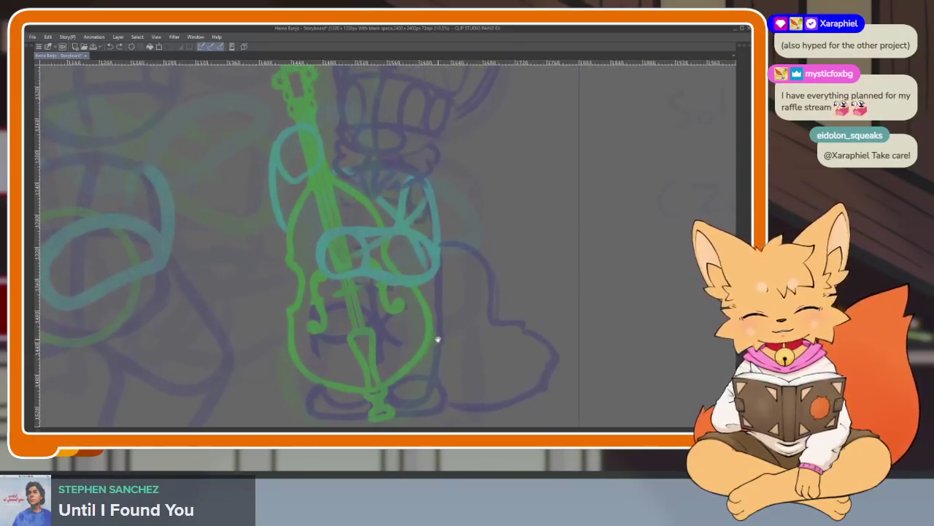
{"action": "scroll", "coordinate": [438, 335], "scroll_direction": "down", "scroll_amount": 1}
{"action": "scroll", "coordinate": [446, 322], "scroll_direction": "down", "scroll_amount": 1}
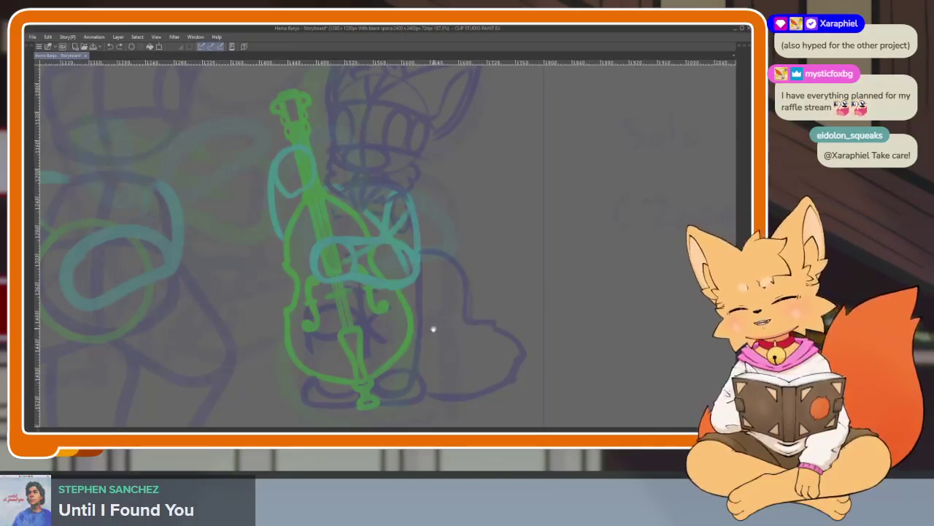
{"action": "scroll", "coordinate": [431, 334], "scroll_direction": "up", "scroll_amount": 1}
{"action": "scroll", "coordinate": [434, 337], "scroll_direction": "down", "scroll_amount": 1}
{"action": "scroll", "coordinate": [441, 327], "scroll_direction": "down", "scroll_amount": 1}
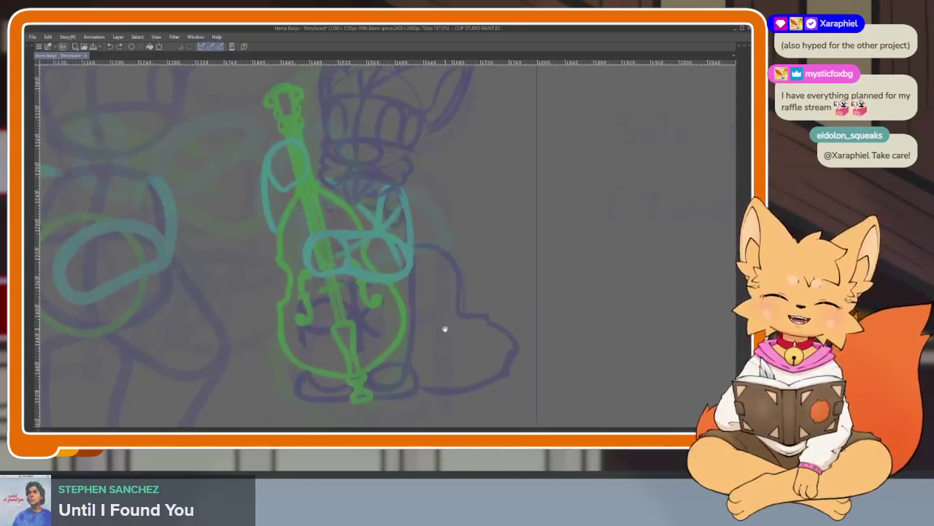
{"action": "key", "text": "Tab"}
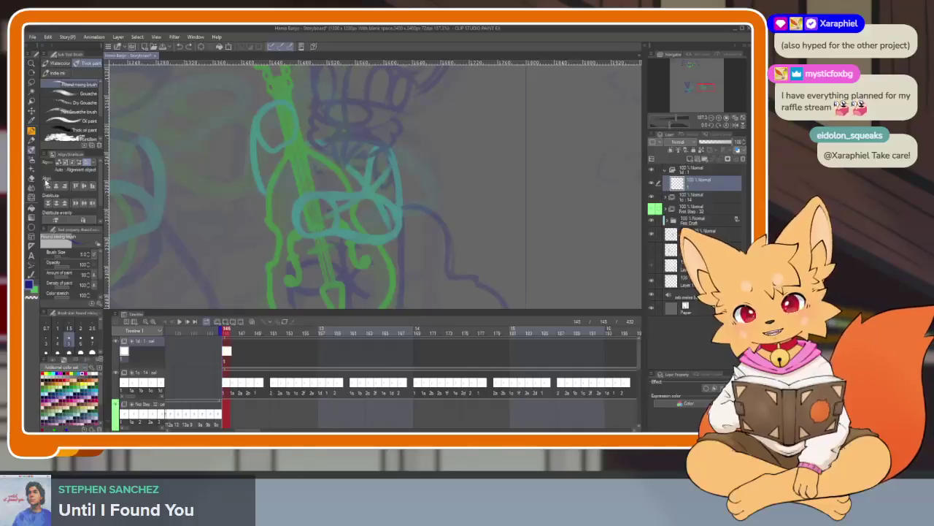
- Draw a dark blue circle for the bass player's head over the faded sketch
{"action": "left_click", "coordinate": [32, 226]}
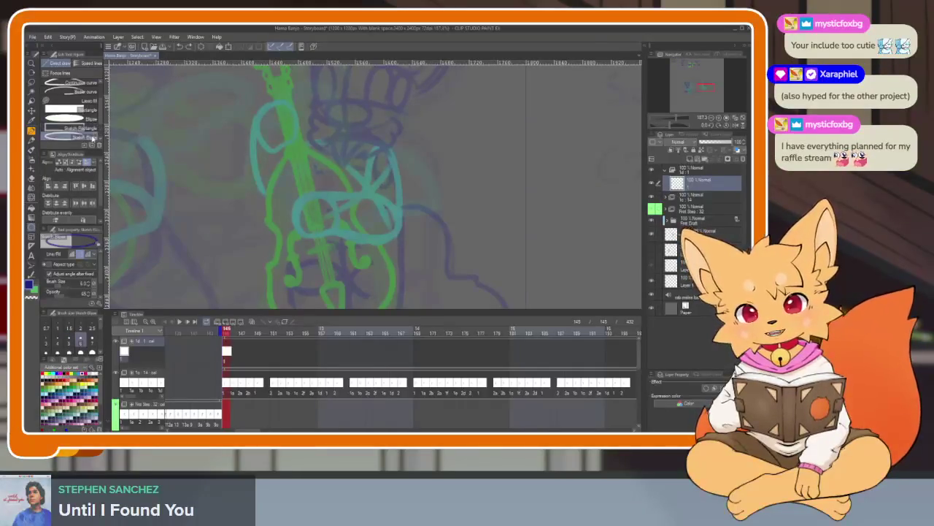
{"action": "key", "text": "Tab"}
{"action": "scroll", "coordinate": [425, 307], "scroll_direction": "up", "scroll_amount": 2}
{"action": "scroll", "coordinate": [388, 309], "scroll_direction": "up", "scroll_amount": 2}
{"action": "scroll", "coordinate": [389, 312], "scroll_direction": "up", "scroll_amount": 2}
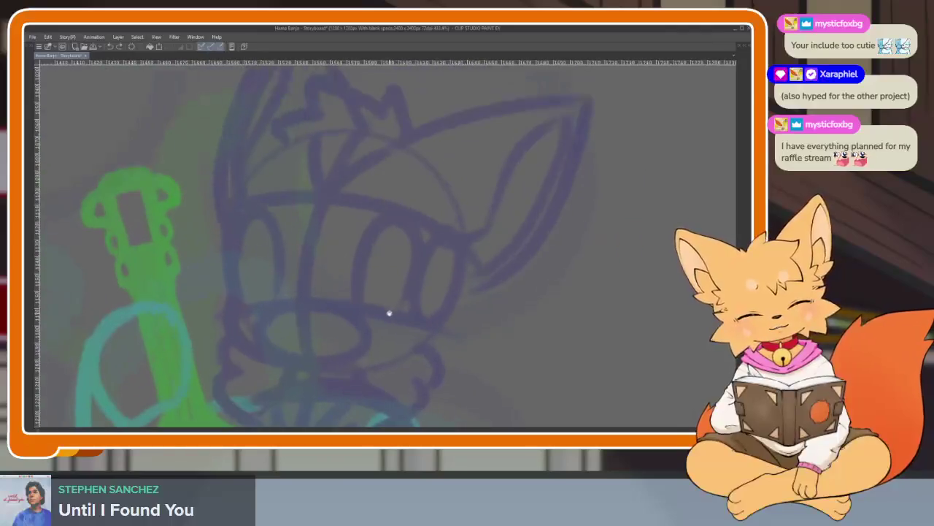
{"action": "scroll", "coordinate": [390, 313], "scroll_direction": "down", "scroll_amount": 1}
{"action": "scroll", "coordinate": [392, 313], "scroll_direction": "down", "scroll_amount": 1}
{"action": "left_click_drag", "start_coordinate": [247, 155], "coordinate": [463, 373]}
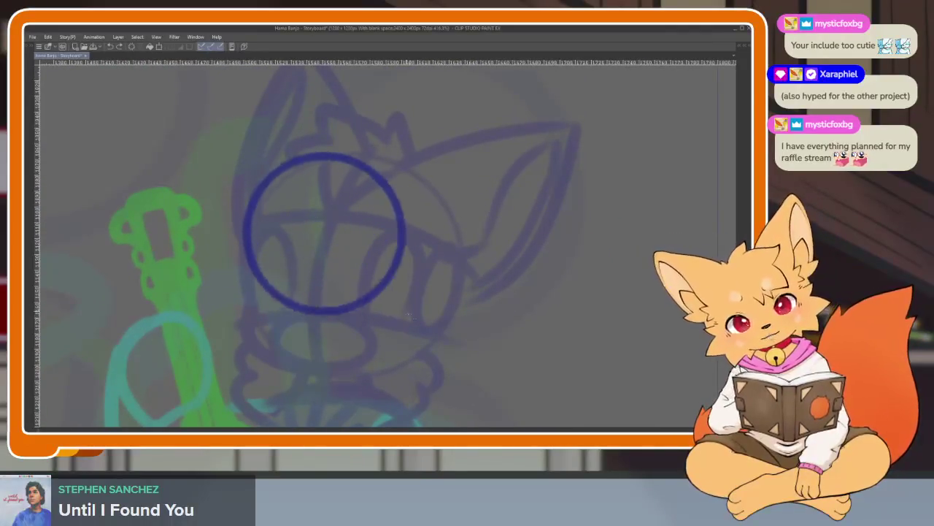
- Add curved vertical and horizontal guide lines across the head circle
{"action": "scroll", "coordinate": [460, 346], "scroll_direction": "down", "scroll_amount": 1}
{"action": "scroll", "coordinate": [445, 349], "scroll_direction": "up", "scroll_amount": 2}
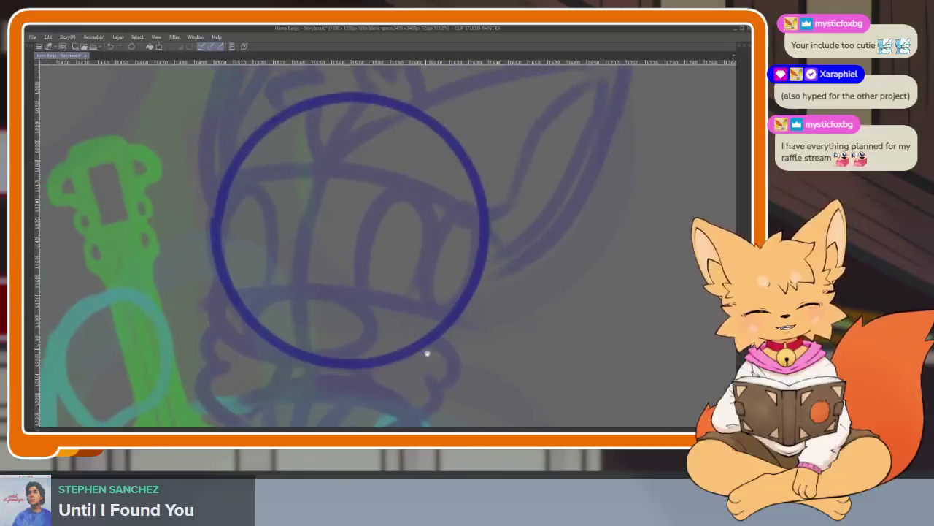
{"action": "key", "text": "Tab"}
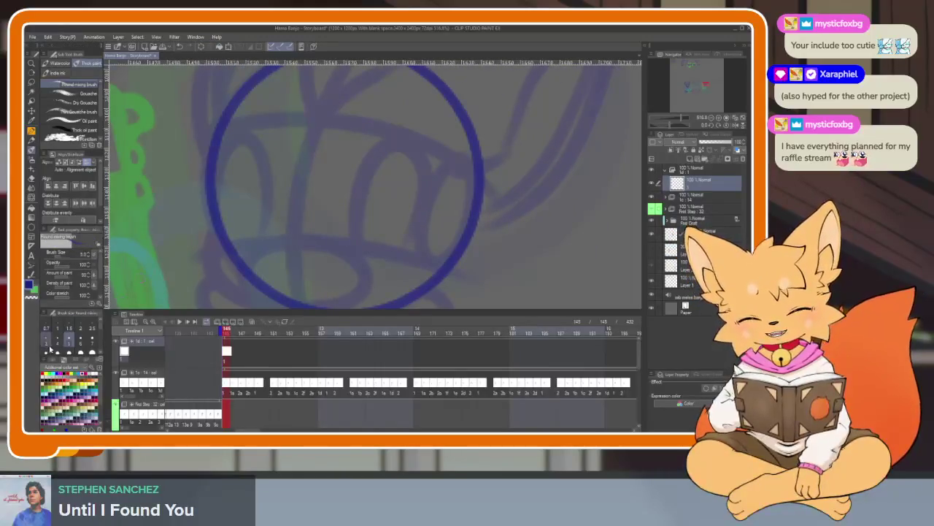
{"action": "key", "text": "Tab"}
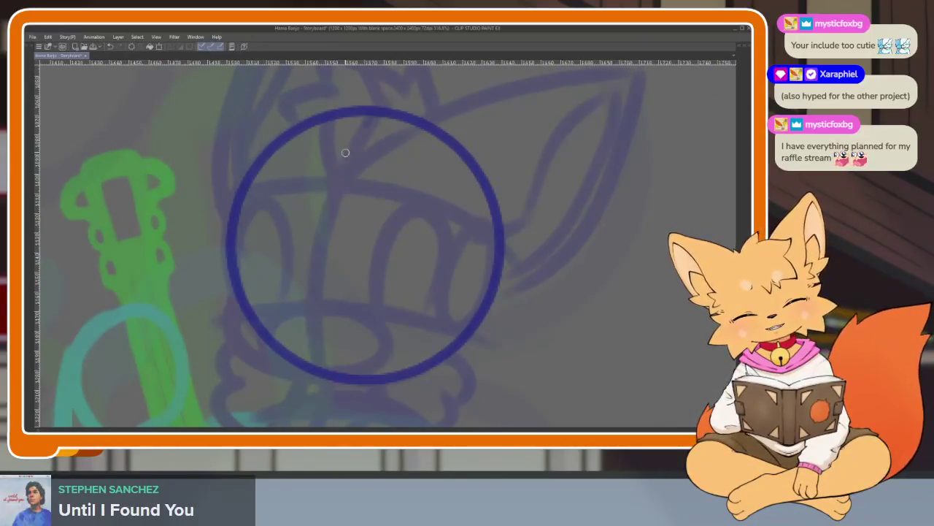
{"action": "left_click_drag", "start_coordinate": [364, 125], "coordinate": [327, 358]}
{"action": "scroll", "coordinate": [307, 360], "scroll_direction": "up", "scroll_amount": 1}
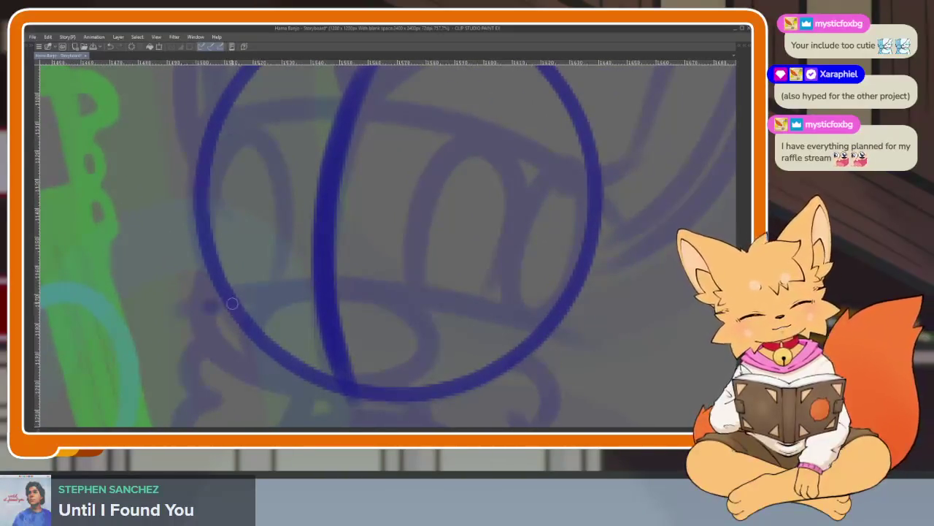
{"action": "left_click_drag", "start_coordinate": [232, 304], "coordinate": [570, 343]}
{"action": "left_click_drag", "start_coordinate": [169, 210], "coordinate": [588, 292]}
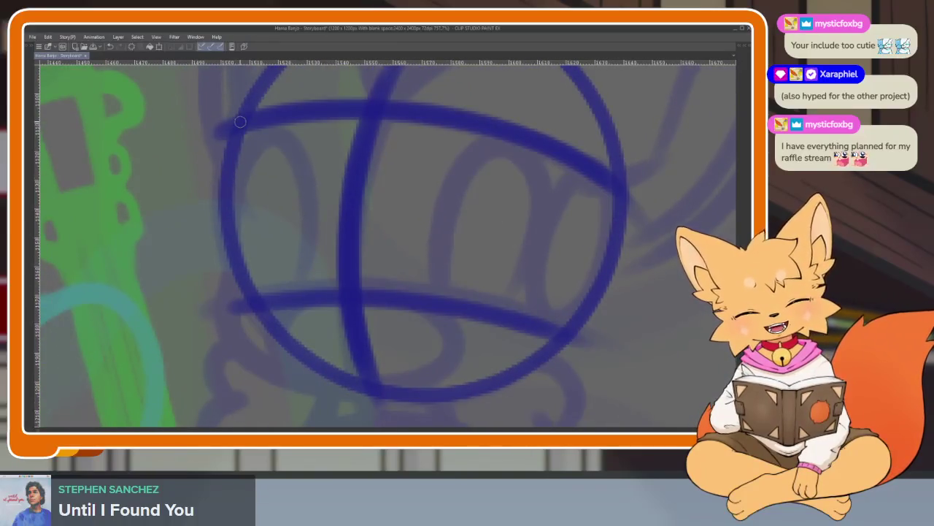
{"action": "mouse_move", "coordinate": [240, 122]}
{"action": "left_mouse_down"}
{"action": "mouse_move", "coordinate": [254, 297]}
{"action": "mouse_move", "coordinate": [271, 353]}
{"action": "mouse_move", "coordinate": [490, 375]}
{"action": "mouse_move", "coordinate": [533, 319]}
{"action": "left_mouse_up"}
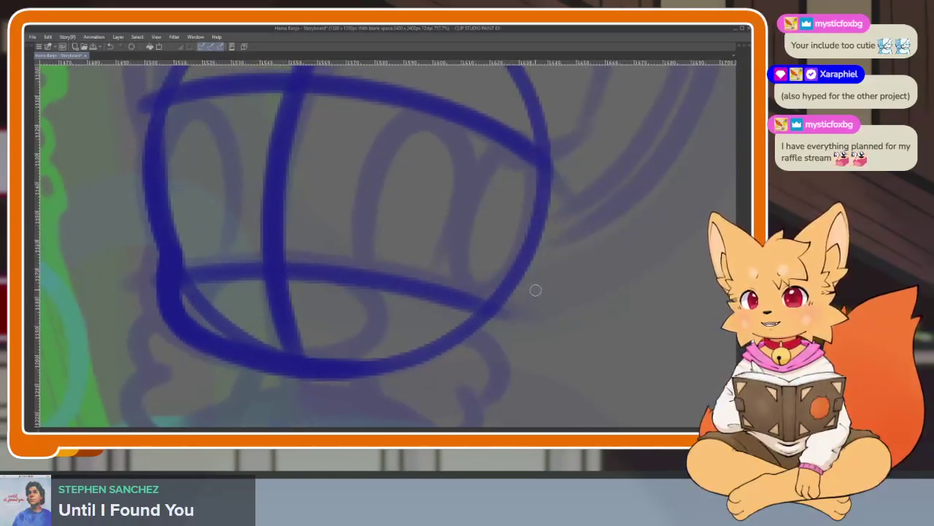
{"action": "scroll", "coordinate": [527, 317], "scroll_direction": "down", "scroll_amount": 3}
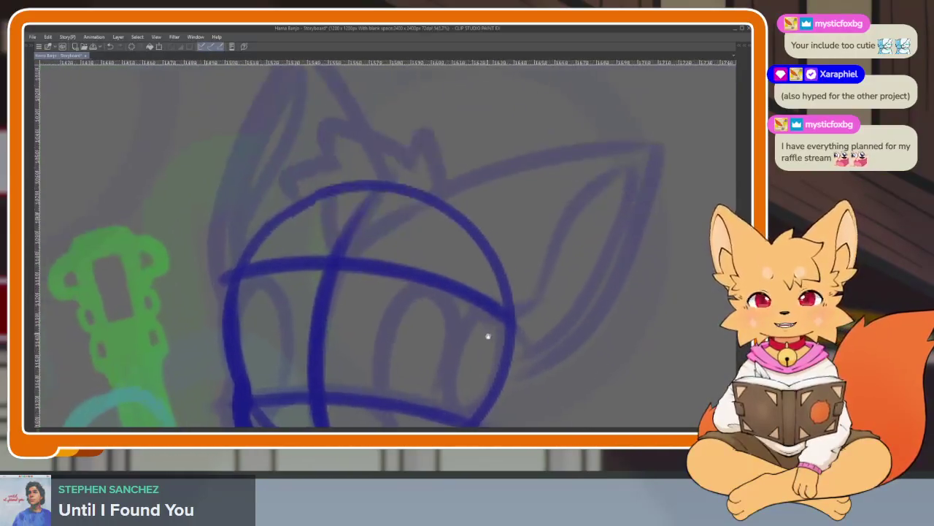
{"action": "scroll", "coordinate": [484, 340], "scroll_direction": "up", "scroll_amount": 5}
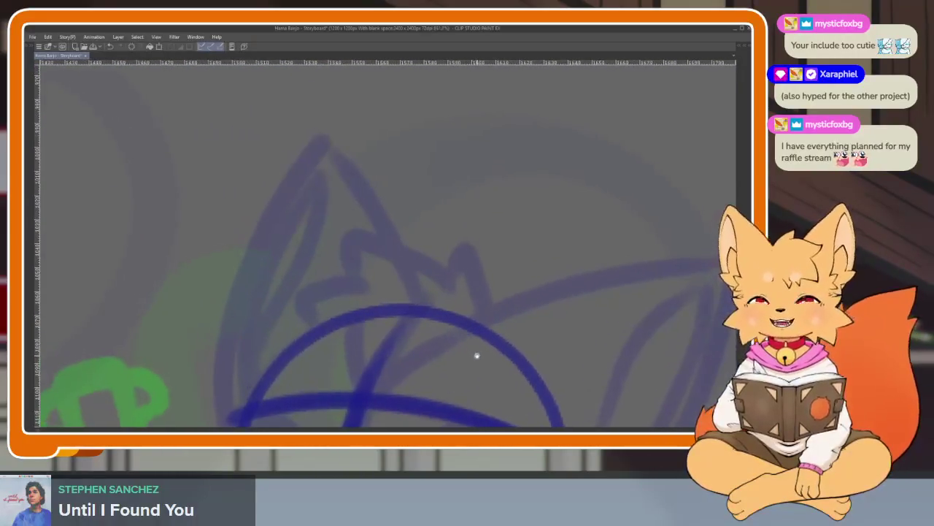
{"action": "scroll", "coordinate": [488, 322], "scroll_direction": "down", "scroll_amount": 3}
{"action": "scroll", "coordinate": [534, 211], "scroll_direction": "down", "scroll_amount": 2}
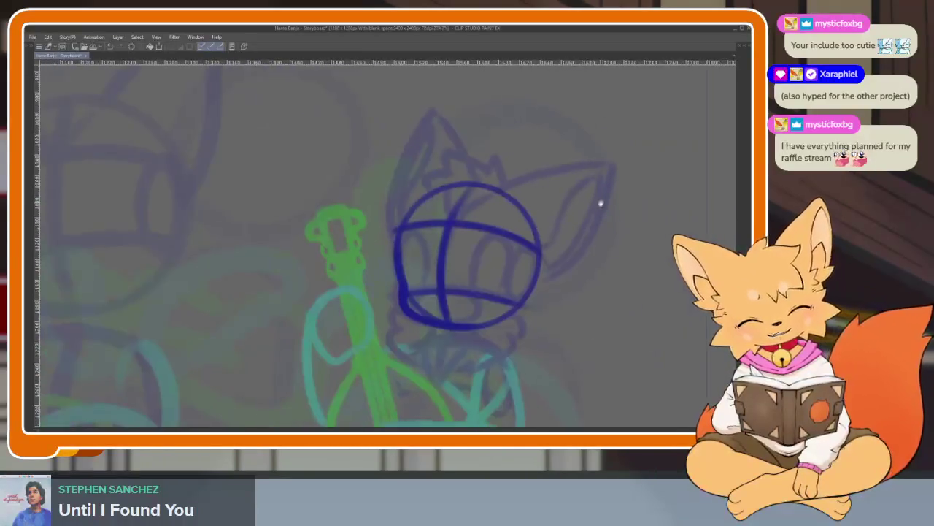
{"action": "scroll", "coordinate": [600, 203], "scroll_direction": "up", "scroll_amount": 4}
- Draw the right ear's pointed outline on the head, redoing bad strokes
{"action": "mouse_move", "coordinate": [365, 211]}
{"action": "left_mouse_down"}
{"action": "mouse_move", "coordinate": [480, 162]}
{"action": "mouse_move", "coordinate": [584, 157]}
{"action": "left_mouse_up"}
{"action": "key", "text": "ctrl+z"}
{"action": "left_click_drag", "start_coordinate": [363, 212], "coordinate": [575, 154]}
{"action": "key", "text": "ctrl+z"}
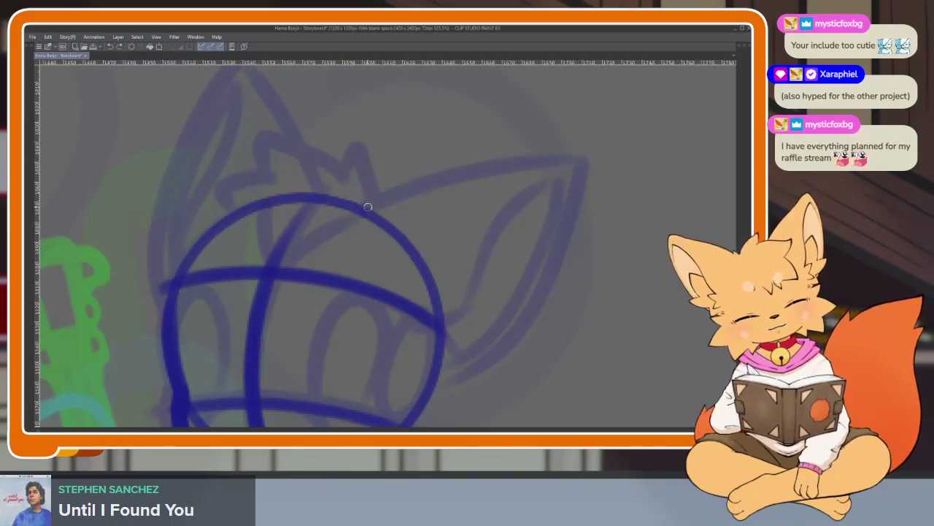
{"action": "left_click_drag", "start_coordinate": [436, 183], "coordinate": [587, 169]}
{"action": "mouse_move", "coordinate": [577, 235]}
{"action": "left_mouse_down"}
{"action": "mouse_move", "coordinate": [488, 375]}
{"action": "mouse_move", "coordinate": [441, 385]}
{"action": "left_mouse_up"}
{"action": "scroll", "coordinate": [516, 292], "scroll_direction": "up", "scroll_amount": 2}
{"action": "scroll", "coordinate": [511, 307], "scroll_direction": "up", "scroll_amount": 2}
{"action": "scroll", "coordinate": [486, 319], "scroll_direction": "up", "scroll_amount": 2}
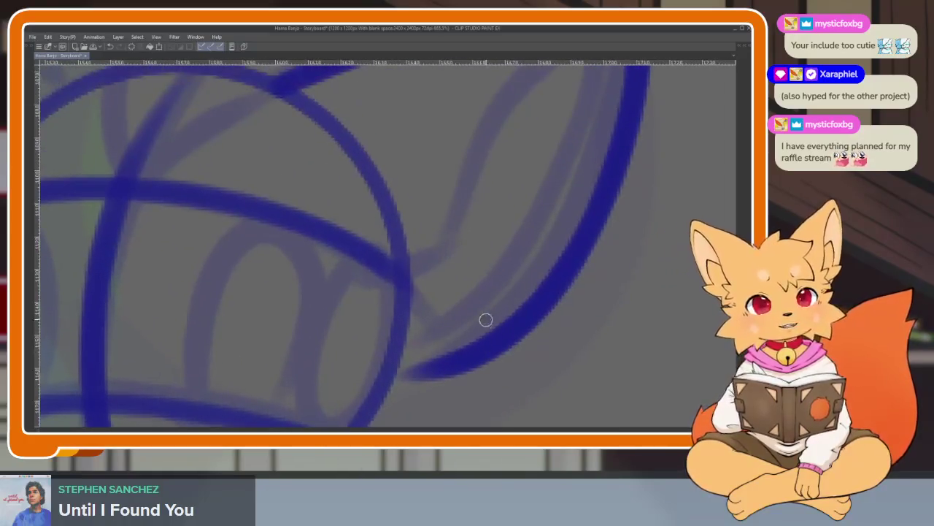
{"action": "scroll", "coordinate": [482, 323], "scroll_direction": "down", "scroll_amount": 2}
{"action": "scroll", "coordinate": [473, 333], "scroll_direction": "down", "scroll_amount": 2}
{"action": "scroll", "coordinate": [459, 344], "scroll_direction": "up", "scroll_amount": 1}
{"action": "scroll", "coordinate": [453, 351], "scroll_direction": "up", "scroll_amount": 2}
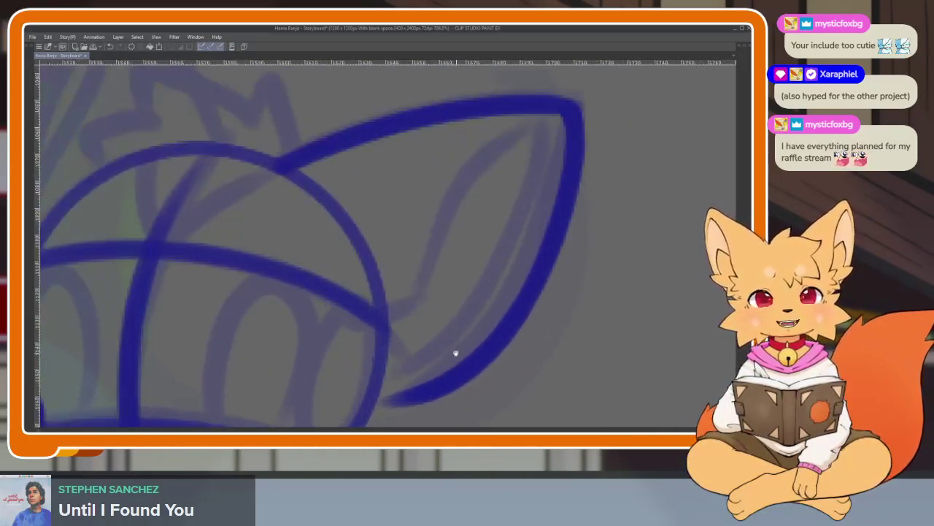
{"action": "scroll", "coordinate": [452, 354], "scroll_direction": "down", "scroll_amount": 2}
{"action": "scroll", "coordinate": [449, 356], "scroll_direction": "up", "scroll_amount": 1}
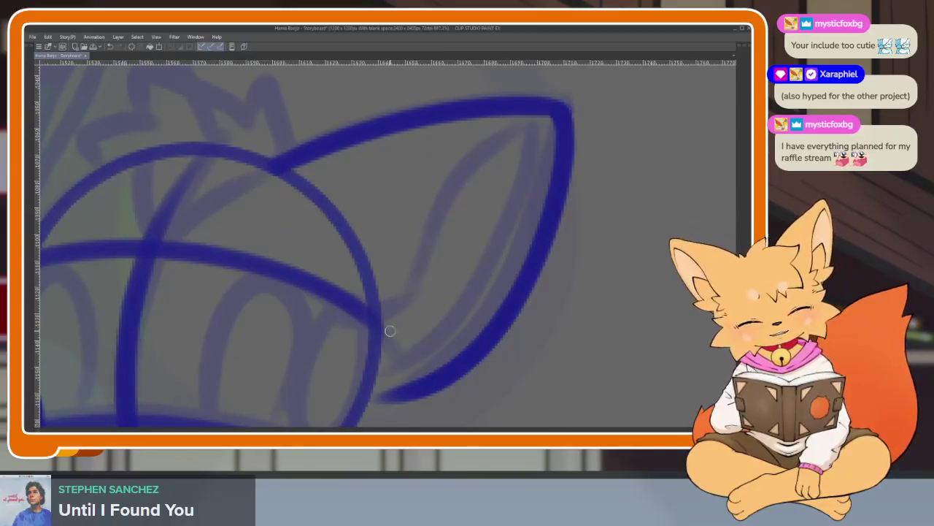
{"action": "scroll", "coordinate": [401, 334], "scroll_direction": "down", "scroll_amount": 1}
{"action": "scroll", "coordinate": [511, 287], "scroll_direction": "down", "scroll_amount": 2}
{"action": "scroll", "coordinate": [525, 313], "scroll_direction": "up", "scroll_amount": 1}
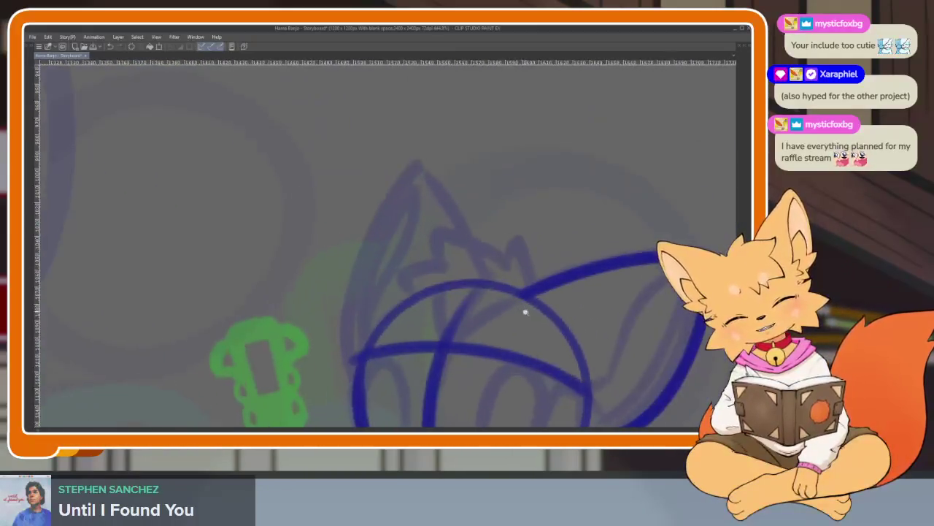
{"action": "scroll", "coordinate": [463, 261], "scroll_direction": "up", "scroll_amount": 2}
{"action": "scroll", "coordinate": [453, 288], "scroll_direction": "down", "scroll_amount": 2}
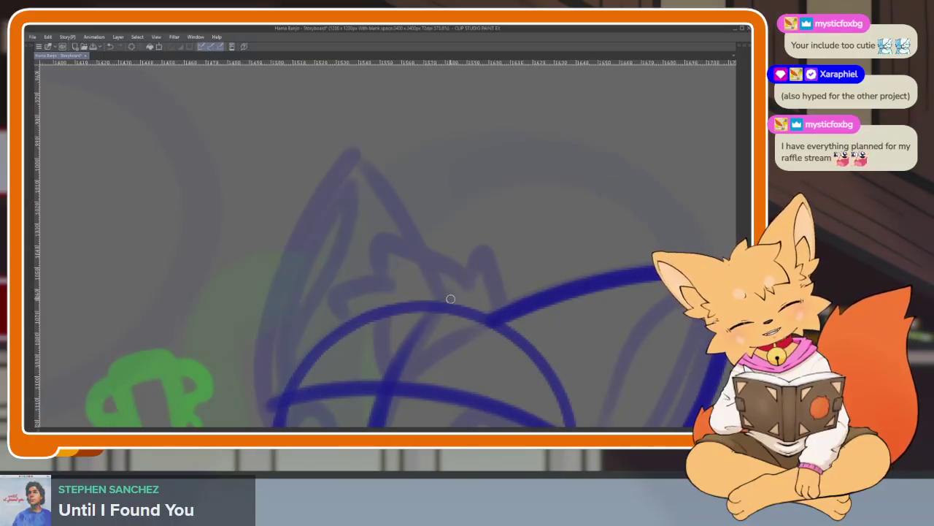
- Draw the left ear's pointed outline up to its peak and back to the head
{"action": "mouse_move", "coordinate": [443, 308]}
{"action": "left_mouse_down"}
{"action": "mouse_move", "coordinate": [389, 200]}
{"action": "mouse_move", "coordinate": [348, 156]}
{"action": "mouse_move", "coordinate": [271, 307]}
{"action": "mouse_move", "coordinate": [260, 412]}
{"action": "left_mouse_up"}
{"action": "scroll", "coordinate": [459, 246], "scroll_direction": "down", "scroll_amount": 1}
{"action": "scroll", "coordinate": [432, 285], "scroll_direction": "down", "scroll_amount": 1}
{"action": "scroll", "coordinate": [434, 271], "scroll_direction": "up", "scroll_amount": 1}
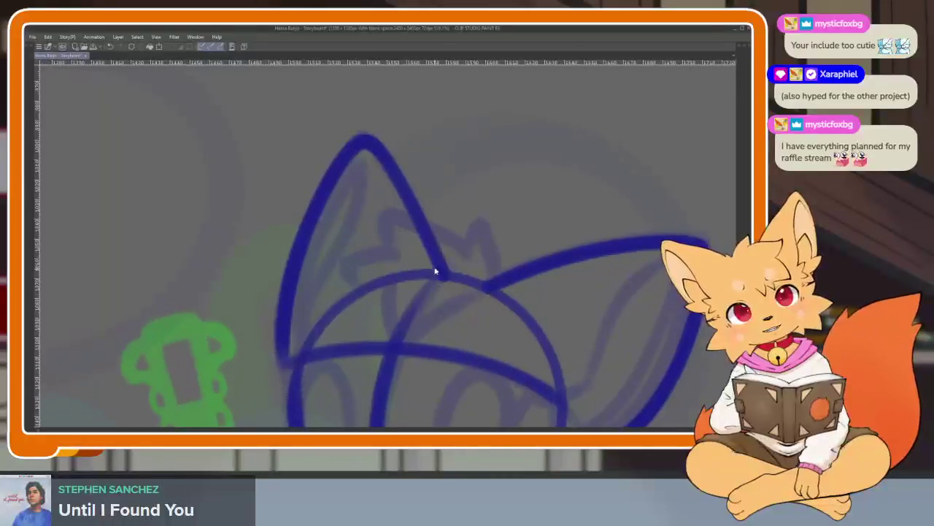
{"action": "key", "text": "ctrl+z"}
{"action": "left_click_drag", "start_coordinate": [430, 230], "coordinate": [366, 135]}
{"action": "left_click_drag", "start_coordinate": [293, 253], "coordinate": [281, 394]}
{"action": "scroll", "coordinate": [499, 315], "scroll_direction": "up", "scroll_amount": 1}
{"action": "scroll", "coordinate": [334, 286], "scroll_direction": "up", "scroll_amount": 1}
{"action": "scroll", "coordinate": [322, 287], "scroll_direction": "up", "scroll_amount": 1}
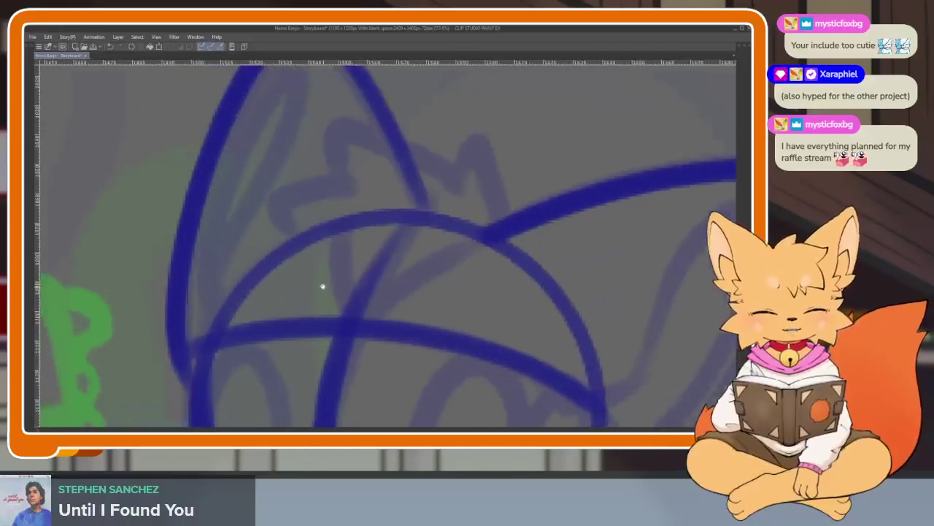
{"action": "scroll", "coordinate": [322, 286], "scroll_direction": "down", "scroll_amount": 2}
{"action": "scroll", "coordinate": [444, 338], "scroll_direction": "up", "scroll_amount": 1}
{"action": "scroll", "coordinate": [461, 334], "scroll_direction": "up", "scroll_amount": 1}
- Add the tufted hairline between the ears and a stroke across the head
{"action": "mouse_move", "coordinate": [461, 325]}
{"action": "left_mouse_down"}
{"action": "mouse_move", "coordinate": [454, 244]}
{"action": "mouse_move", "coordinate": [428, 258]}
{"action": "mouse_move", "coordinate": [387, 238]}
{"action": "mouse_move", "coordinate": [293, 222]}
{"action": "mouse_move", "coordinate": [309, 276]}
{"action": "mouse_move", "coordinate": [229, 306]}
{"action": "mouse_move", "coordinate": [286, 357]}
{"action": "left_mouse_up"}
{"action": "scroll", "coordinate": [502, 298], "scroll_direction": "down", "scroll_amount": 3}
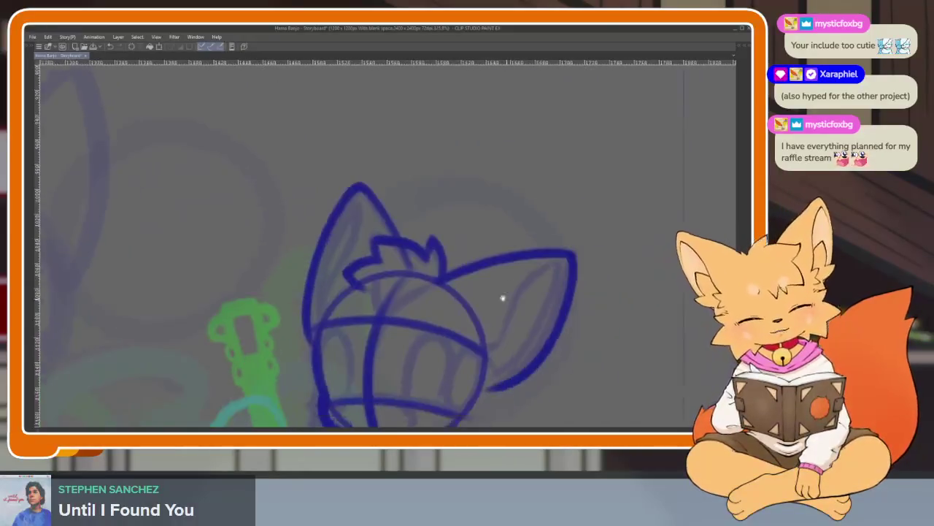
{"action": "scroll", "coordinate": [373, 365], "scroll_direction": "up", "scroll_amount": 3}
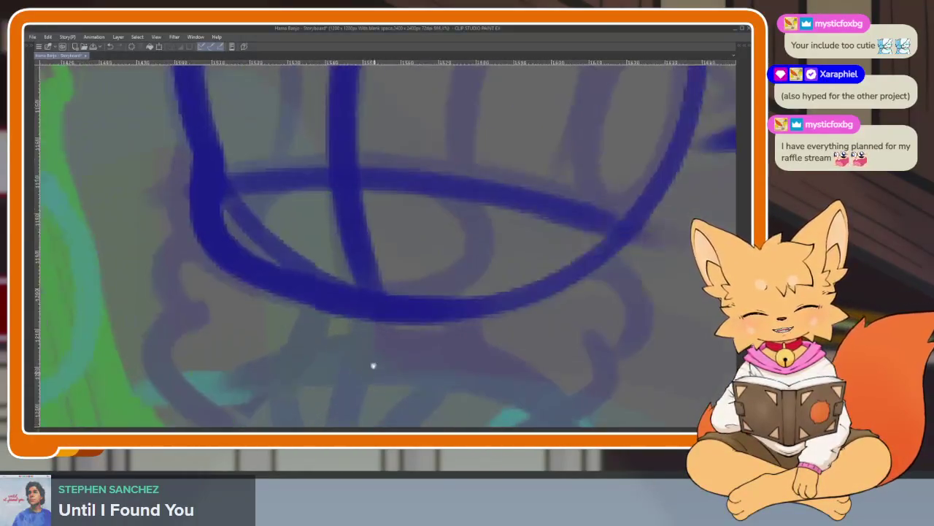
{"action": "scroll", "coordinate": [374, 365], "scroll_direction": "down", "scroll_amount": 2}
{"action": "scroll", "coordinate": [384, 340], "scroll_direction": "down", "scroll_amount": 2}
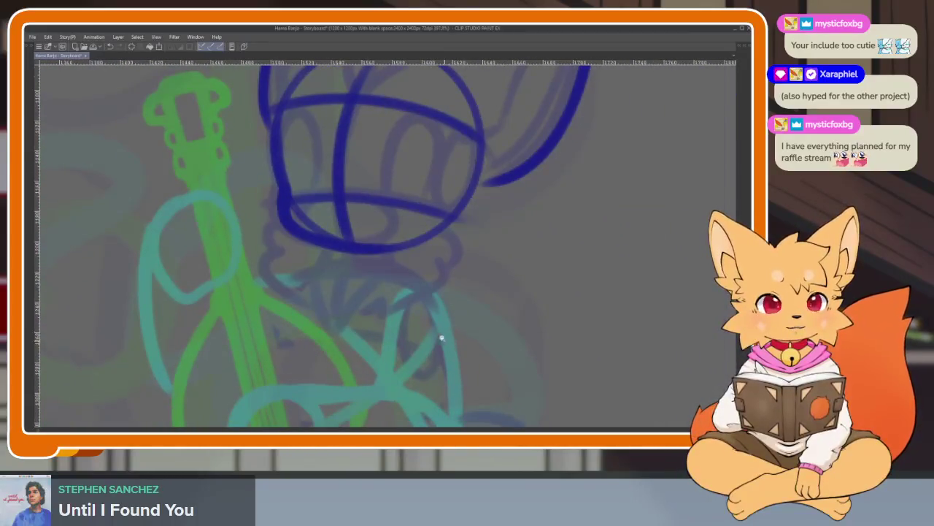
{"action": "scroll", "coordinate": [441, 339], "scroll_direction": "down", "scroll_amount": 2}
{"action": "scroll", "coordinate": [392, 338], "scroll_direction": "up", "scroll_amount": 3}
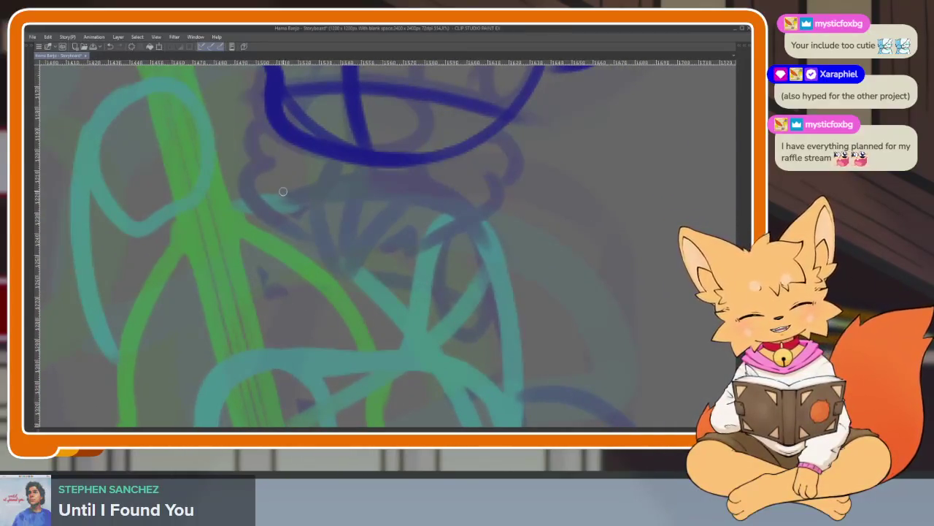
{"action": "left_click_drag", "start_coordinate": [282, 201], "coordinate": [475, 219]}
- Replace the stray head stroke with a dark-blue line across the lower head
{"action": "key", "text": "ctrl+z"}
{"action": "left_click_drag", "start_coordinate": [362, 183], "coordinate": [460, 209]}
{"action": "scroll", "coordinate": [523, 244], "scroll_direction": "down", "scroll_amount": 3}
{"action": "scroll", "coordinate": [434, 265], "scroll_direction": "up", "scroll_amount": 3}
{"action": "scroll", "coordinate": [458, 266], "scroll_direction": "down", "scroll_amount": 1}
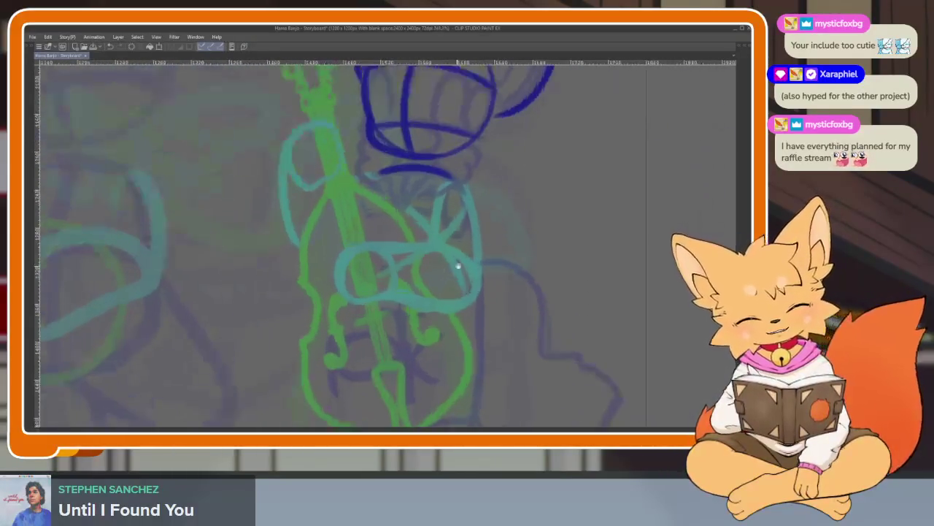
{"action": "scroll", "coordinate": [438, 261], "scroll_direction": "up", "scroll_amount": 2}
- Draw a rounded torso loop below the head, redoing it once and closing it at the top
{"action": "mouse_move", "coordinate": [345, 147]}
{"action": "left_mouse_down"}
{"action": "mouse_move", "coordinate": [311, 191]}
{"action": "mouse_move", "coordinate": [279, 296]}
{"action": "mouse_move", "coordinate": [380, 358]}
{"action": "mouse_move", "coordinate": [452, 318]}
{"action": "left_mouse_up"}
{"action": "key", "text": "ctrl+z"}
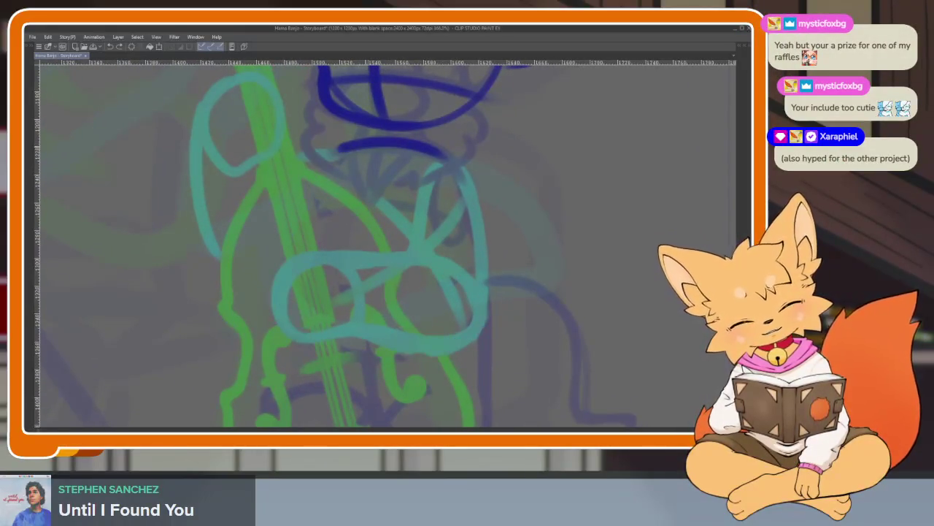
{"action": "mouse_move", "coordinate": [339, 152]}
{"action": "left_mouse_down"}
{"action": "mouse_move", "coordinate": [302, 223]}
{"action": "mouse_move", "coordinate": [321, 340]}
{"action": "mouse_move", "coordinate": [473, 307]}
{"action": "left_mouse_up"}
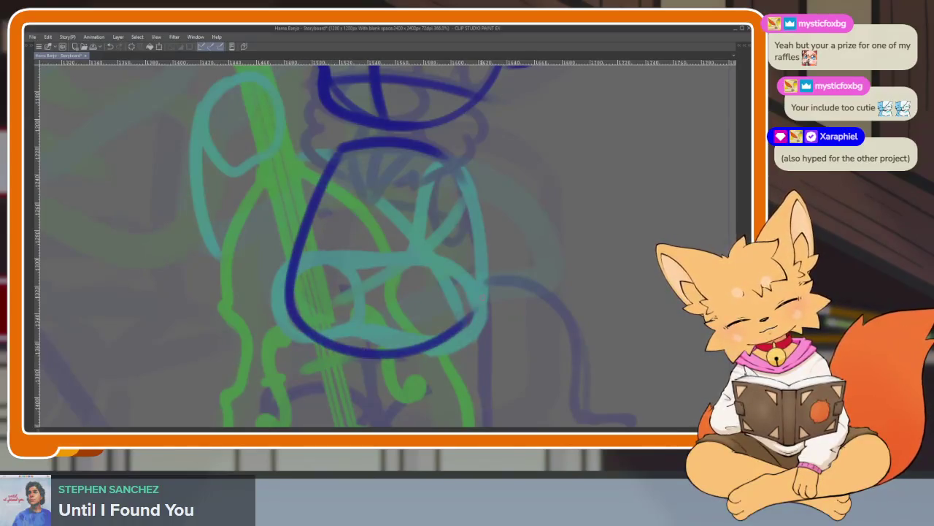
{"action": "mouse_move", "coordinate": [480, 270]}
{"action": "left_mouse_down"}
{"action": "mouse_move", "coordinate": [450, 172]}
{"action": "mouse_move", "coordinate": [406, 143]}
{"action": "left_mouse_up"}
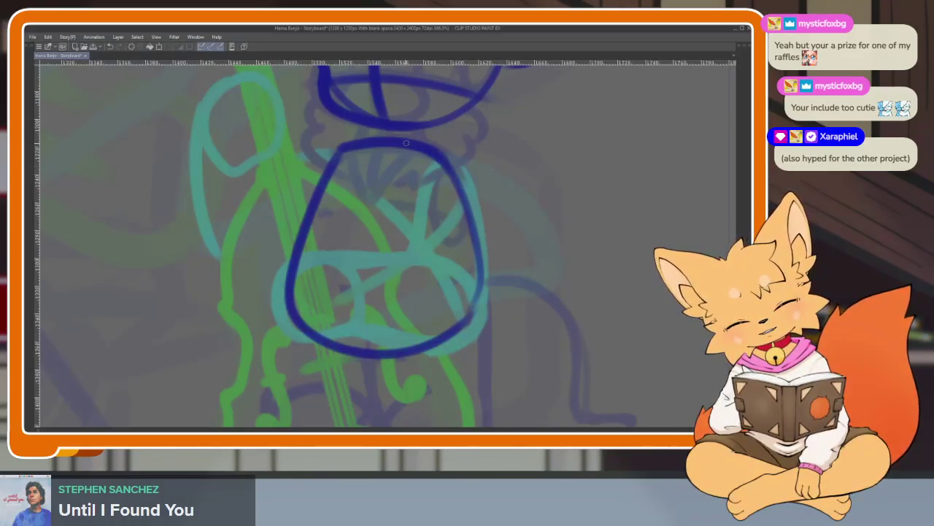
- Make the dark-blue pen brush smaller and reframe the torso
{"action": "scroll", "coordinate": [415, 292], "scroll_direction": "up", "scroll_amount": 3}
{"action": "scroll", "coordinate": [348, 305], "scroll_direction": "up", "scroll_amount": 3}
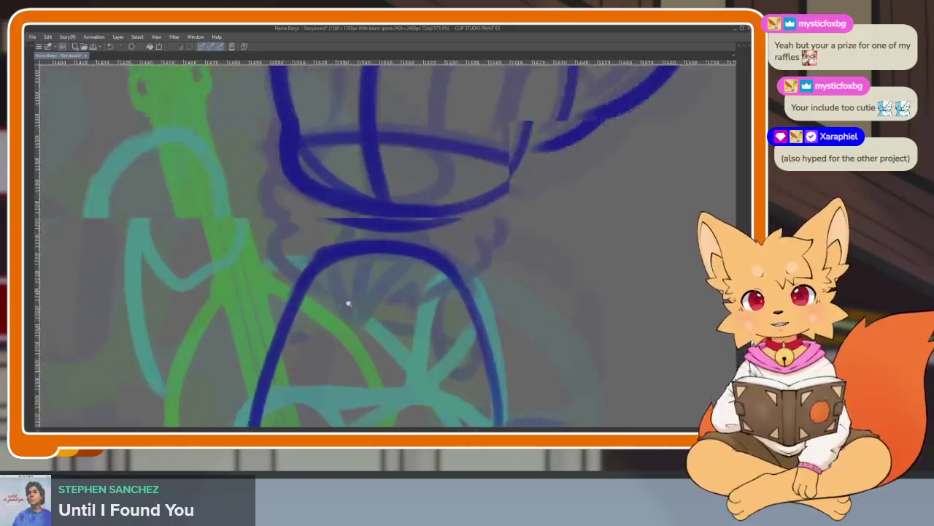
{"action": "scroll", "coordinate": [349, 322], "scroll_direction": "up", "scroll_amount": 3}
{"action": "scroll", "coordinate": [332, 327], "scroll_direction": "up", "scroll_amount": 3}
{"action": "scroll", "coordinate": [343, 335], "scroll_direction": "up", "scroll_amount": 2}
{"action": "mouse_move", "coordinate": [398, 315]}
{"action": "left_mouse_down"}
{"action": "mouse_move", "coordinate": [394, 328]}
{"action": "mouse_move", "coordinate": [410, 305]}
{"action": "left_mouse_up"}
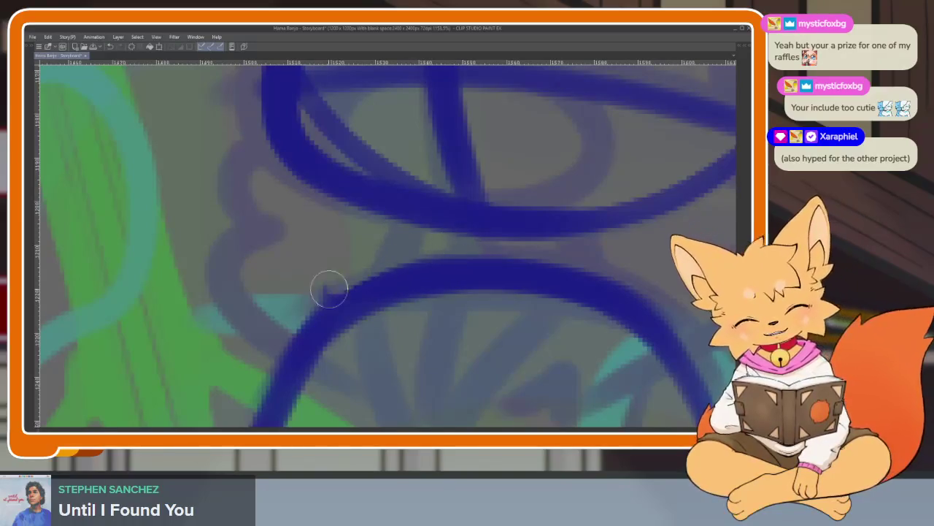
{"action": "scroll", "coordinate": [319, 292], "scroll_direction": "down", "scroll_amount": 10}
{"action": "scroll", "coordinate": [462, 321], "scroll_direction": "up", "scroll_amount": 6}
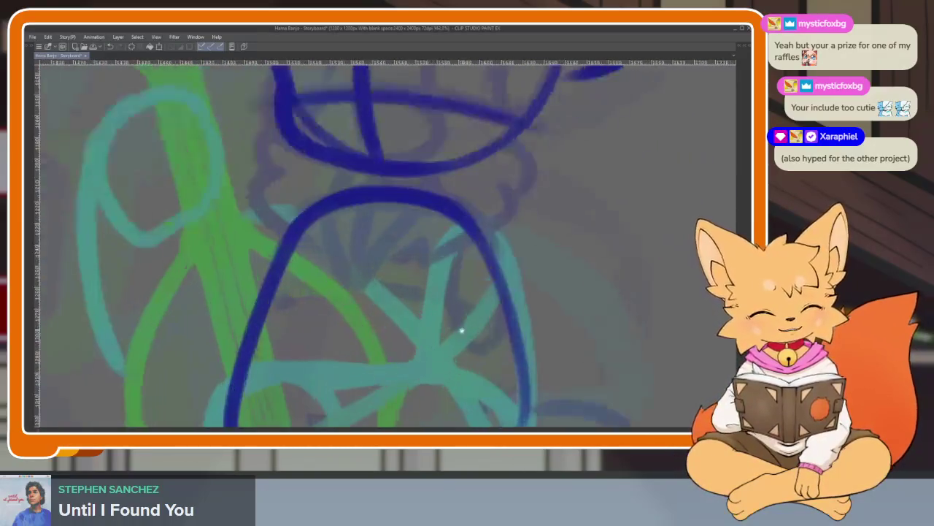
{"action": "scroll", "coordinate": [438, 292], "scroll_direction": "down", "scroll_amount": 1}
{"action": "scroll", "coordinate": [435, 307], "scroll_direction": "down", "scroll_amount": 1}
{"action": "scroll", "coordinate": [433, 312], "scroll_direction": "up", "scroll_amount": 1}
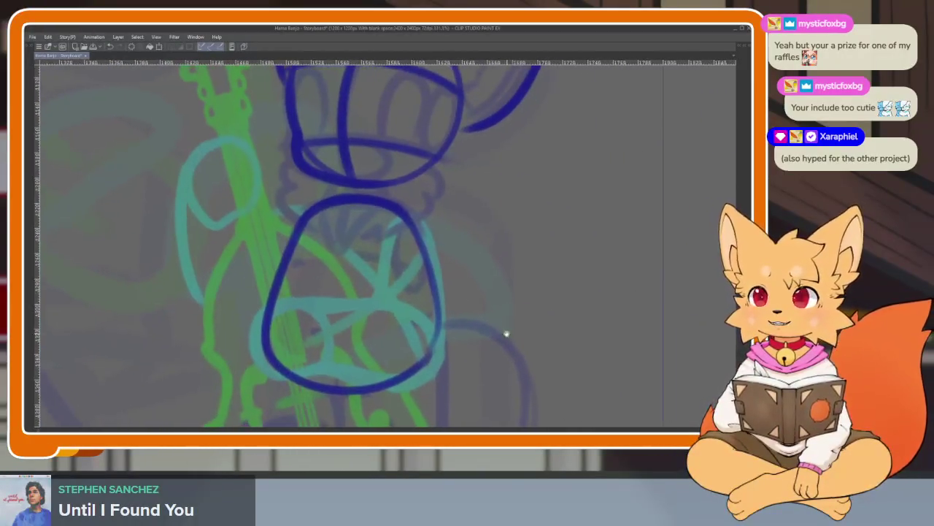
{"action": "scroll", "coordinate": [402, 326], "scroll_direction": "up", "scroll_amount": 2}
{"action": "scroll", "coordinate": [428, 338], "scroll_direction": "down", "scroll_amount": 1}
{"action": "scroll", "coordinate": [430, 338], "scroll_direction": "down", "scroll_amount": 2}
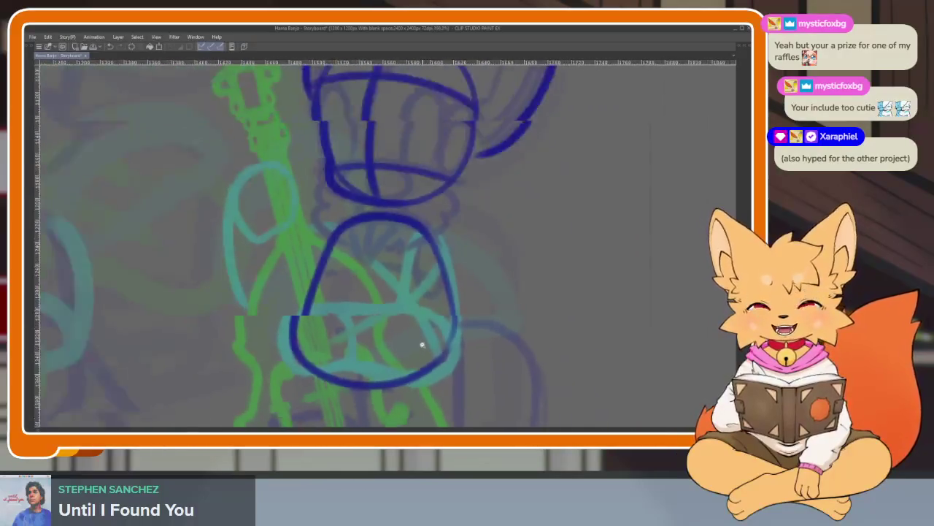
{"action": "scroll", "coordinate": [421, 344], "scroll_direction": "up", "scroll_amount": 1}
{"action": "scroll", "coordinate": [455, 354], "scroll_direction": "up", "scroll_amount": 1}
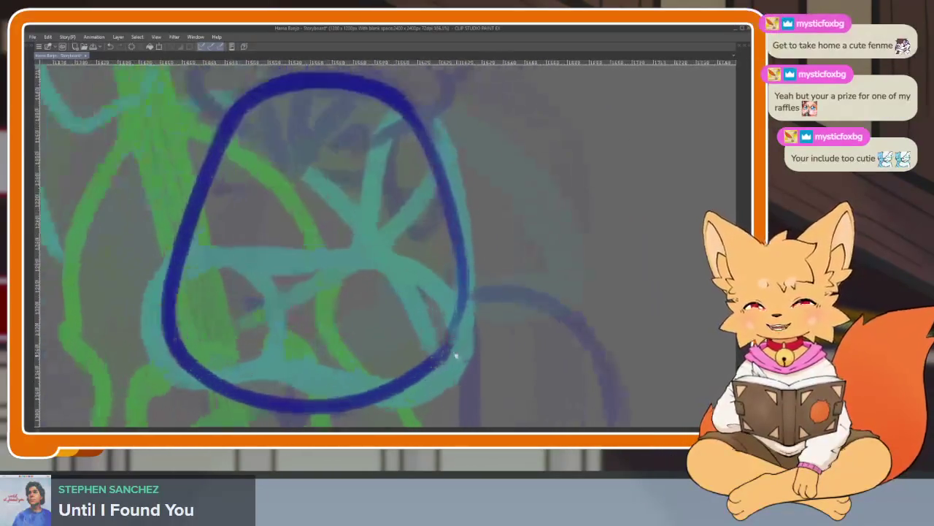
{"action": "scroll", "coordinate": [440, 359], "scroll_direction": "down", "scroll_amount": 2}
{"action": "scroll", "coordinate": [432, 358], "scroll_direction": "up", "scroll_amount": 1}
{"action": "scroll", "coordinate": [437, 351], "scroll_direction": "up", "scroll_amount": 1}
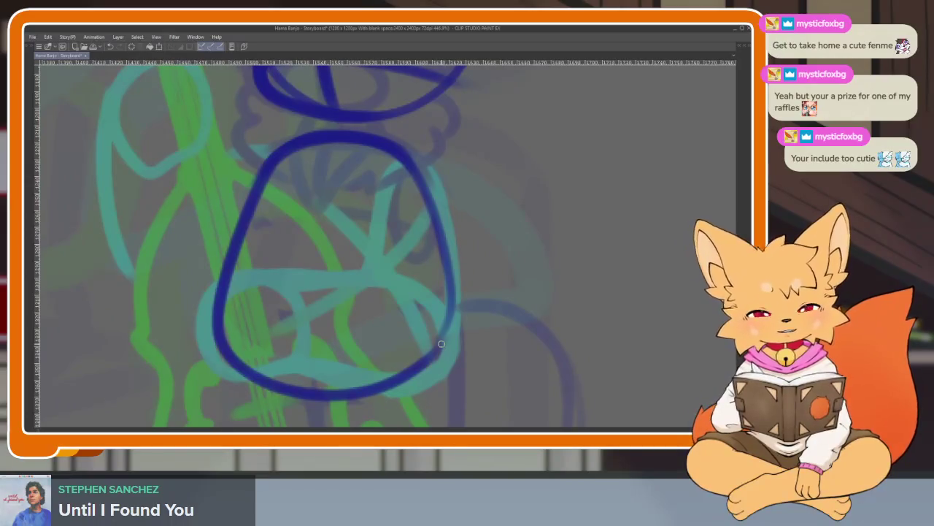
- Add a vertical center line and a horizontal guideline through the torso
{"action": "left_click_drag", "start_coordinate": [331, 159], "coordinate": [314, 381]}
{"action": "key", "text": "ctrl+z"}
{"action": "left_click_drag", "start_coordinate": [336, 146], "coordinate": [314, 381]}
{"action": "left_click_drag", "start_coordinate": [222, 299], "coordinate": [444, 301]}
{"action": "key", "text": "ctrl+z"}
{"action": "left_click_drag", "start_coordinate": [223, 299], "coordinate": [444, 295]}
{"action": "scroll", "coordinate": [423, 307], "scroll_direction": "up", "scroll_amount": 1}
{"action": "scroll", "coordinate": [405, 325], "scroll_direction": "up", "scroll_amount": 1}
{"action": "scroll", "coordinate": [402, 324], "scroll_direction": "up", "scroll_amount": 1}
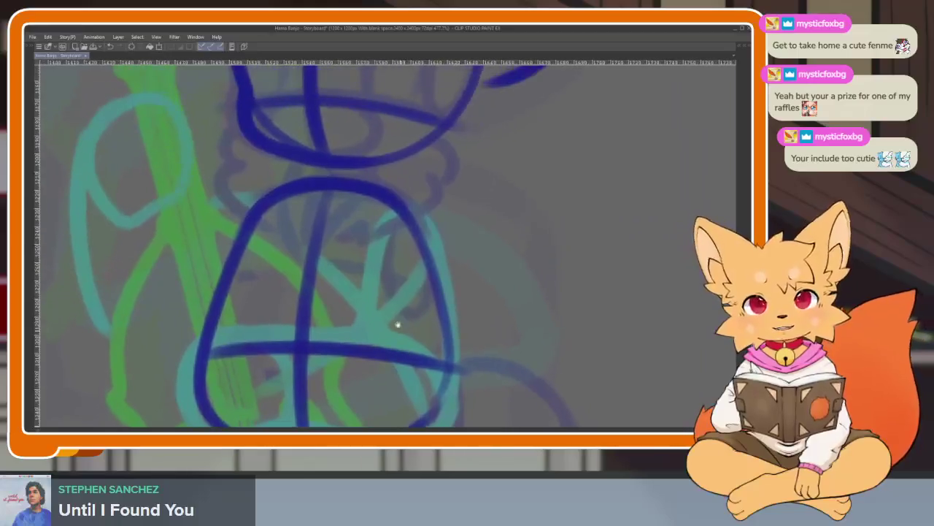
- Add a second horizontal guideline and arch strokes over the torso
{"action": "left_click_drag", "start_coordinate": [248, 266], "coordinate": [451, 292]}
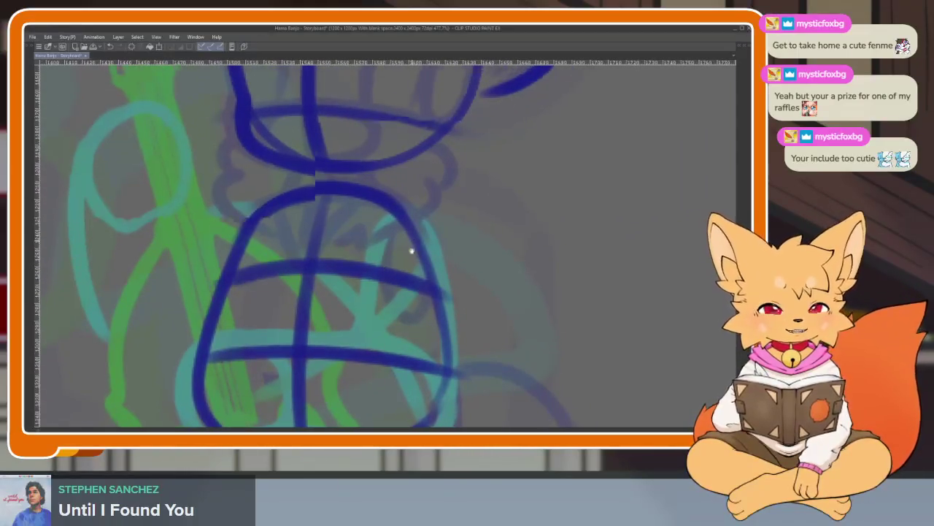
{"action": "scroll", "coordinate": [411, 250], "scroll_direction": "up", "scroll_amount": 1}
{"action": "scroll", "coordinate": [406, 286], "scroll_direction": "up", "scroll_amount": 1}
{"action": "left_click_drag", "start_coordinate": [413, 238], "coordinate": [352, 325]}
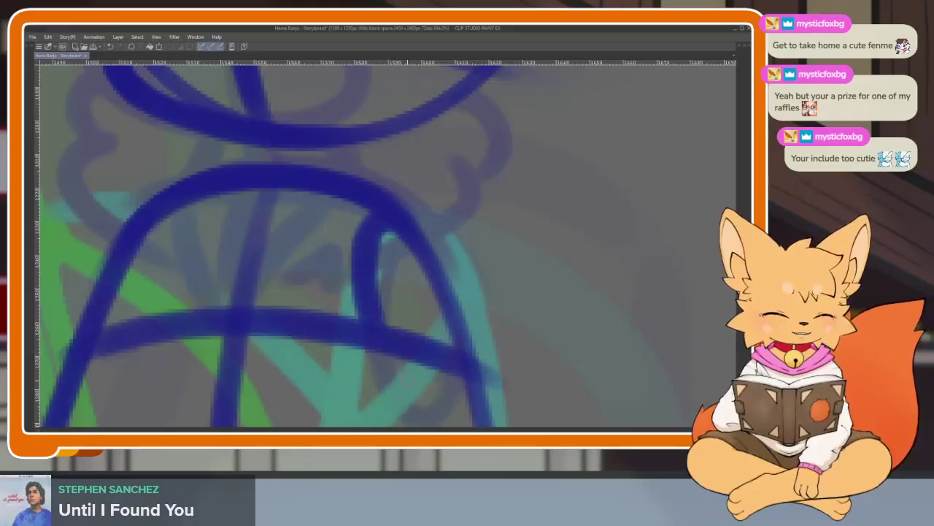
{"action": "left_click_drag", "start_coordinate": [452, 227], "coordinate": [374, 380]}
{"action": "left_click_drag", "start_coordinate": [384, 214], "coordinate": [350, 254]}
- Join the chest curve to the hip curve on both sides of the torso
{"action": "scroll", "coordinate": [504, 330], "scroll_direction": "down", "scroll_amount": 2}
{"action": "scroll", "coordinate": [365, 285], "scroll_direction": "up", "scroll_amount": 2}
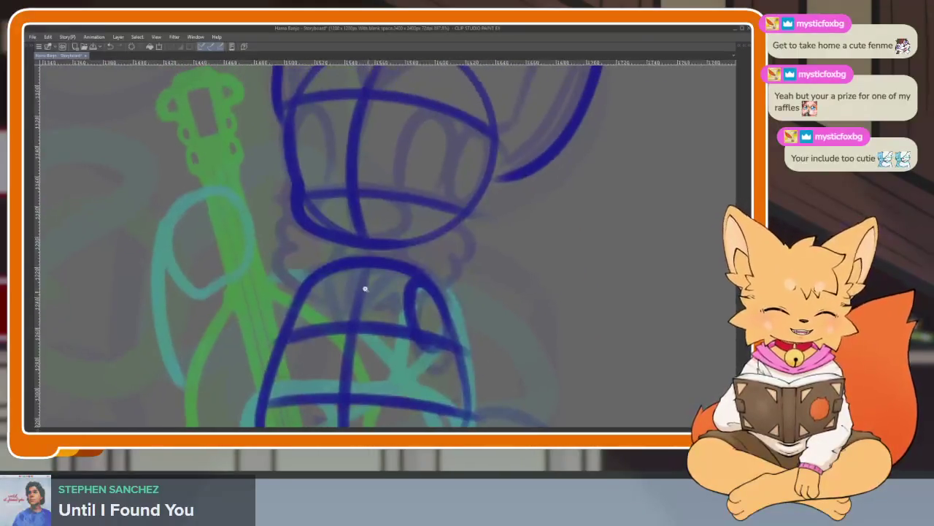
{"action": "scroll", "coordinate": [373, 315], "scroll_direction": "up", "scroll_amount": 2}
{"action": "scroll", "coordinate": [378, 287], "scroll_direction": "up", "scroll_amount": 1}
{"action": "scroll", "coordinate": [410, 308], "scroll_direction": "up", "scroll_amount": 1}
{"action": "scroll", "coordinate": [410, 308], "scroll_direction": "up", "scroll_amount": 1}
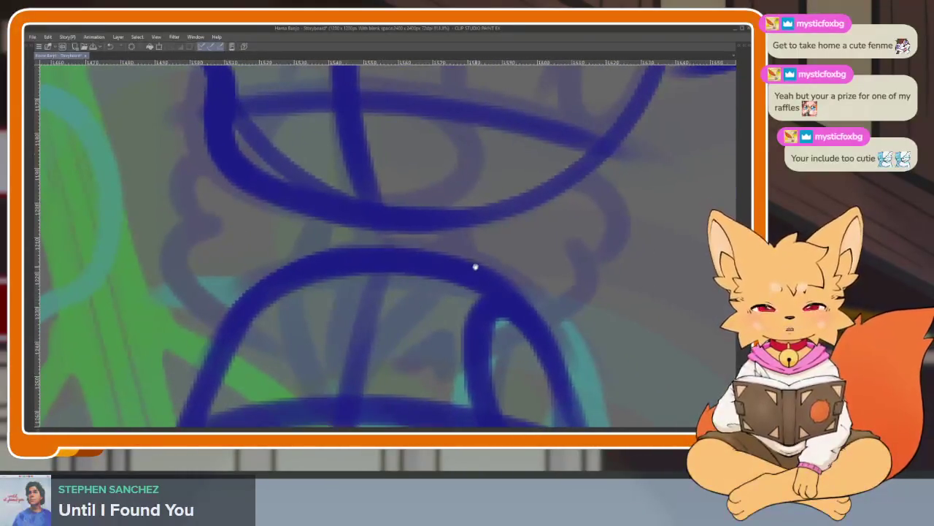
{"action": "scroll", "coordinate": [457, 306], "scroll_direction": "right", "scroll_amount": 2}
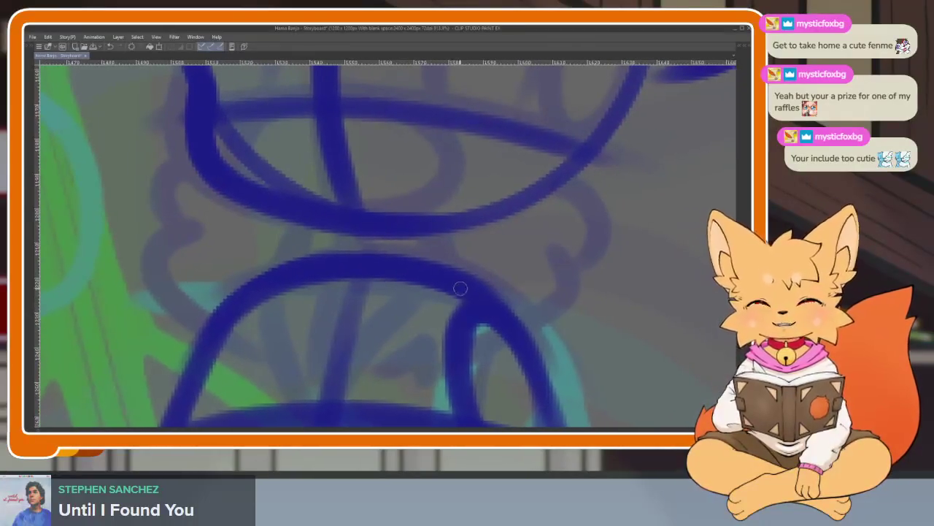
{"action": "scroll", "coordinate": [440, 262], "scroll_direction": "up", "scroll_amount": 1}
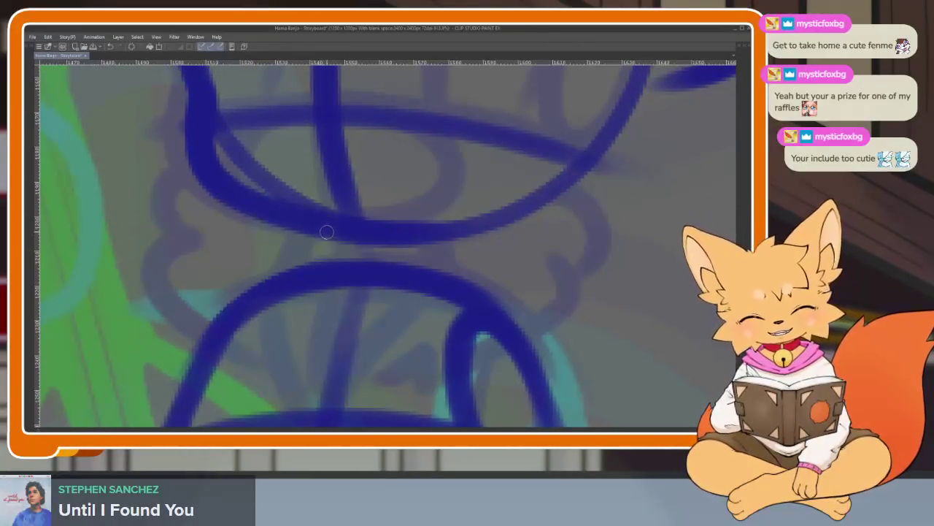
{"action": "left_click_drag", "start_coordinate": [326, 231], "coordinate": [312, 267]}
{"action": "left_click_drag", "start_coordinate": [429, 235], "coordinate": [422, 277]}
{"action": "scroll", "coordinate": [421, 278], "scroll_direction": "down", "scroll_amount": 3}
{"action": "mouse_move", "coordinate": [306, 245]}
{"action": "left_mouse_down"}
{"action": "mouse_move", "coordinate": [302, 302]}
{"action": "mouse_move", "coordinate": [319, 346]}
{"action": "left_mouse_up"}
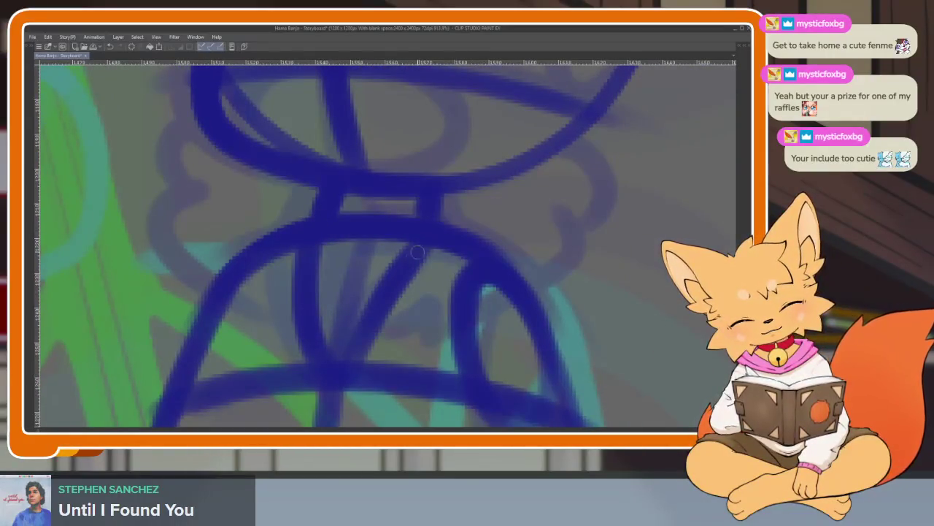
{"action": "scroll", "coordinate": [469, 333], "scroll_direction": "down", "scroll_amount": 5}
{"action": "scroll", "coordinate": [494, 291], "scroll_direction": "up", "scroll_amount": 2}
{"action": "scroll", "coordinate": [472, 290], "scroll_direction": "up", "scroll_amount": 2}
{"action": "scroll", "coordinate": [463, 298], "scroll_direction": "up", "scroll_amount": 1}
{"action": "scroll", "coordinate": [454, 317], "scroll_direction": "up", "scroll_amount": 2}
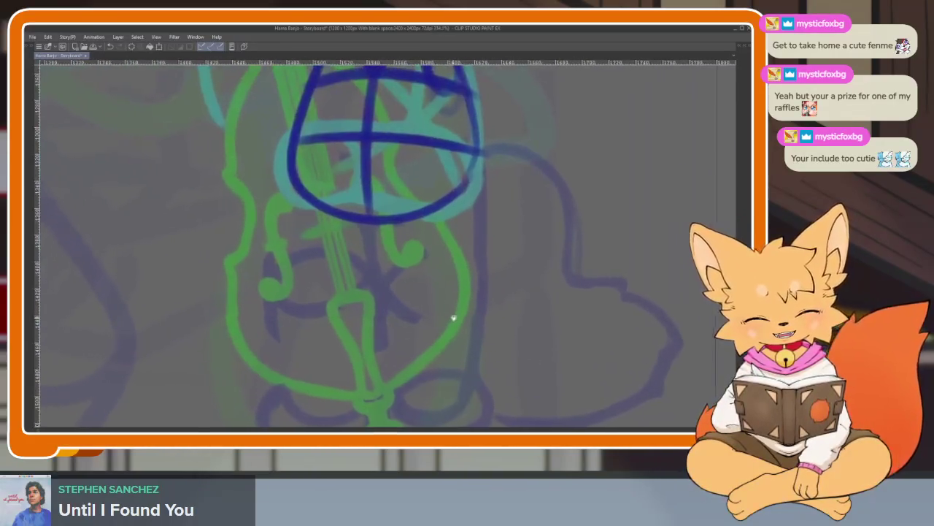
{"action": "scroll", "coordinate": [334, 310], "scroll_direction": "up", "scroll_amount": 1}
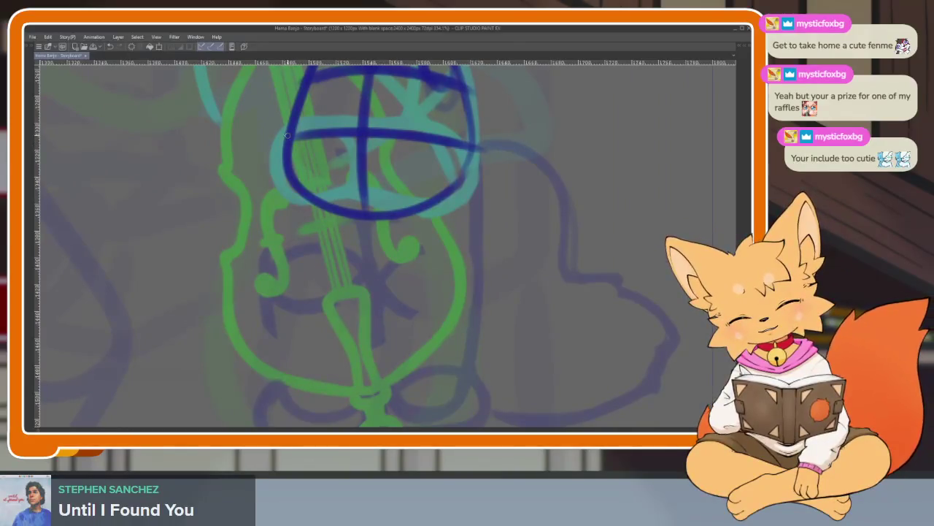
- Draw the body's left side from the head circle down along the green bass
{"action": "left_click_drag", "start_coordinate": [284, 142], "coordinate": [269, 379]}
{"action": "key", "text": "ctrl+z"}
{"action": "key", "text": "ctrl+z"}
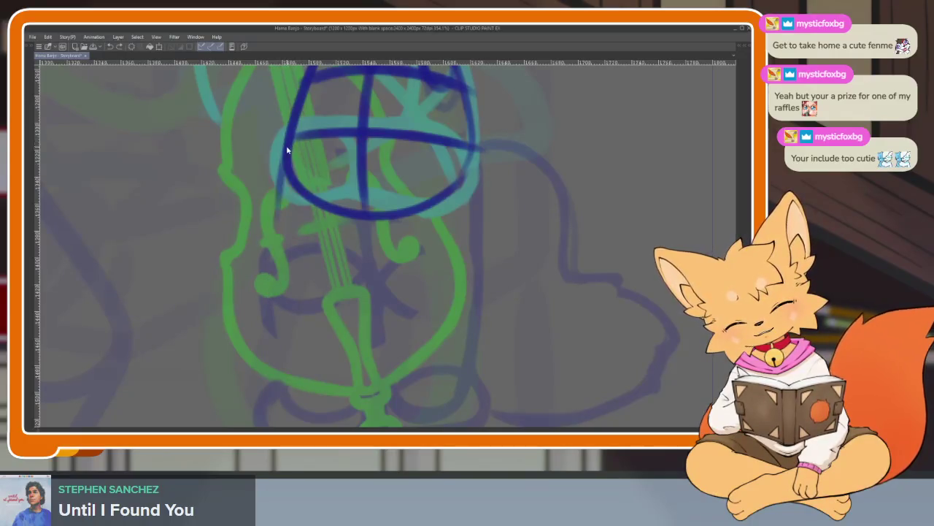
{"action": "key", "text": "ctrl+z"}
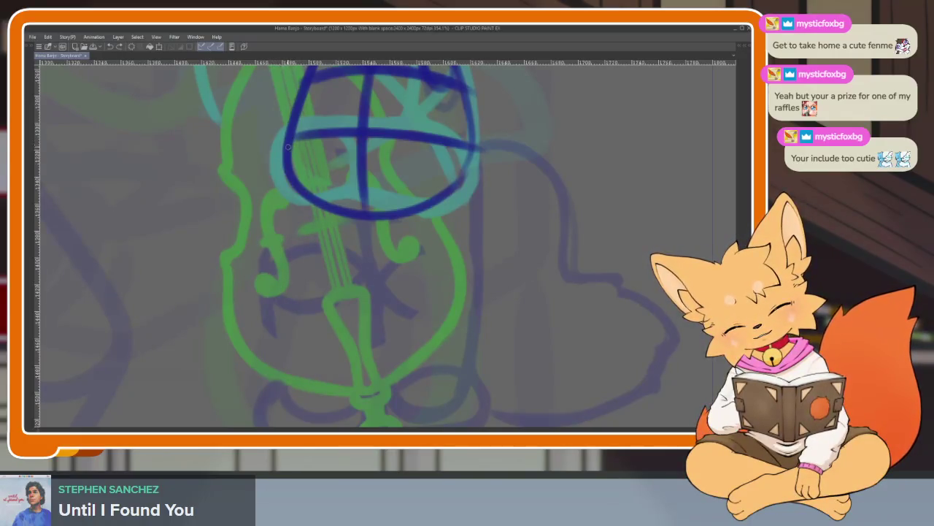
{"action": "left_click_drag", "start_coordinate": [288, 147], "coordinate": [281, 209]}
{"action": "left_click_drag", "start_coordinate": [292, 289], "coordinate": [357, 283]}
{"action": "mouse_move", "coordinate": [372, 218]}
{"action": "left_mouse_down"}
{"action": "mouse_move", "coordinate": [371, 247]}
{"action": "mouse_move", "coordinate": [338, 296]}
{"action": "left_mouse_up"}
{"action": "left_click_drag", "start_coordinate": [297, 228], "coordinate": [282, 283]}
{"action": "scroll", "coordinate": [319, 188], "scroll_direction": "down", "scroll_amount": 3}
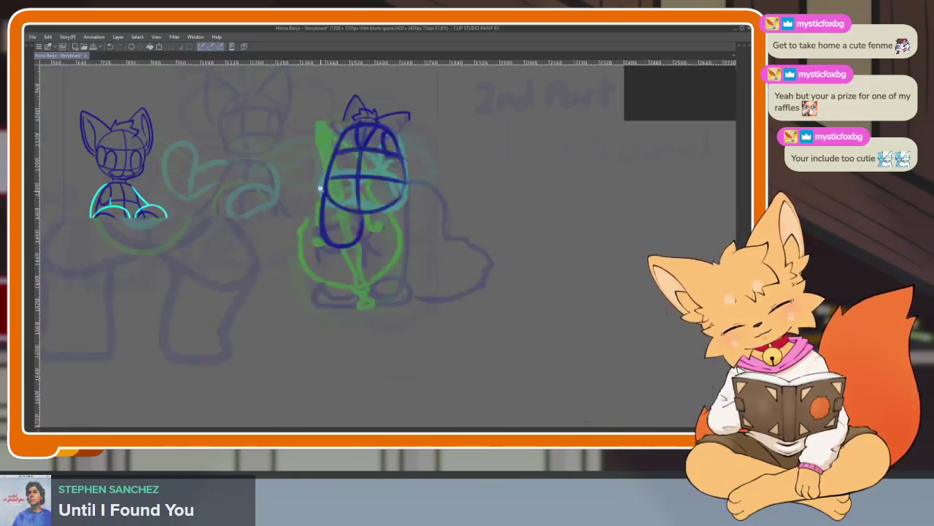
{"action": "scroll", "coordinate": [319, 189], "scroll_direction": "down", "scroll_amount": 2}
{"action": "scroll", "coordinate": [431, 296], "scroll_direction": "up", "scroll_amount": 4}
{"action": "scroll", "coordinate": [349, 353], "scroll_direction": "up", "scroll_amount": 1}
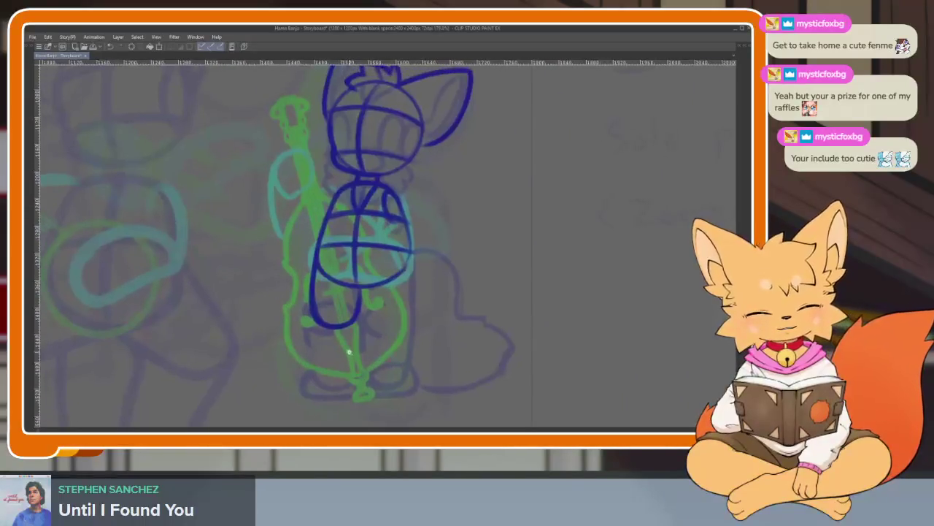
{"action": "scroll", "coordinate": [349, 352], "scroll_direction": "up", "scroll_amount": 2}
{"action": "scroll", "coordinate": [375, 357], "scroll_direction": "up", "scroll_amount": 1}
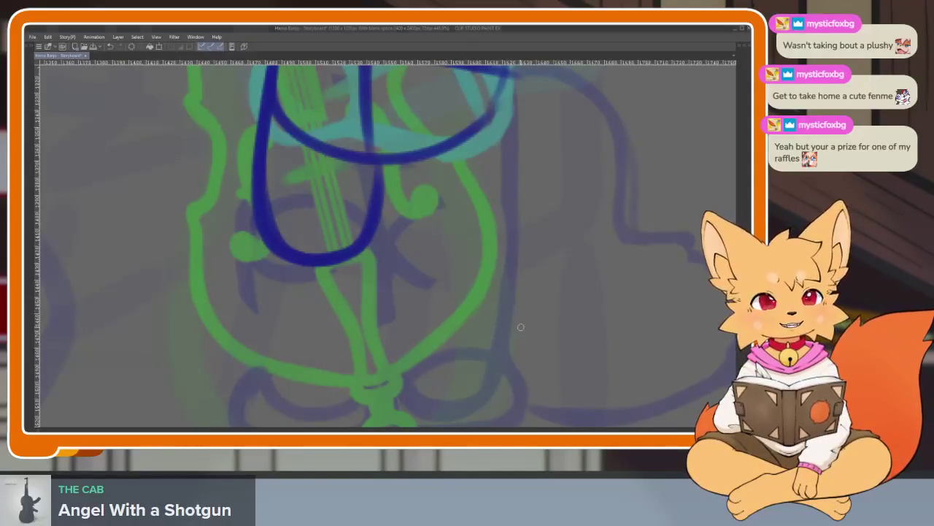
{"action": "scroll", "coordinate": [457, 328], "scroll_direction": "down", "scroll_amount": 2}
{"action": "scroll", "coordinate": [409, 296], "scroll_direction": "up", "scroll_amount": 2}
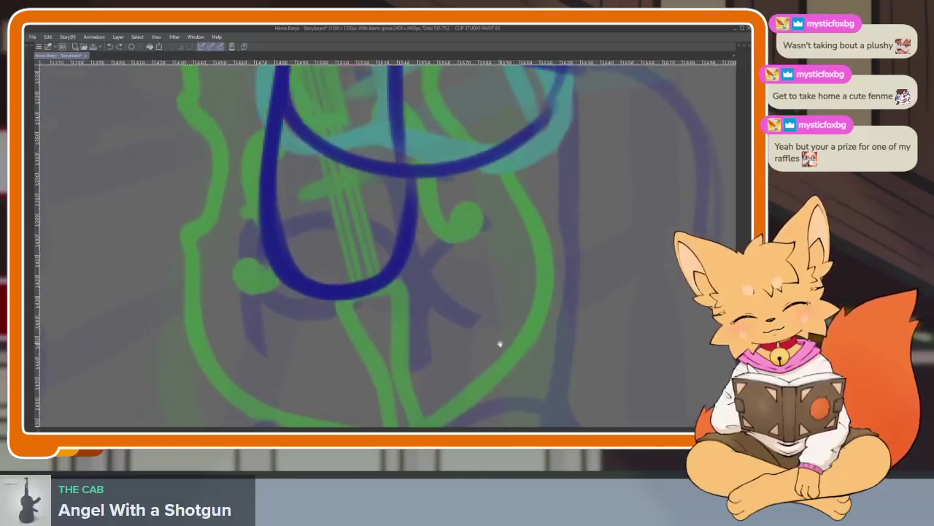
{"action": "scroll", "coordinate": [492, 324], "scroll_direction": "up", "scroll_amount": 1}
- Draw the lower body's right side and a dividing stroke down the middle
{"action": "mouse_move", "coordinate": [511, 126]}
{"action": "left_mouse_down"}
{"action": "mouse_move", "coordinate": [517, 305]}
{"action": "mouse_move", "coordinate": [376, 336]}
{"action": "left_mouse_up"}
{"action": "left_click_drag", "start_coordinate": [339, 230], "coordinate": [373, 335]}
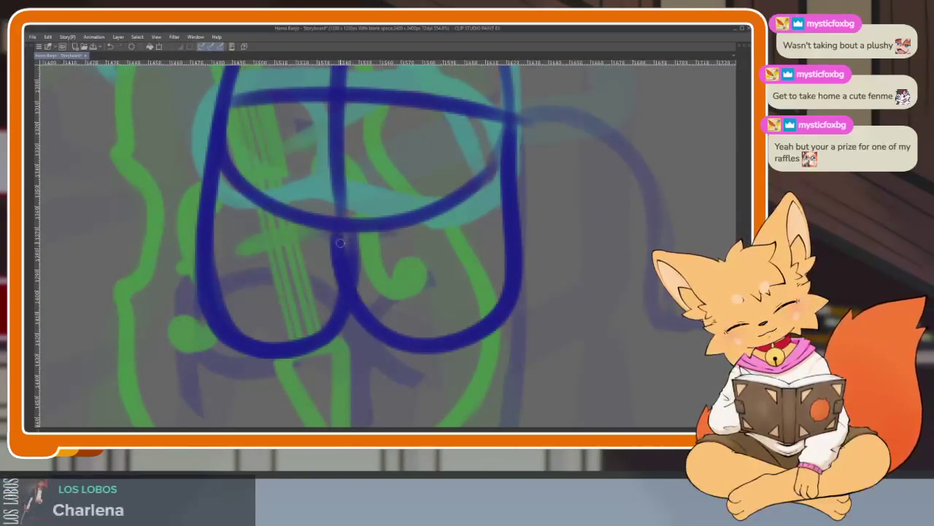
{"action": "scroll", "coordinate": [562, 294], "scroll_direction": "down", "scroll_amount": 3}
{"action": "scroll", "coordinate": [518, 298], "scroll_direction": "down", "scroll_amount": 3}
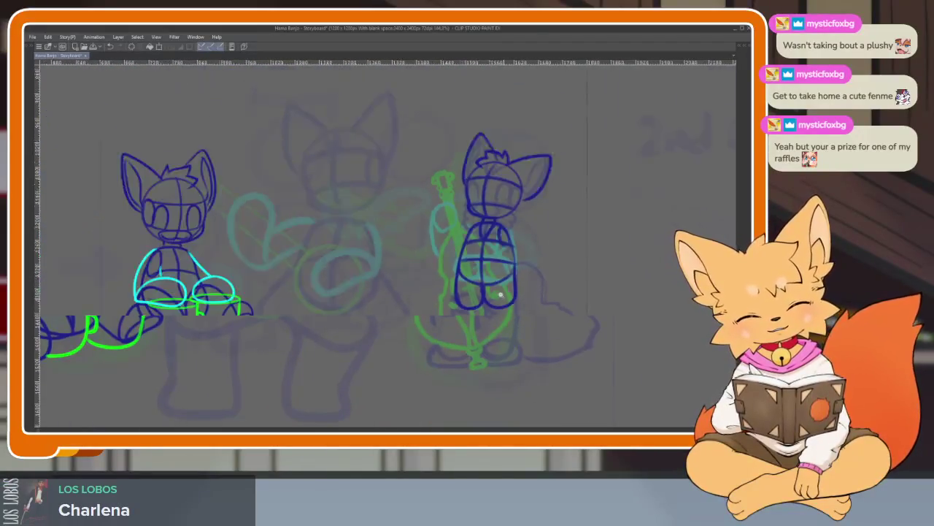
{"action": "scroll", "coordinate": [530, 283], "scroll_direction": "down", "scroll_amount": 2}
{"action": "scroll", "coordinate": [515, 287], "scroll_direction": "up", "scroll_amount": 2}
{"action": "scroll", "coordinate": [484, 309], "scroll_direction": "up", "scroll_amount": 1}
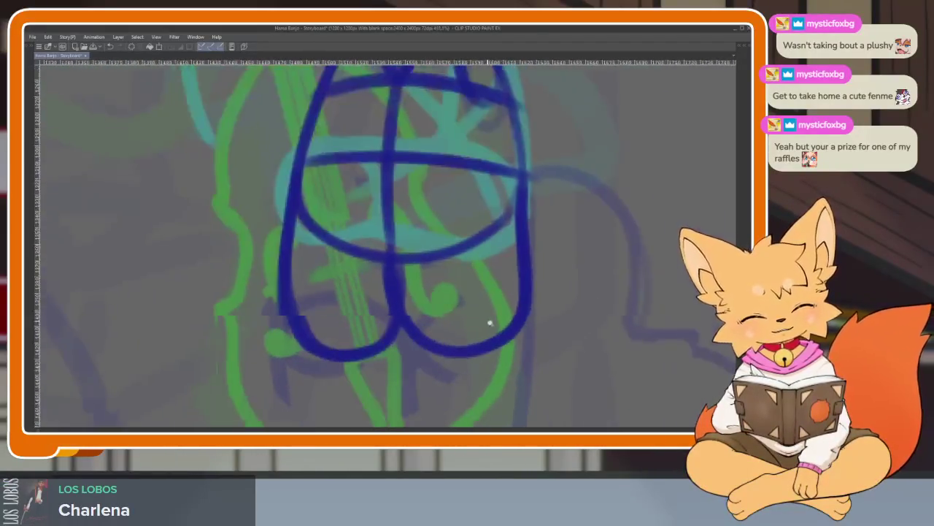
{"action": "scroll", "coordinate": [492, 321], "scroll_direction": "up", "scroll_amount": 1}
{"action": "scroll", "coordinate": [496, 334], "scroll_direction": "up", "scroll_amount": 1}
{"action": "left_click_drag", "start_coordinate": [513, 326], "coordinate": [491, 339]}
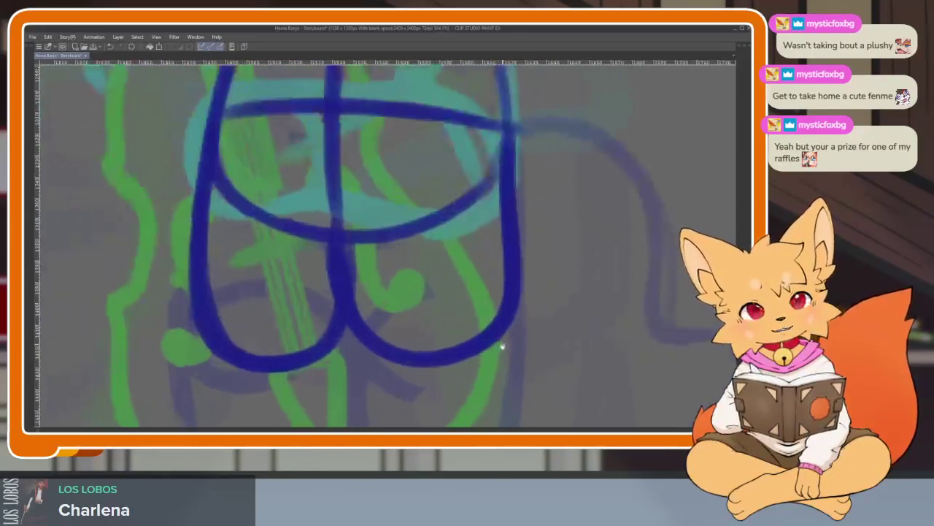
{"action": "scroll", "coordinate": [492, 354], "scroll_direction": "down", "scroll_amount": 1}
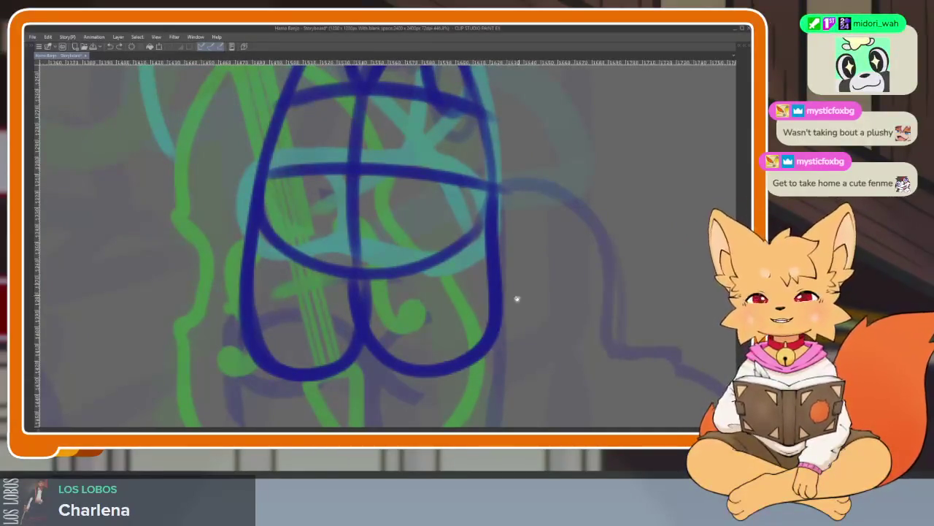
{"action": "left_click_drag", "start_coordinate": [492, 349], "coordinate": [529, 326]}
{"action": "scroll", "coordinate": [529, 327], "scroll_direction": "up", "scroll_amount": 2}
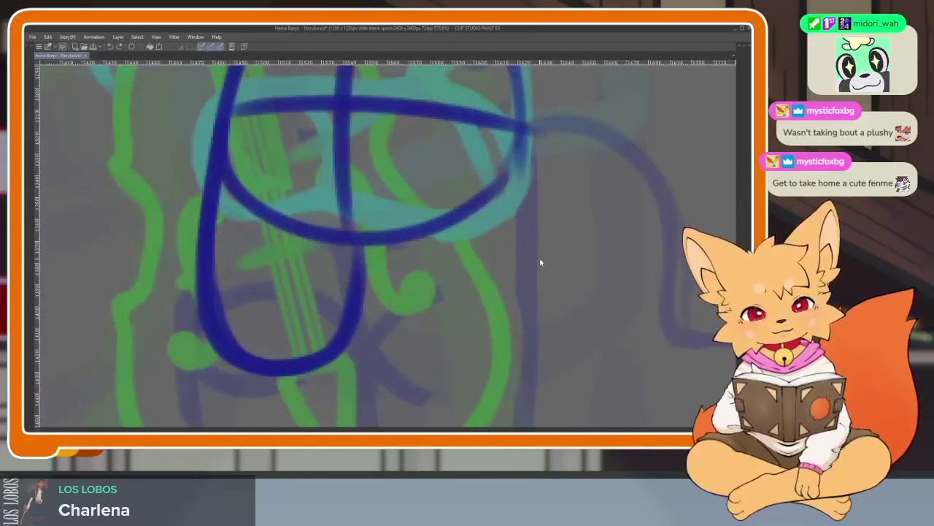
- Redraw the right lobe curving around the bottom of the lower body
{"action": "left_click_drag", "start_coordinate": [521, 154], "coordinate": [348, 231]}
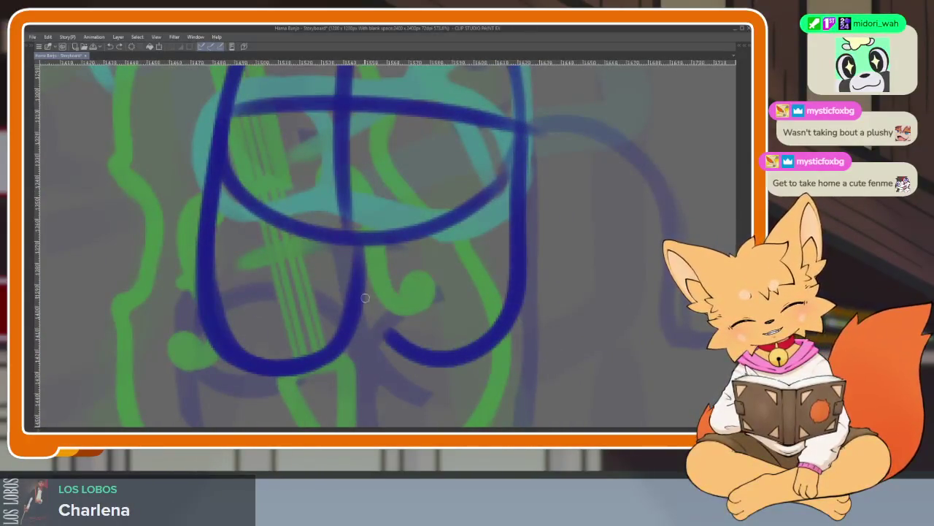
{"action": "scroll", "coordinate": [446, 363], "scroll_direction": "down", "scroll_amount": 2}
{"action": "scroll", "coordinate": [574, 372], "scroll_direction": "down", "scroll_amount": 2}
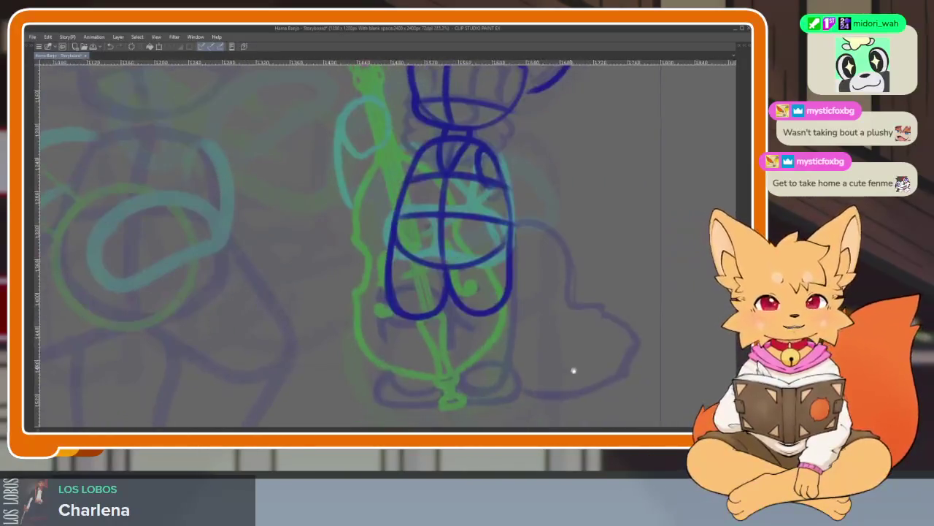
{"action": "scroll", "coordinate": [562, 321], "scroll_direction": "up", "scroll_amount": 2}
{"action": "scroll", "coordinate": [562, 321], "scroll_direction": "down", "scroll_amount": 1}
{"action": "scroll", "coordinate": [557, 333], "scroll_direction": "down", "scroll_amount": 1}
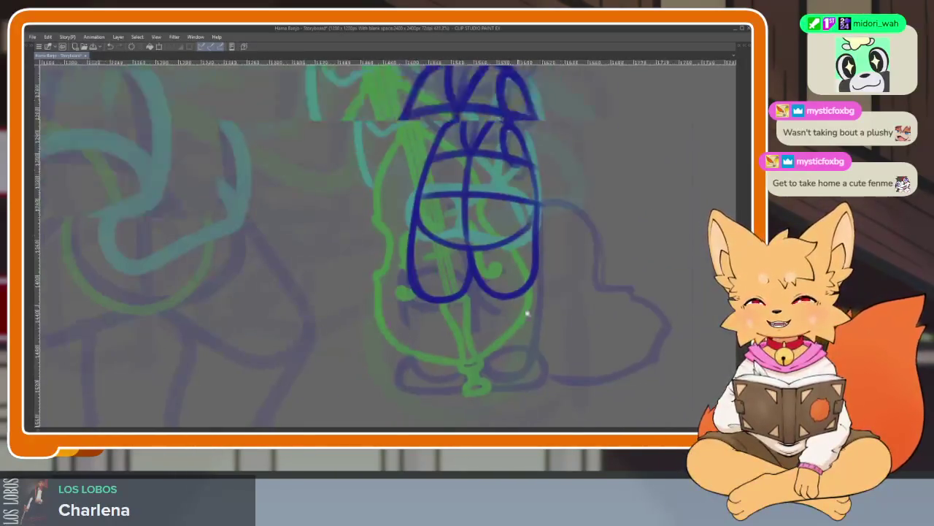
{"action": "scroll", "coordinate": [527, 309], "scroll_direction": "up", "scroll_amount": 4}
{"action": "scroll", "coordinate": [547, 299], "scroll_direction": "down", "scroll_amount": 1}
{"action": "scroll", "coordinate": [529, 292], "scroll_direction": "up", "scroll_amount": 2}
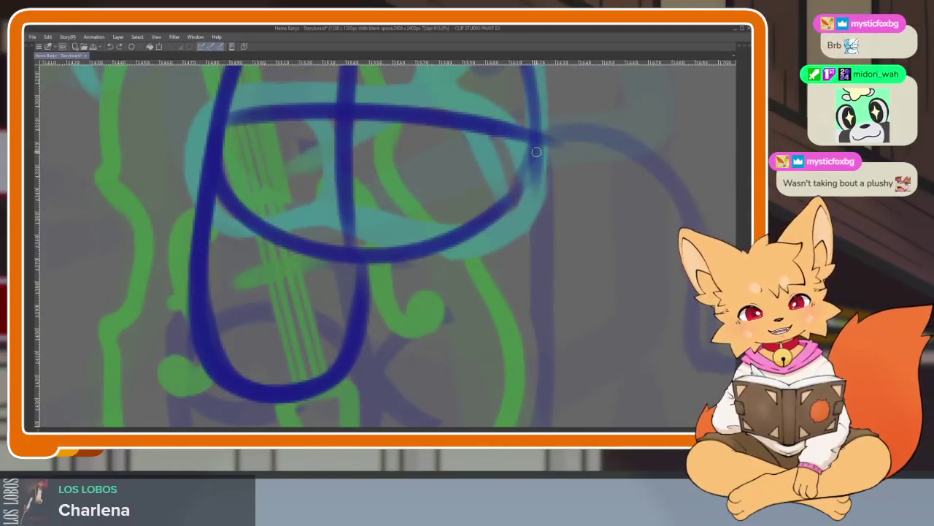
- Add a lower lobe and a vertical line below the blue lobes
{"action": "left_click_drag", "start_coordinate": [534, 166], "coordinate": [348, 263]}
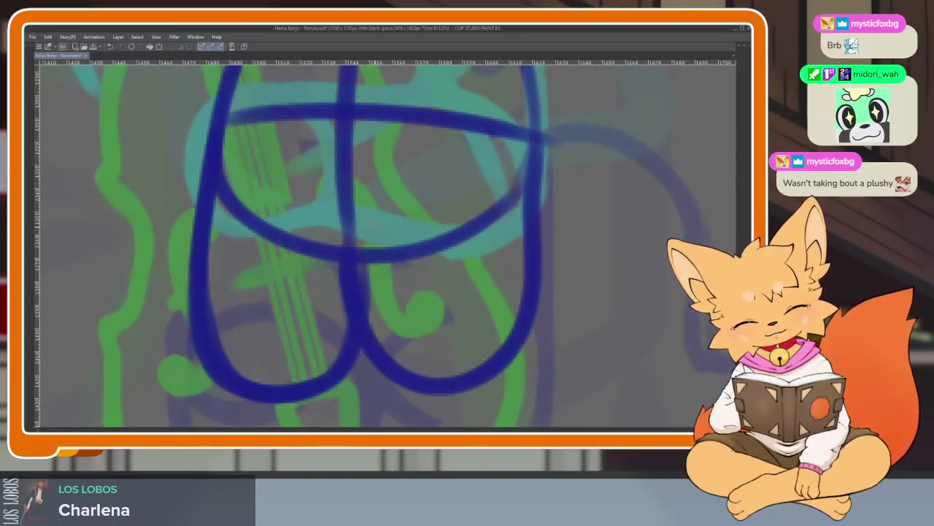
{"action": "scroll", "coordinate": [513, 324], "scroll_direction": "down", "scroll_amount": 5}
{"action": "scroll", "coordinate": [475, 324], "scroll_direction": "up", "scroll_amount": 1}
{"action": "scroll", "coordinate": [481, 327], "scroll_direction": "up", "scroll_amount": 4}
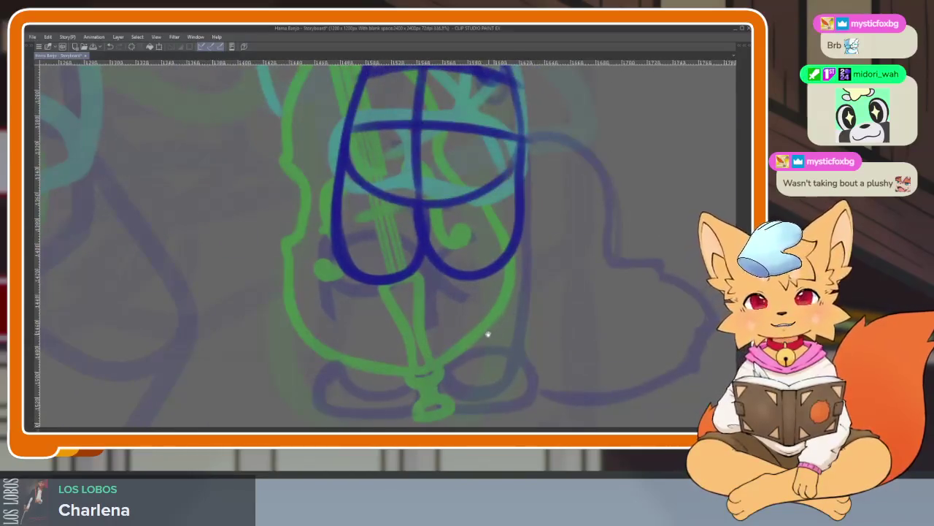
{"action": "scroll", "coordinate": [469, 339], "scroll_direction": "up", "scroll_amount": 2}
{"action": "scroll", "coordinate": [471, 341], "scroll_direction": "up", "scroll_amount": 2}
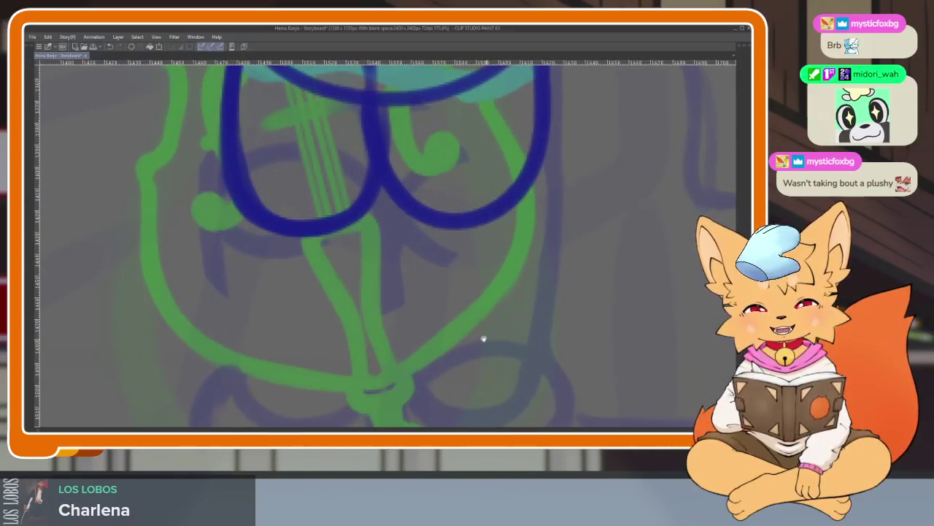
{"action": "scroll", "coordinate": [476, 346], "scroll_direction": "up", "scroll_amount": 1}
{"action": "scroll", "coordinate": [468, 342], "scroll_direction": "up", "scroll_amount": 1}
{"action": "scroll", "coordinate": [475, 346], "scroll_direction": "down", "scroll_amount": 2}
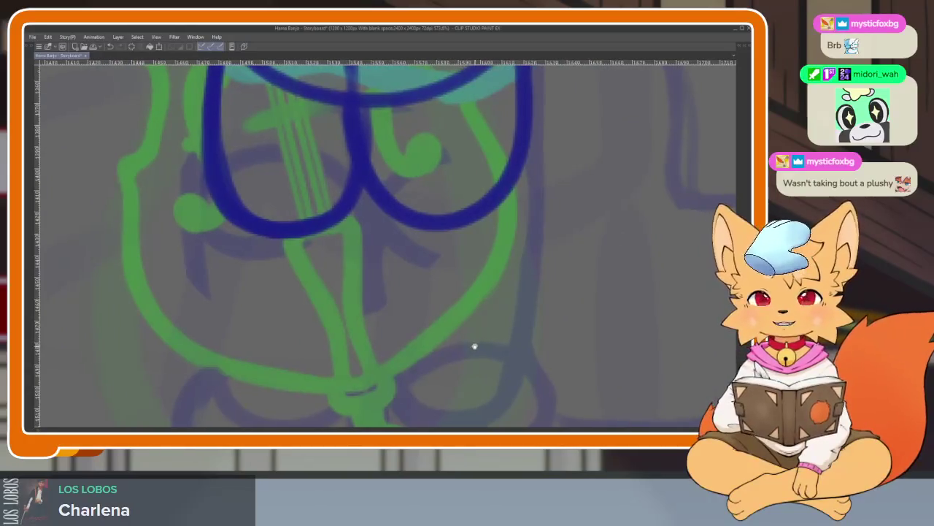
{"action": "scroll", "coordinate": [482, 342], "scroll_direction": "up", "scroll_amount": 1}
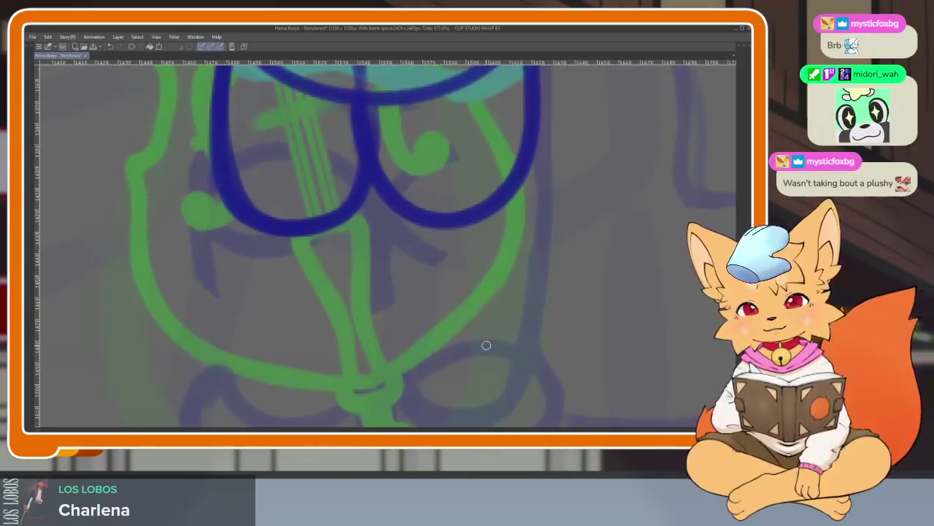
{"action": "scroll", "coordinate": [382, 229], "scroll_direction": "down", "scroll_amount": 1}
{"action": "scroll", "coordinate": [376, 244], "scroll_direction": "down", "scroll_amount": 2}
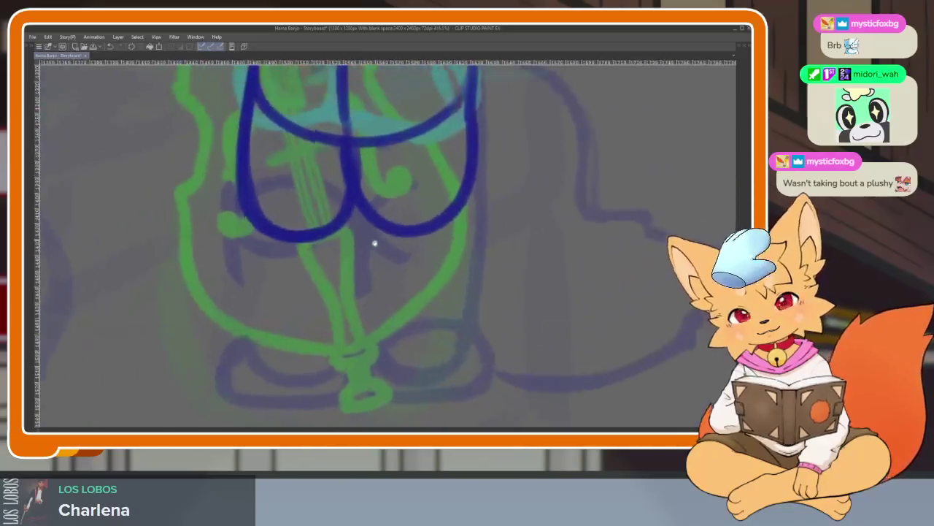
{"action": "scroll", "coordinate": [361, 206], "scroll_direction": "up", "scroll_amount": 1}
{"action": "left_click_drag", "start_coordinate": [342, 191], "coordinate": [353, 328]}
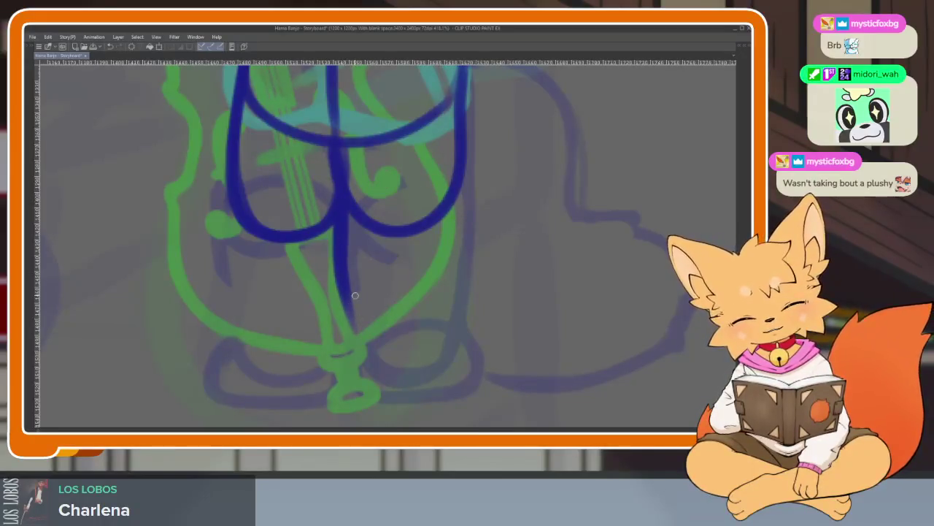
- Shorten the line below the lobes, outline the right leg, and redraw the legs' bottom line
{"action": "key", "text": "ctrl+z"}
{"action": "mouse_move", "coordinate": [343, 250]}
{"action": "left_mouse_down"}
{"action": "mouse_move", "coordinate": [347, 316]}
{"action": "mouse_move", "coordinate": [394, 353]}
{"action": "mouse_move", "coordinate": [433, 340]}
{"action": "left_mouse_up"}
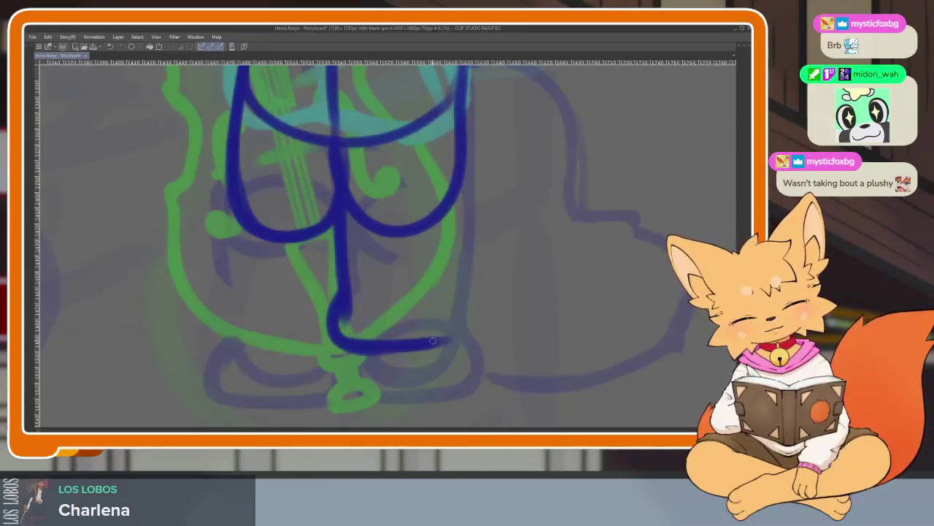
{"action": "left_click_drag", "start_coordinate": [465, 205], "coordinate": [458, 340]}
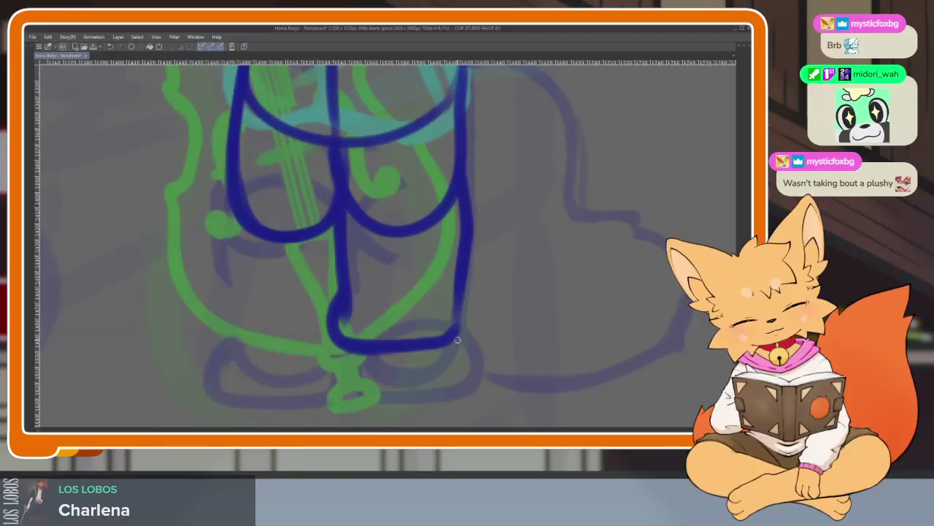
{"action": "mouse_move", "coordinate": [240, 182]}
{"action": "left_mouse_down"}
{"action": "mouse_move", "coordinate": [324, 210]}
{"action": "mouse_move", "coordinate": [308, 355]}
{"action": "mouse_move", "coordinate": [459, 372]}
{"action": "left_mouse_up"}
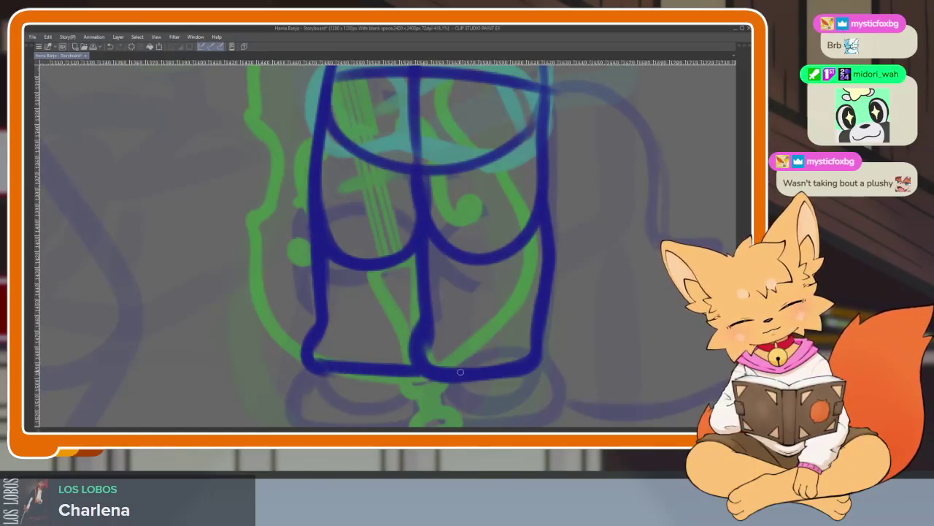
{"action": "key", "text": "ctrl+z"}
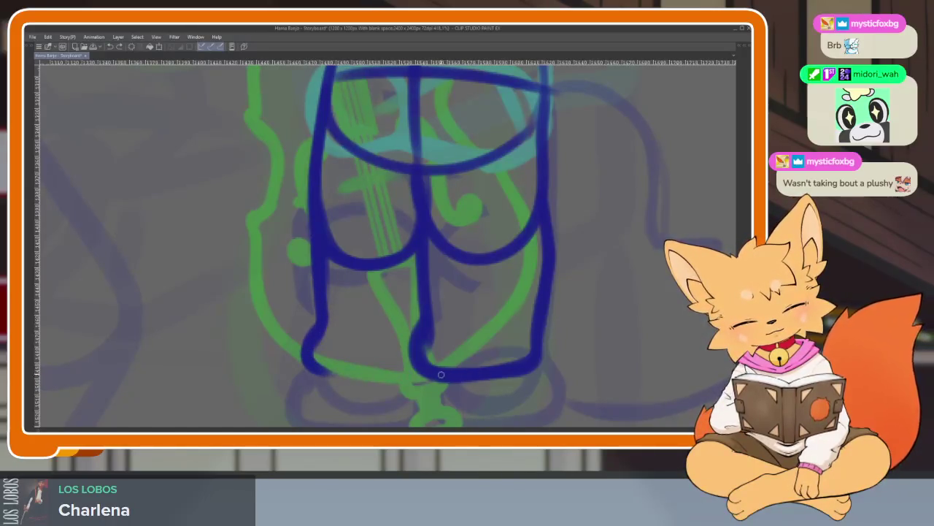
{"action": "left_click_drag", "start_coordinate": [311, 352], "coordinate": [435, 377]}
{"action": "scroll", "coordinate": [468, 376], "scroll_direction": "down", "scroll_amount": 5}
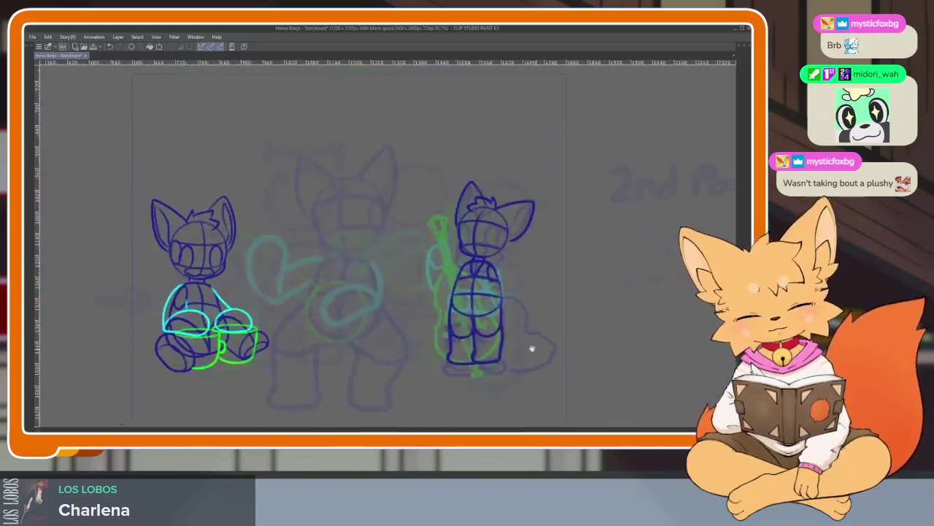
- Replace the feet's bottom stroke with a thick dark-blue line along the bottom and right side
{"action": "scroll", "coordinate": [463, 344], "scroll_direction": "up", "scroll_amount": 3}
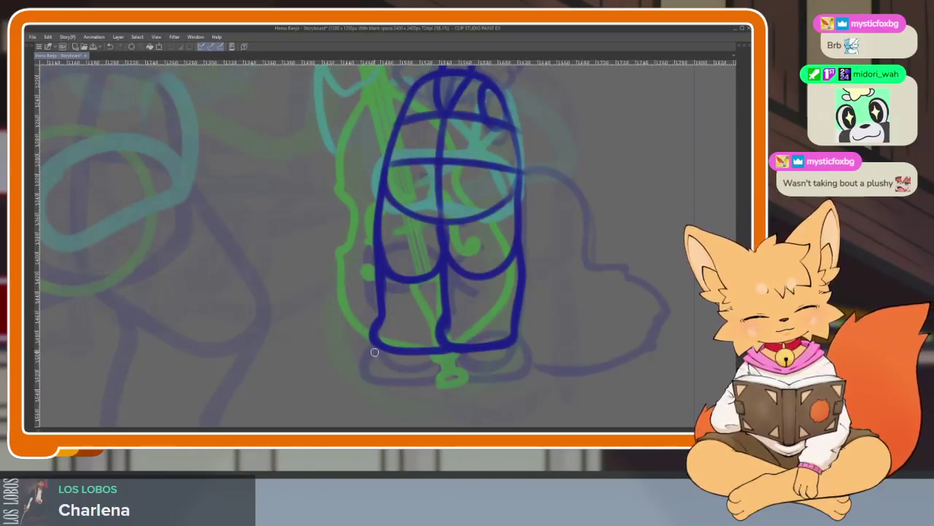
{"action": "scroll", "coordinate": [422, 378], "scroll_direction": "up", "scroll_amount": 2}
{"action": "scroll", "coordinate": [337, 286], "scroll_direction": "up", "scroll_amount": 1}
{"action": "mouse_move", "coordinate": [344, 326]}
{"action": "left_mouse_down"}
{"action": "mouse_move", "coordinate": [447, 340]}
{"action": "mouse_move", "coordinate": [525, 334]}
{"action": "left_mouse_up"}
{"action": "key", "text": "ctrl+z"}
{"action": "mouse_move", "coordinate": [399, 349]}
{"action": "left_mouse_down"}
{"action": "mouse_move", "coordinate": [584, 349]}
{"action": "mouse_move", "coordinate": [674, 298]}
{"action": "left_mouse_up"}
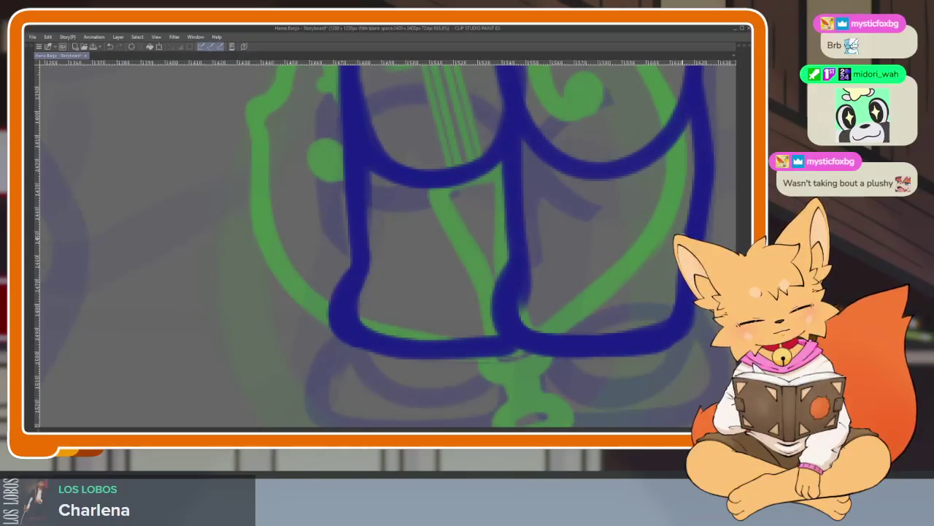
{"action": "scroll", "coordinate": [515, 376], "scroll_direction": "down", "scroll_amount": 3}
{"action": "scroll", "coordinate": [515, 375], "scroll_direction": "down", "scroll_amount": 3}
{"action": "scroll", "coordinate": [504, 343], "scroll_direction": "down", "scroll_amount": 1}
{"action": "scroll", "coordinate": [493, 329], "scroll_direction": "up", "scroll_amount": 1}
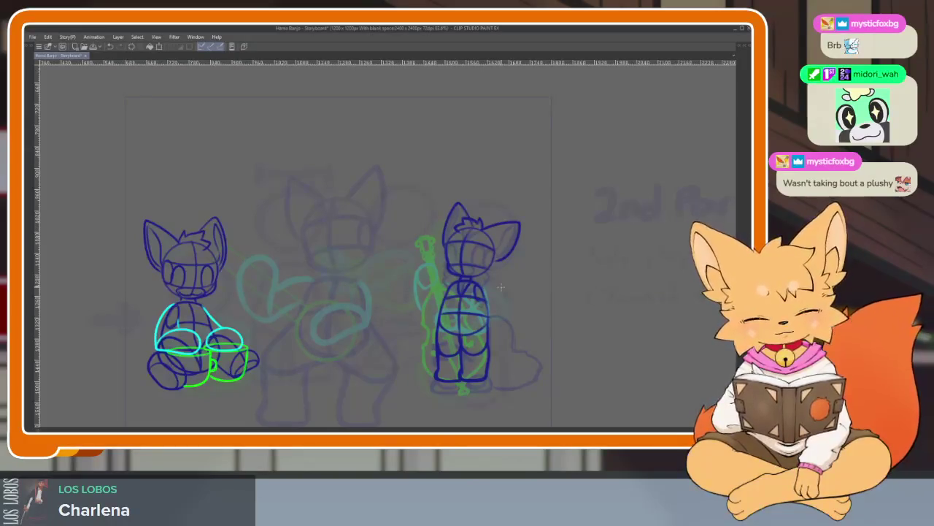
- Erase the stray right outline and lower inner strokes on the bass player's body
{"action": "scroll", "coordinate": [500, 341], "scroll_direction": "up", "scroll_amount": 3}
{"action": "scroll", "coordinate": [501, 350], "scroll_direction": "down", "scroll_amount": 2}
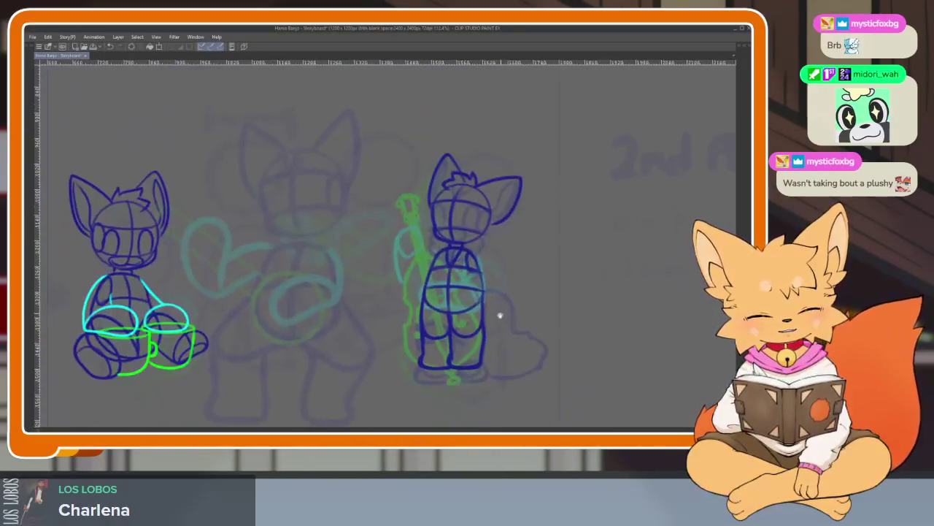
{"action": "scroll", "coordinate": [479, 353], "scroll_direction": "up", "scroll_amount": 3}
{"action": "mouse_move", "coordinate": [546, 333]}
{"action": "left_mouse_down"}
{"action": "mouse_move", "coordinate": [525, 254]}
{"action": "mouse_move", "coordinate": [511, 246]}
{"action": "mouse_move", "coordinate": [419, 292]}
{"action": "mouse_move", "coordinate": [317, 246]}
{"action": "mouse_move", "coordinate": [332, 340]}
{"action": "mouse_move", "coordinate": [417, 382]}
{"action": "left_mouse_up"}
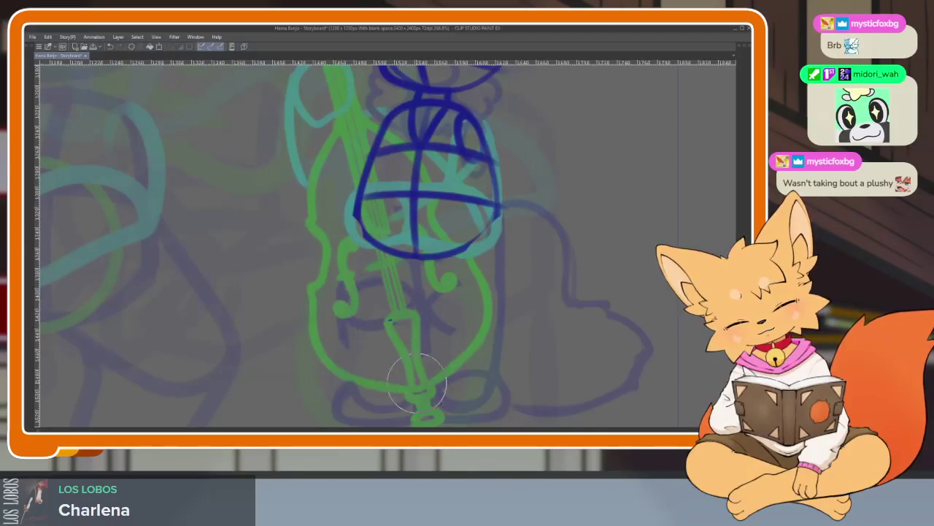
{"action": "scroll", "coordinate": [584, 298], "scroll_direction": "down", "scroll_amount": 5}
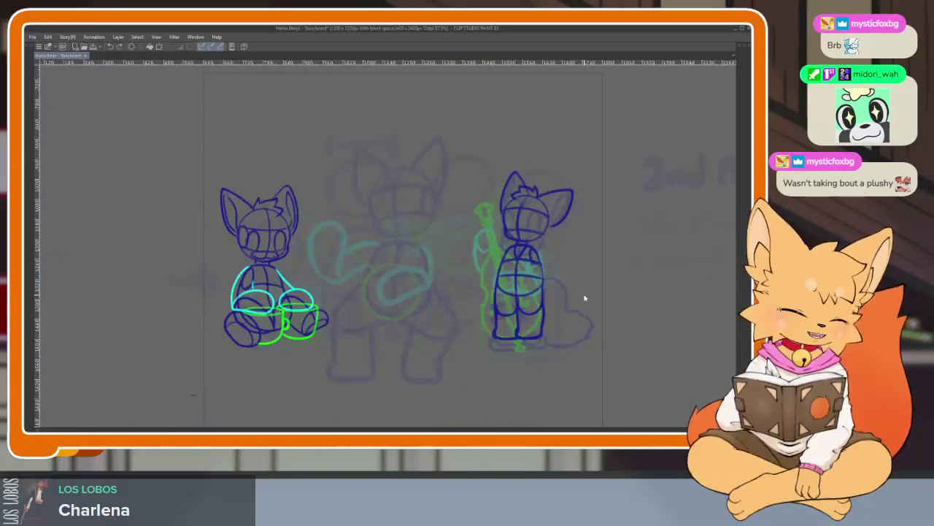
{"action": "scroll", "coordinate": [559, 309], "scroll_direction": "up", "scroll_amount": 2}
{"action": "scroll", "coordinate": [544, 329], "scroll_direction": "up", "scroll_amount": 3}
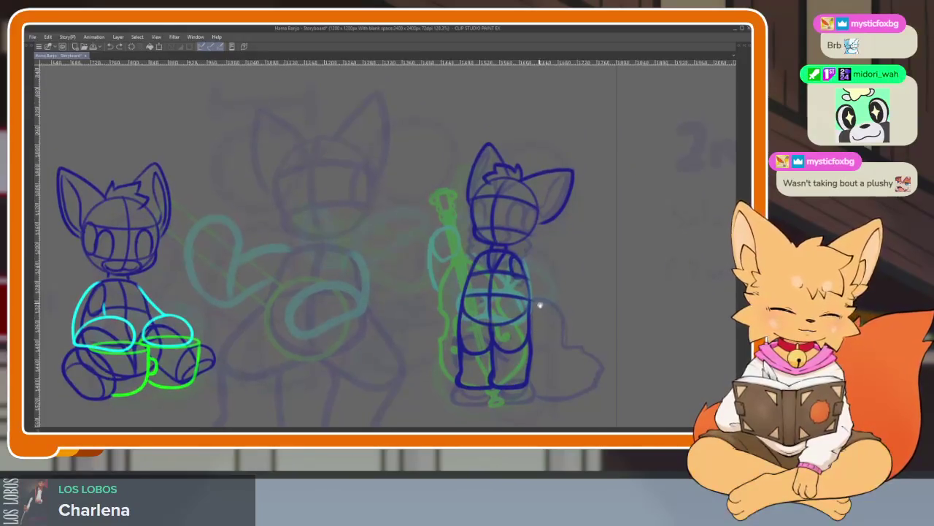
{"action": "scroll", "coordinate": [545, 329], "scroll_direction": "down", "scroll_amount": 2}
{"action": "scroll", "coordinate": [536, 316], "scroll_direction": "down", "scroll_amount": 1}
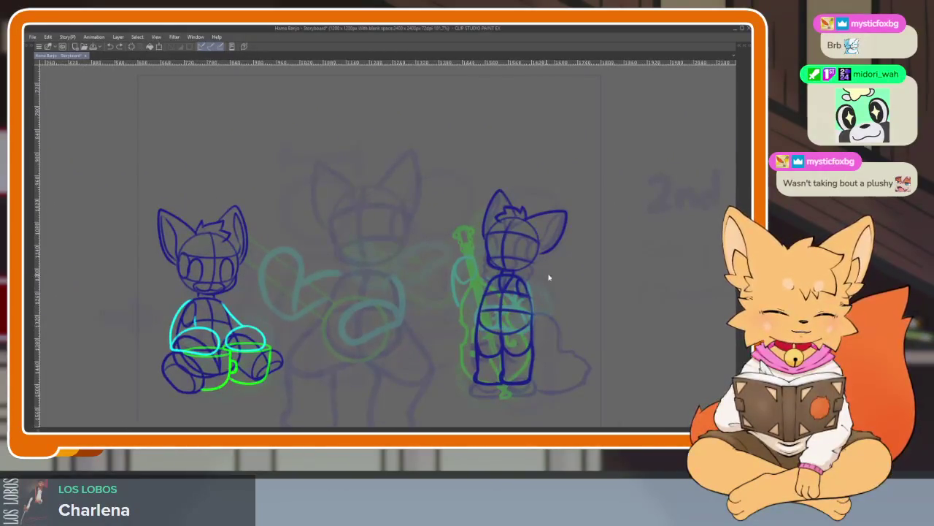
- Scale the bass player figure up slightly, nudge it left and up, and confirm
{"action": "key", "text": "ctrl+t"}
{"action": "left_click_drag", "start_coordinate": [563, 190], "coordinate": [587, 154]}
{"action": "left_click_drag", "start_coordinate": [540, 341], "coordinate": [536, 341]}
{"action": "key", "text": "Return"}
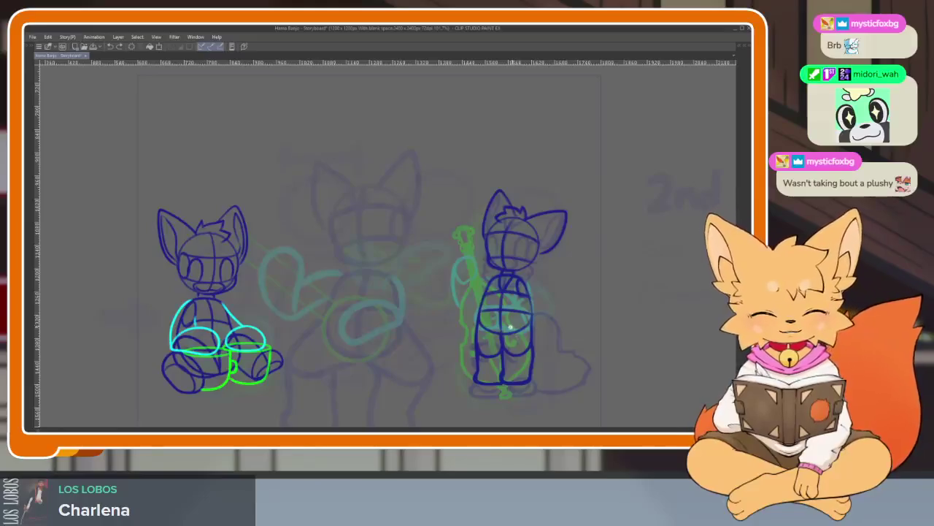
{"action": "scroll", "coordinate": [526, 328], "scroll_direction": "up", "scroll_amount": 3}
{"action": "scroll", "coordinate": [516, 315], "scroll_direction": "down", "scroll_amount": 2}
{"action": "scroll", "coordinate": [518, 317], "scroll_direction": "up", "scroll_amount": 2}
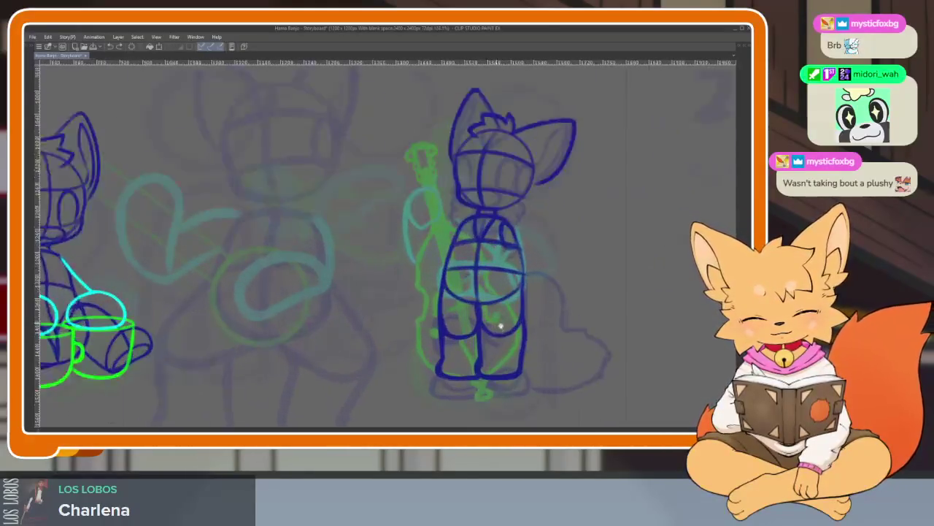
{"action": "scroll", "coordinate": [520, 317], "scroll_direction": "up", "scroll_amount": 1}
{"action": "scroll", "coordinate": [522, 319], "scroll_direction": "down", "scroll_amount": 1}
{"action": "scroll", "coordinate": [522, 319], "scroll_direction": "up", "scroll_amount": 1}
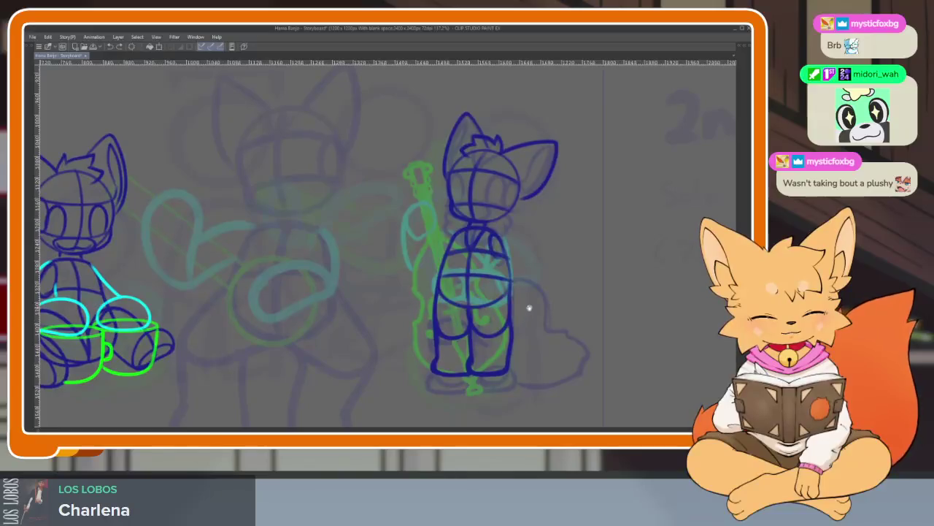
{"action": "scroll", "coordinate": [533, 307], "scroll_direction": "up", "scroll_amount": 1}
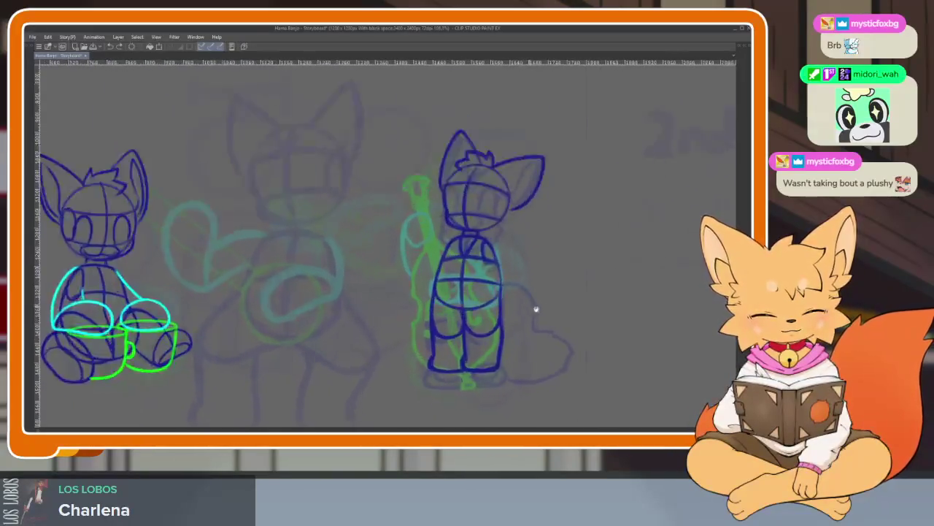
{"action": "scroll", "coordinate": [534, 307], "scroll_direction": "up", "scroll_amount": 1}
{"action": "scroll", "coordinate": [535, 307], "scroll_direction": "up", "scroll_amount": 1}
{"action": "scroll", "coordinate": [522, 311], "scroll_direction": "down", "scroll_amount": 1}
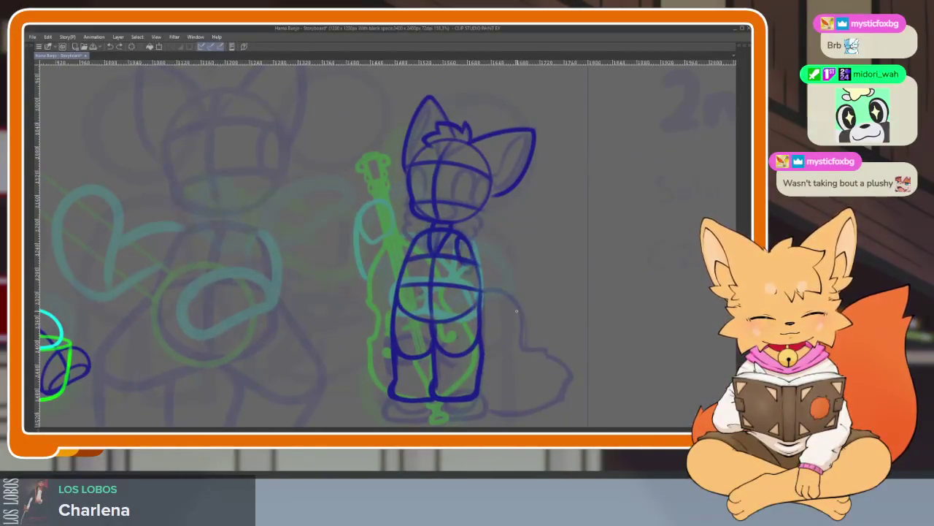
- Toggle the palettes and timeline on and off while zooming to review the enlarged figure
{"action": "key", "text": "Tab"}
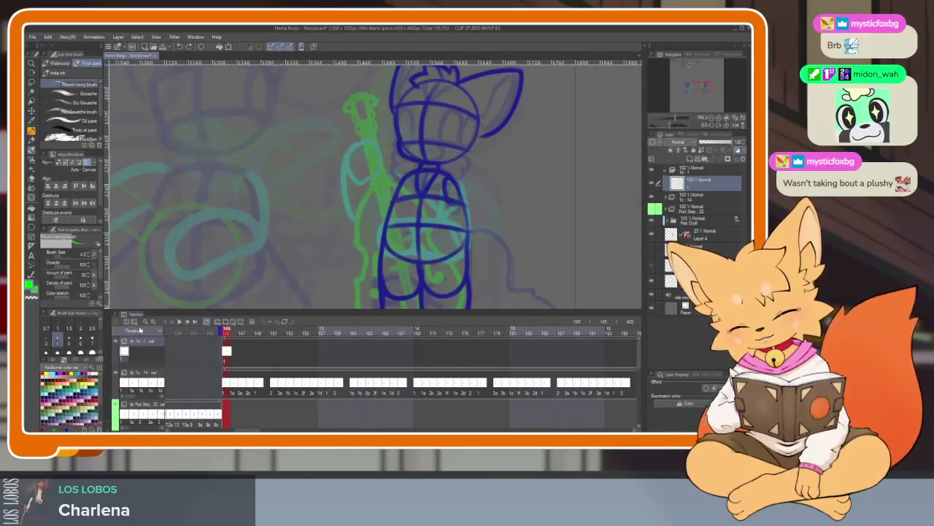
{"action": "key", "text": "Tab"}
{"action": "scroll", "coordinate": [499, 277], "scroll_direction": "down", "scroll_amount": 2}
{"action": "scroll", "coordinate": [472, 297], "scroll_direction": "down", "scroll_amount": 1}
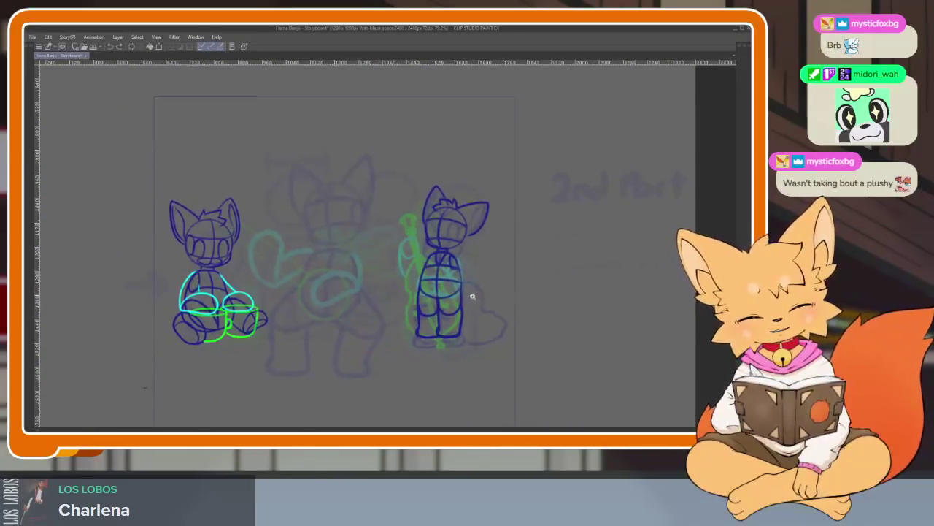
{"action": "scroll", "coordinate": [473, 297], "scroll_direction": "up", "scroll_amount": 2}
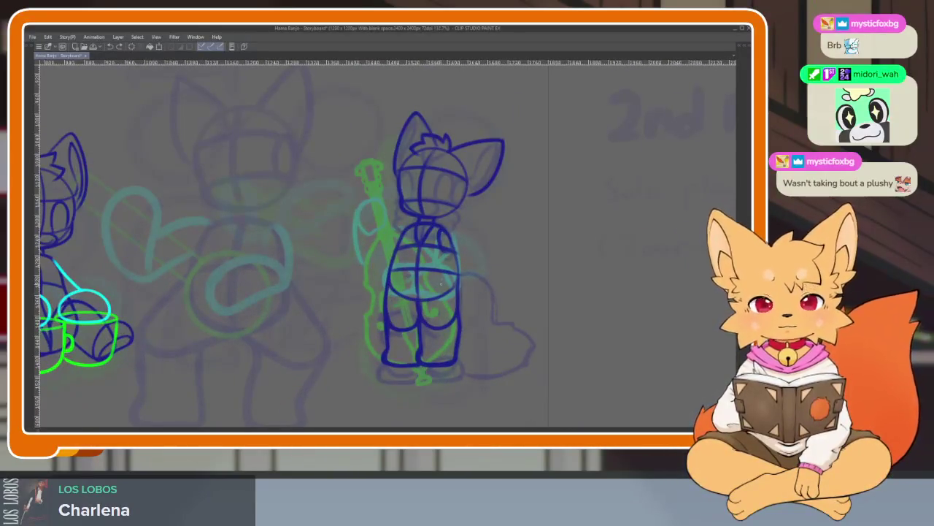
{"action": "scroll", "coordinate": [441, 286], "scroll_direction": "up", "scroll_amount": 1}
{"action": "scroll", "coordinate": [444, 298], "scroll_direction": "up", "scroll_amount": 1}
{"action": "scroll", "coordinate": [441, 295], "scroll_direction": "up", "scroll_amount": 1}
{"action": "scroll", "coordinate": [449, 284], "scroll_direction": "up", "scroll_amount": 1}
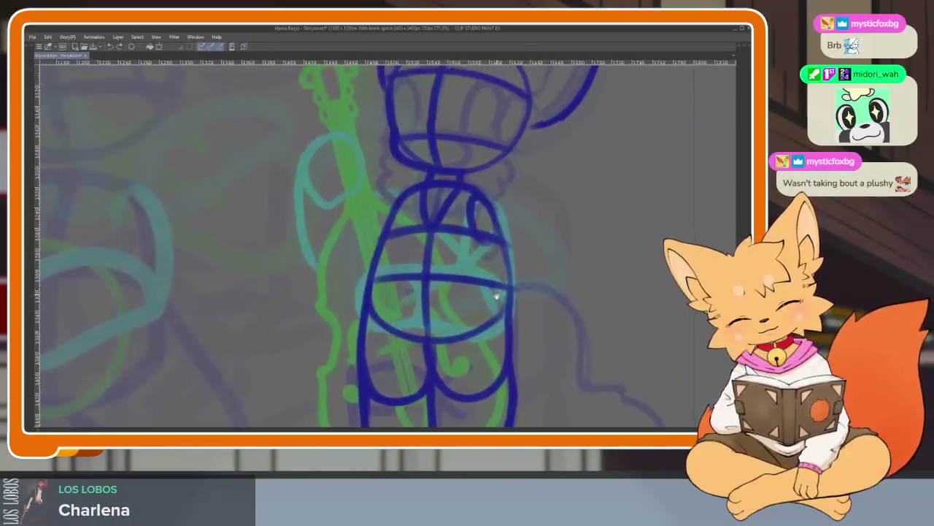
{"action": "scroll", "coordinate": [497, 297], "scroll_direction": "up", "scroll_amount": 2}
{"action": "key", "text": "Tab"}
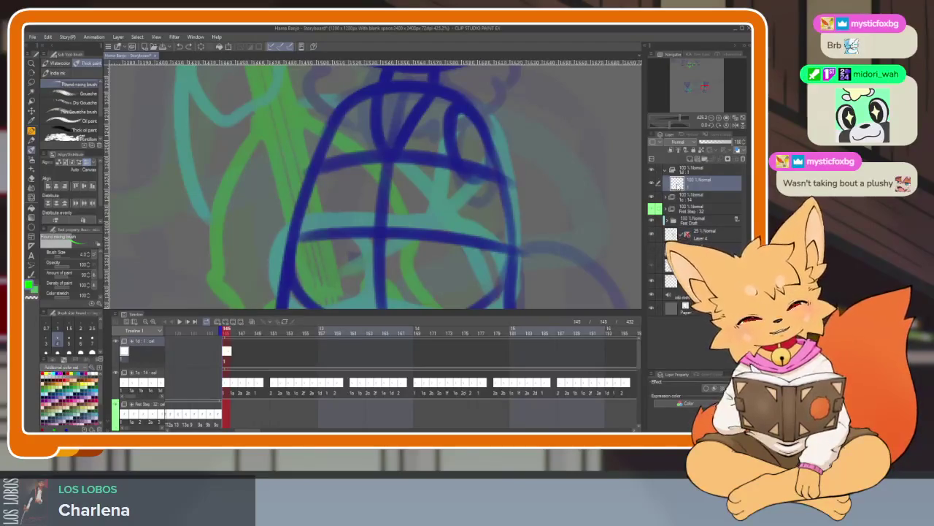
{"action": "left_click", "coordinate": [689, 159]}
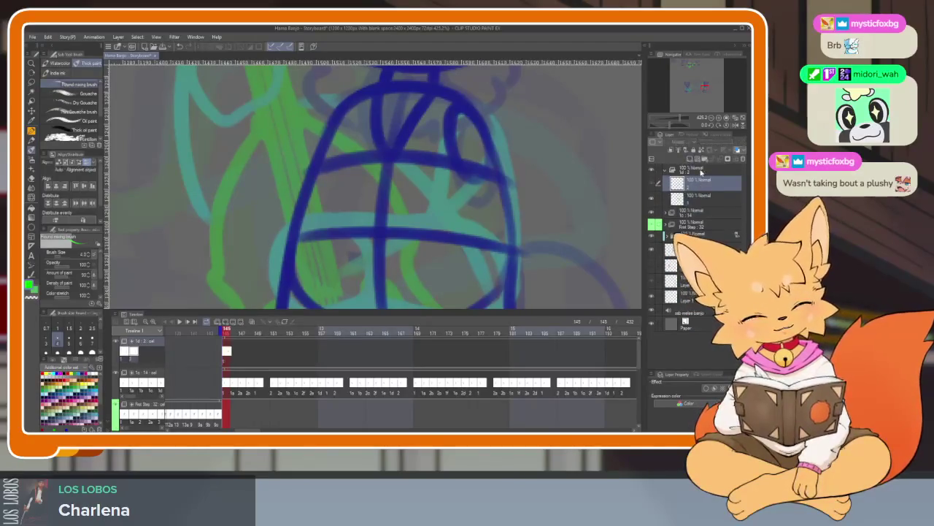
{"action": "key", "text": "ctrl+z"}
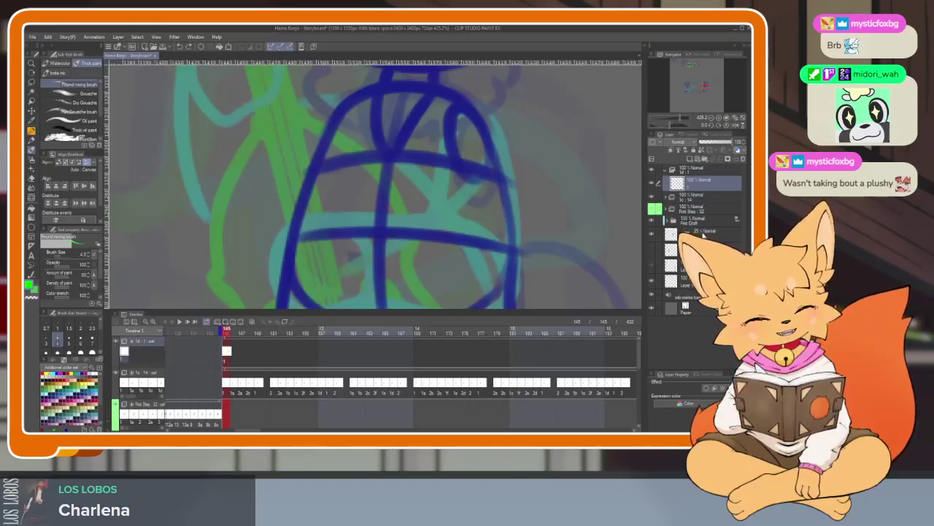
{"action": "left_click", "coordinate": [703, 233]}
{"action": "left_click", "coordinate": [690, 158]}
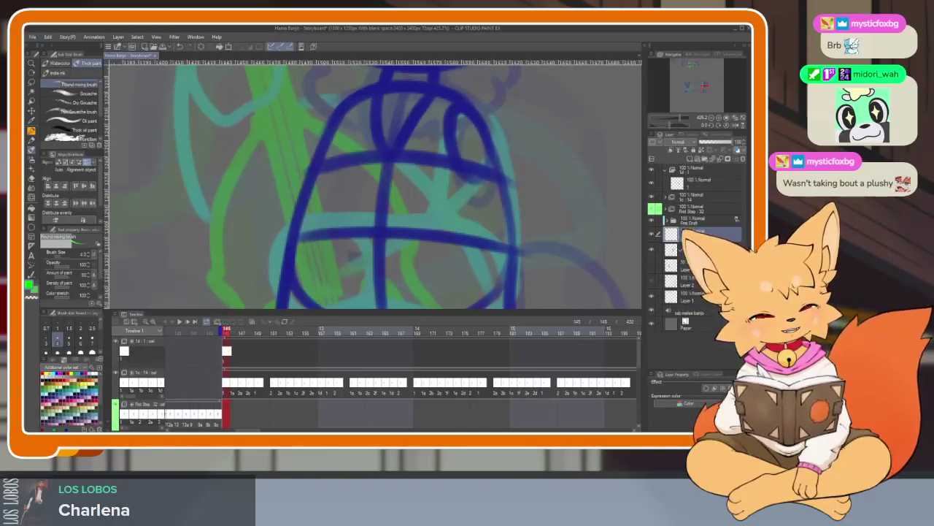
{"action": "left_click", "coordinate": [701, 248]}
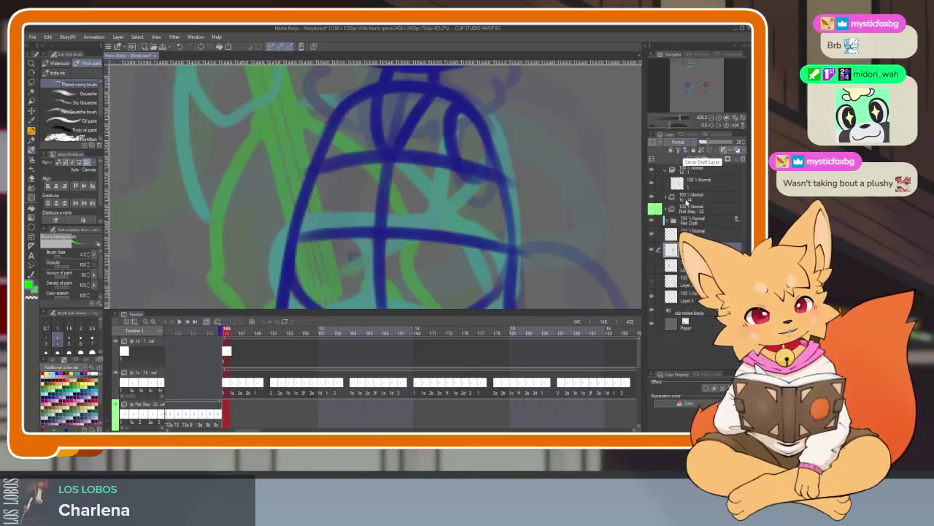
{"action": "right_click", "coordinate": [674, 243]}
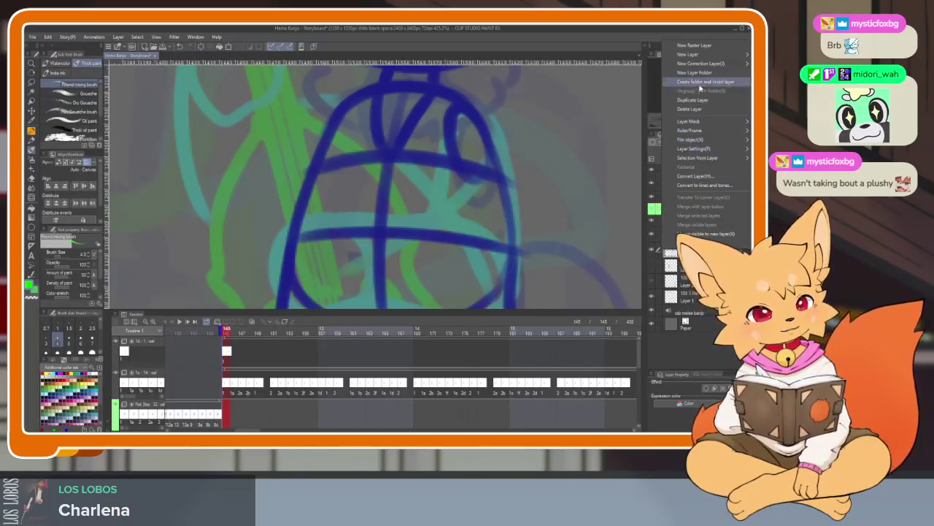
{"action": "mouse_move", "coordinate": [701, 130]}
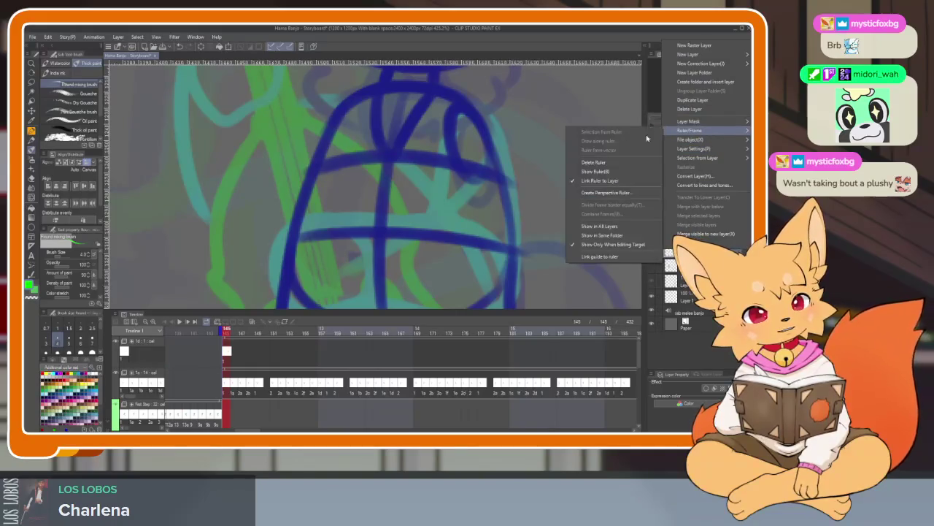
{"action": "left_click", "coordinate": [599, 170]}
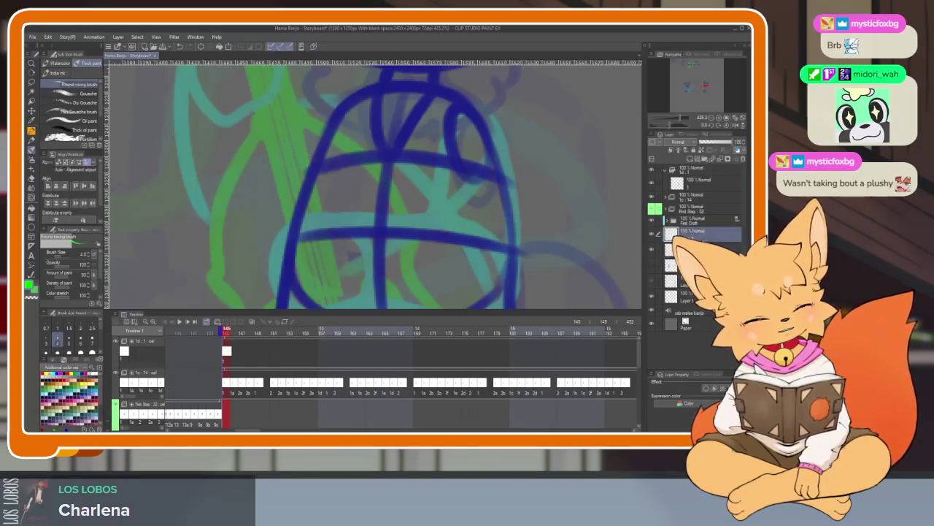
{"action": "key", "text": "Tab"}
{"action": "scroll", "coordinate": [444, 340], "scroll_direction": "down", "scroll_amount": 2}
{"action": "scroll", "coordinate": [442, 329], "scroll_direction": "down", "scroll_amount": 3}
{"action": "scroll", "coordinate": [440, 315], "scroll_direction": "down", "scroll_amount": 2}
{"action": "scroll", "coordinate": [440, 315], "scroll_direction": "up", "scroll_amount": 3}
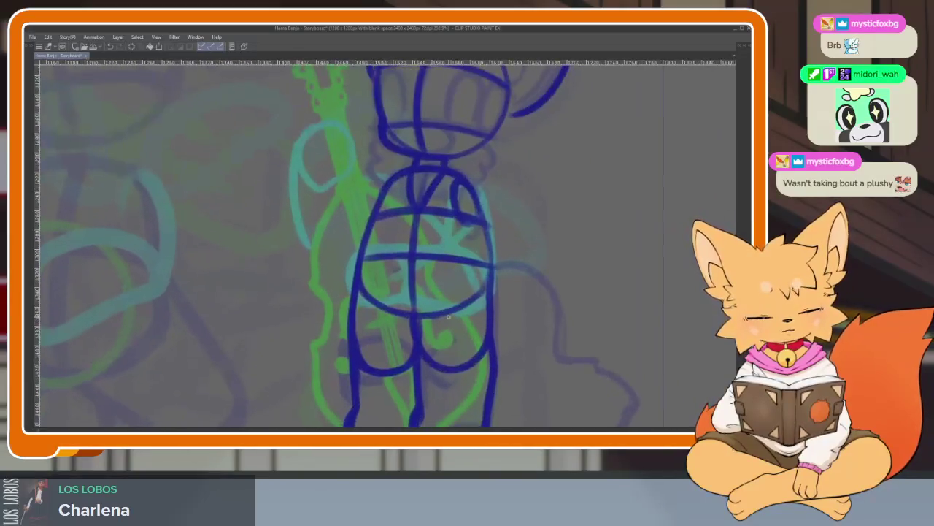
{"action": "key", "text": "Tab"}
{"action": "key", "text": "Tab"}
{"action": "scroll", "coordinate": [396, 358], "scroll_direction": "down", "scroll_amount": 1}
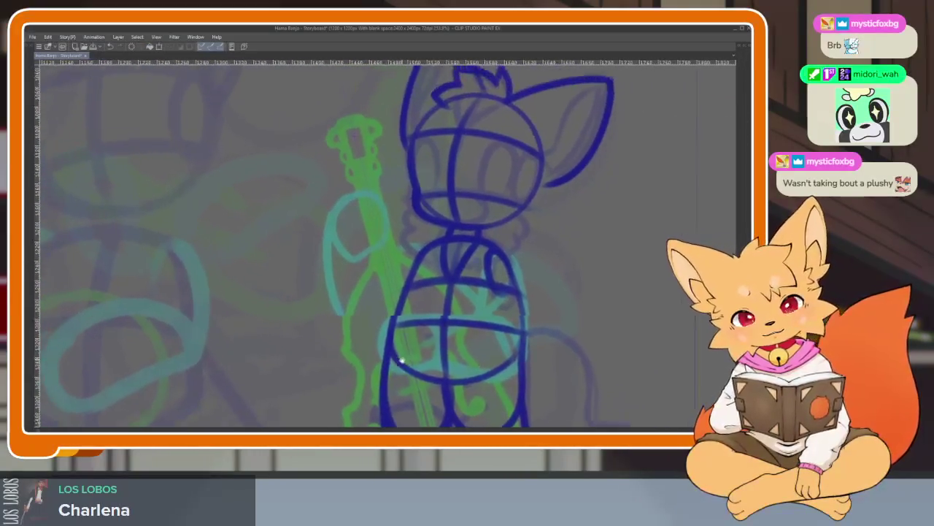
{"action": "scroll", "coordinate": [411, 294], "scroll_direction": "up", "scroll_amount": 2}
{"action": "scroll", "coordinate": [417, 312], "scroll_direction": "down", "scroll_amount": 2}
{"action": "scroll", "coordinate": [417, 311], "scroll_direction": "down", "scroll_amount": 3}
{"action": "key", "text": "Tab"}
{"action": "scroll", "coordinate": [418, 312], "scroll_direction": "up", "scroll_amount": 1}
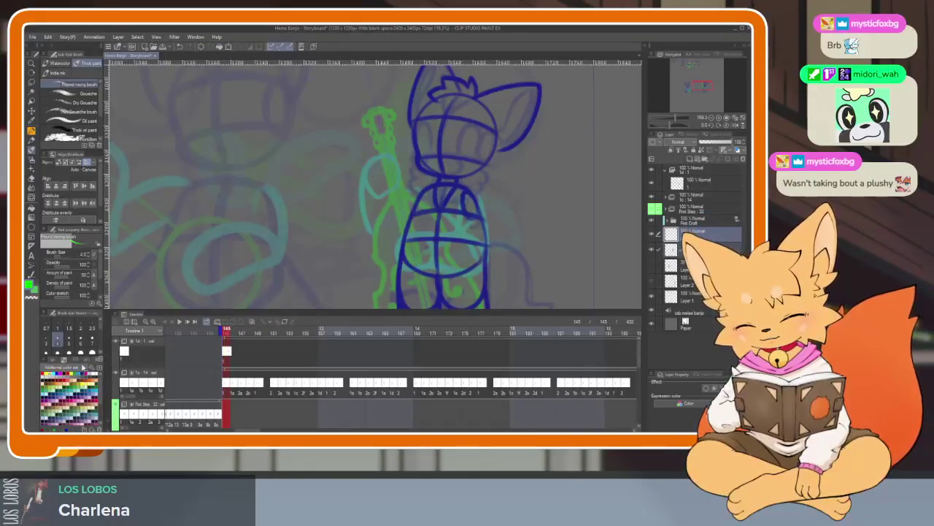
{"action": "key", "text": "Tab"}
{"action": "scroll", "coordinate": [424, 309], "scroll_direction": "up", "scroll_amount": 3}
{"action": "scroll", "coordinate": [412, 313], "scroll_direction": "up", "scroll_amount": 1}
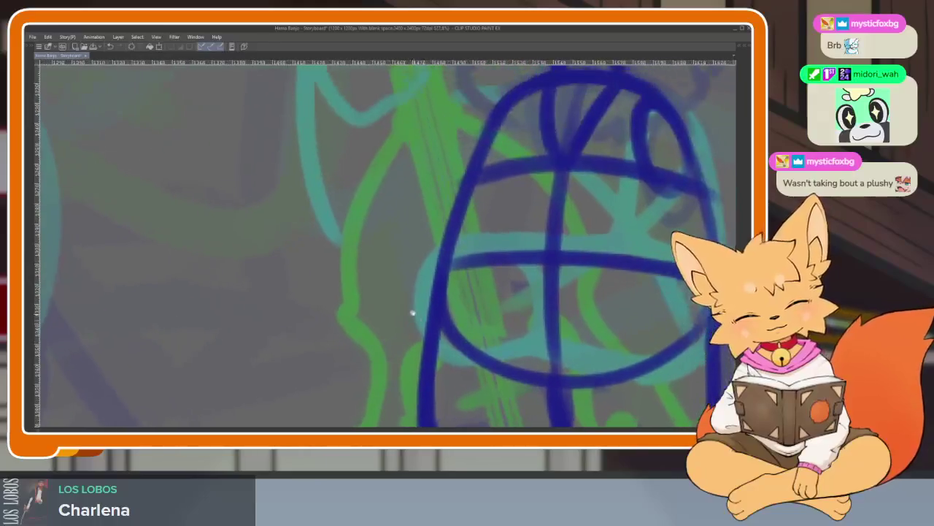
- Draw the first bright green strokes of the bass body, curving around to the bottom
{"action": "mouse_move", "coordinate": [406, 120]}
{"action": "left_mouse_down"}
{"action": "mouse_move", "coordinate": [347, 299]}
{"action": "mouse_move", "coordinate": [337, 151]}
{"action": "mouse_move", "coordinate": [358, 330]}
{"action": "mouse_move", "coordinate": [386, 172]}
{"action": "left_mouse_up"}
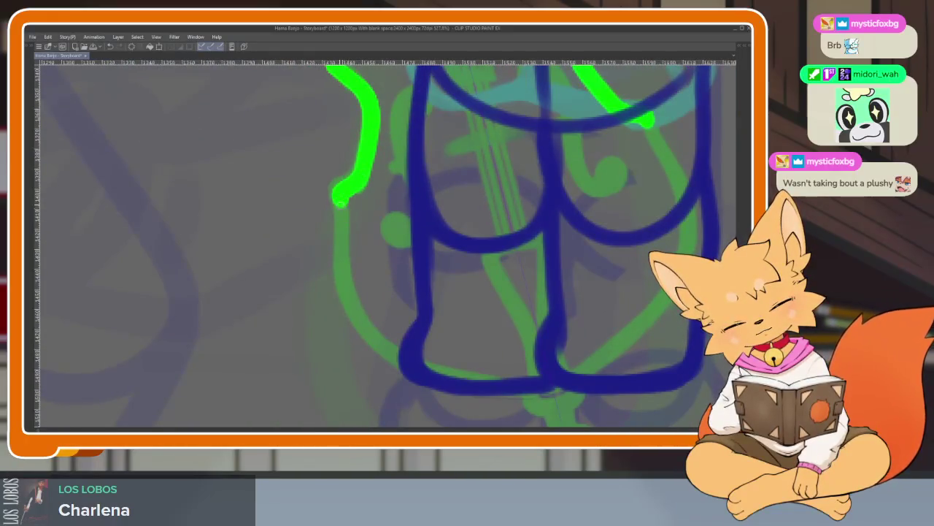
{"action": "left_click_drag", "start_coordinate": [343, 218], "coordinate": [549, 380]}
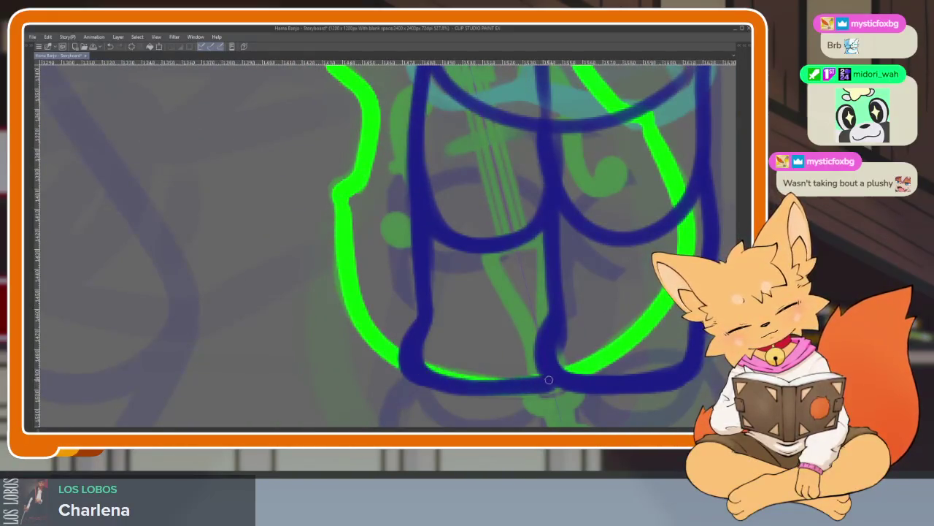
{"action": "scroll", "coordinate": [606, 354], "scroll_direction": "down", "scroll_amount": 3}
{"action": "scroll", "coordinate": [577, 346], "scroll_direction": "down", "scroll_amount": 2}
{"action": "scroll", "coordinate": [540, 339], "scroll_direction": "down", "scroll_amount": 2}
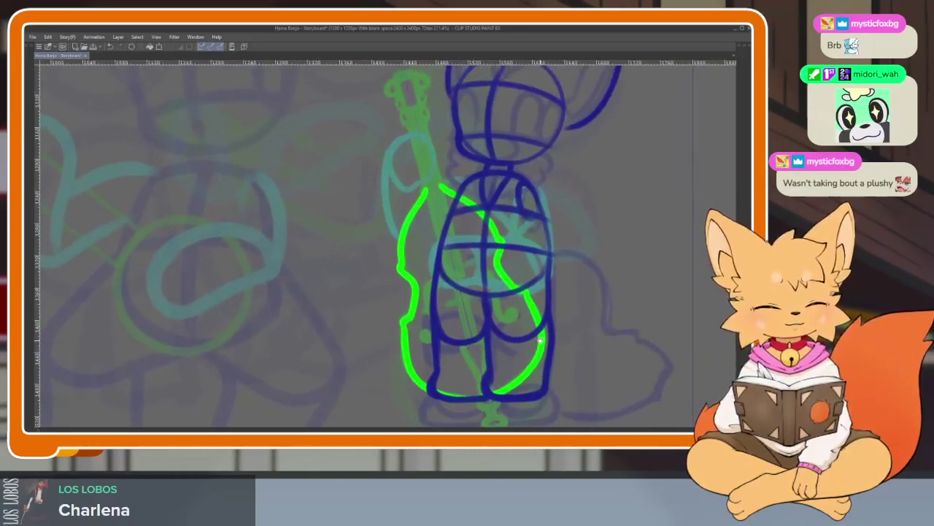
{"action": "scroll", "coordinate": [484, 326], "scroll_direction": "down", "scroll_amount": 2}
{"action": "scroll", "coordinate": [484, 326], "scroll_direction": "up", "scroll_amount": 2}
{"action": "scroll", "coordinate": [538, 302], "scroll_direction": "down", "scroll_amount": 1}
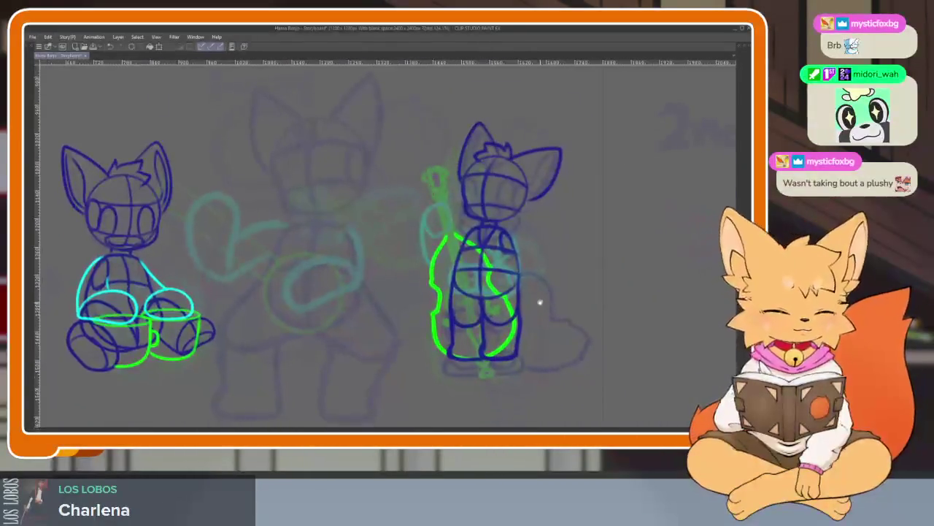
{"action": "scroll", "coordinate": [492, 329], "scroll_direction": "up", "scroll_amount": 5}
{"action": "scroll", "coordinate": [467, 350], "scroll_direction": "up", "scroll_amount": 3}
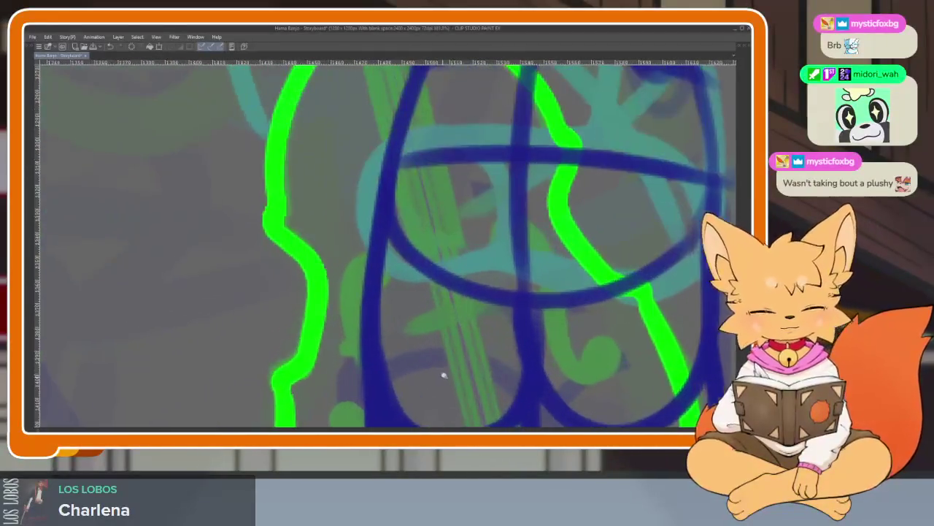
- Replace the lower left stroke with a shorter green extension of the outline
{"action": "key", "text": "ctrl+z"}
{"action": "key", "text": "ctrl+z"}
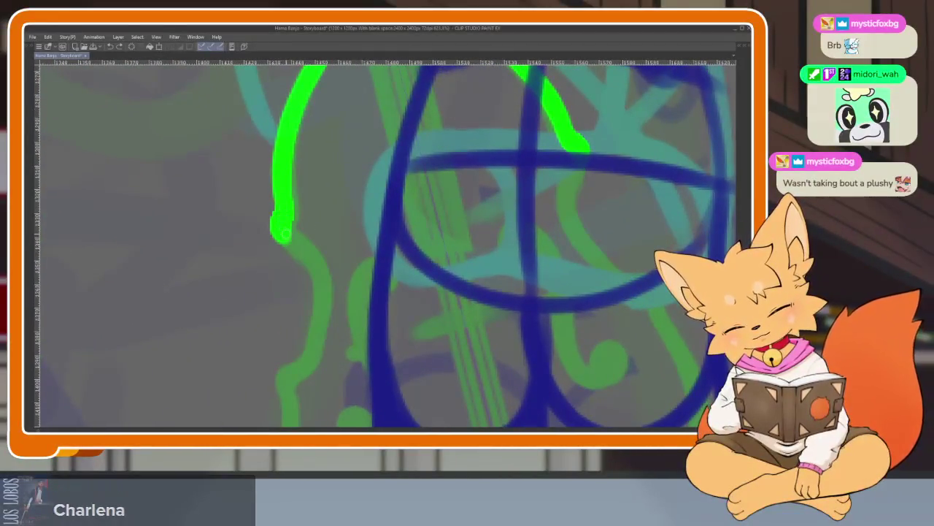
{"action": "left_click_drag", "start_coordinate": [283, 223], "coordinate": [330, 267]}
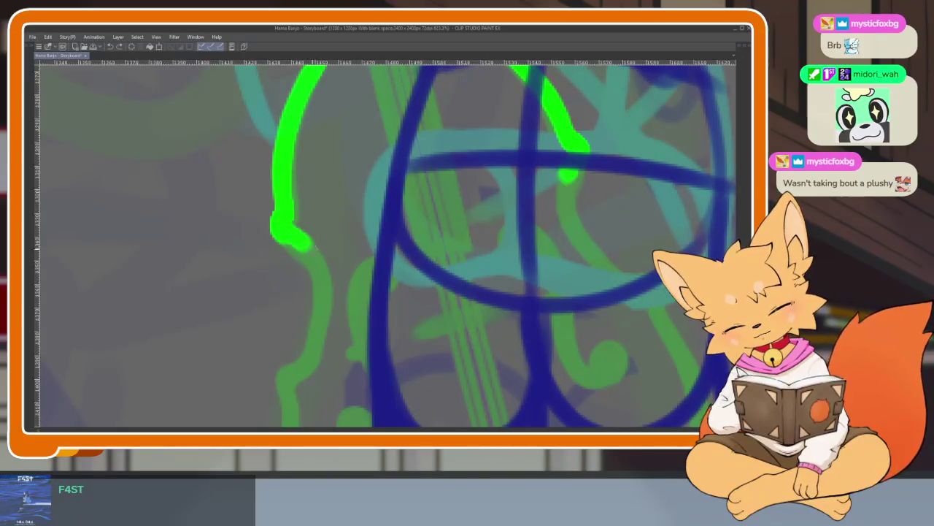
{"action": "key", "text": "ctrl+z"}
{"action": "mouse_move", "coordinate": [283, 222]}
{"action": "left_mouse_down"}
{"action": "mouse_move", "coordinate": [317, 249]}
{"action": "mouse_move", "coordinate": [310, 376]}
{"action": "left_mouse_up"}
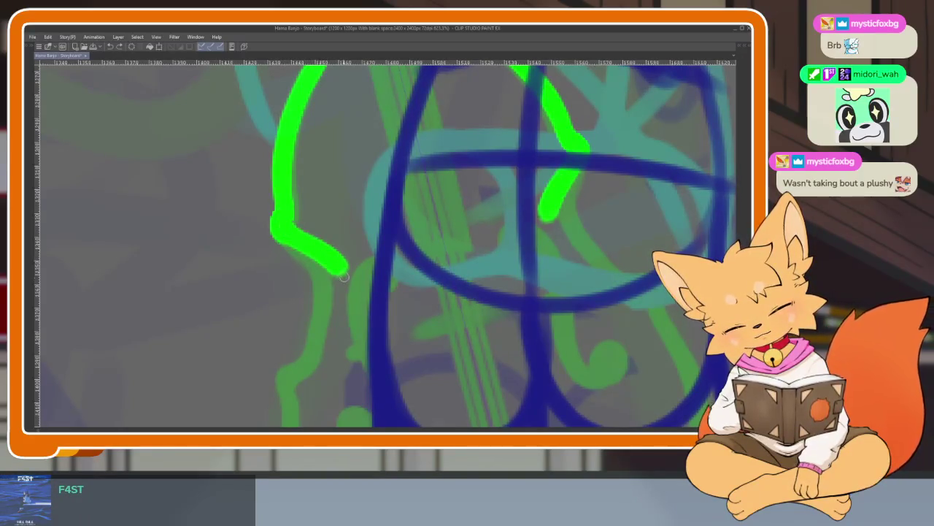
{"action": "scroll", "coordinate": [412, 255], "scroll_direction": "down", "scroll_amount": 2}
{"action": "scroll", "coordinate": [411, 255], "scroll_direction": "down", "scroll_amount": 2}
- Trace the bass body's left edge down and along the bottom to finish the outline
{"action": "left_click_drag", "start_coordinate": [333, 167], "coordinate": [307, 210]}
{"action": "scroll", "coordinate": [365, 219], "scroll_direction": "down", "scroll_amount": 2}
{"action": "mouse_move", "coordinate": [291, 139]}
{"action": "left_mouse_down"}
{"action": "mouse_move", "coordinate": [289, 190]}
{"action": "mouse_move", "coordinate": [320, 278]}
{"action": "mouse_move", "coordinate": [430, 351]}
{"action": "mouse_move", "coordinate": [521, 358]}
{"action": "left_mouse_up"}
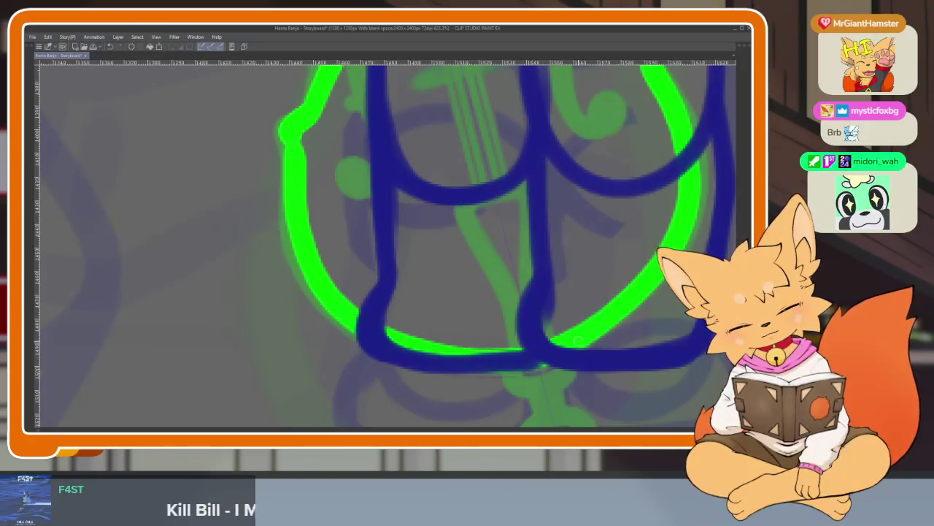
{"action": "scroll", "coordinate": [606, 306], "scroll_direction": "down", "scroll_amount": 2}
{"action": "scroll", "coordinate": [610, 272], "scroll_direction": "down", "scroll_amount": 1}
{"action": "scroll", "coordinate": [621, 271], "scroll_direction": "up", "scroll_amount": 1}
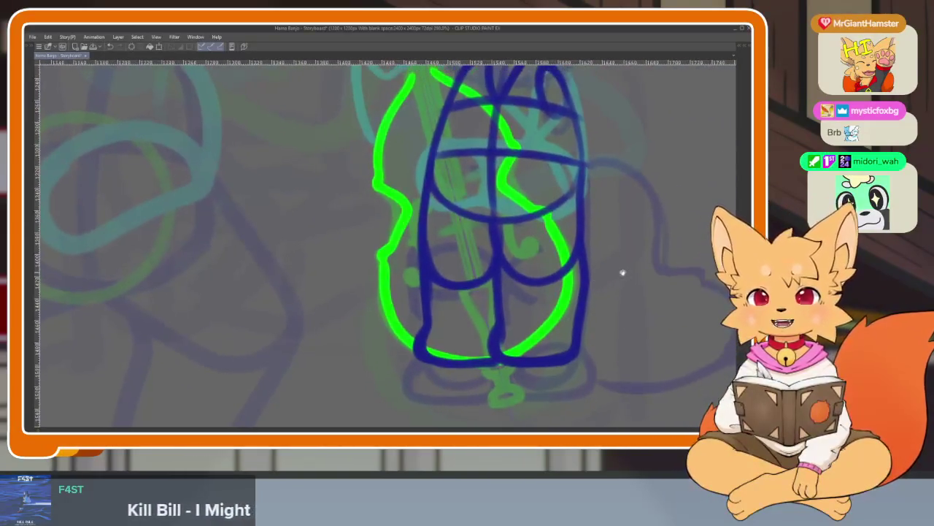
{"action": "scroll", "coordinate": [599, 292], "scroll_direction": "up", "scroll_amount": 1}
{"action": "scroll", "coordinate": [577, 310], "scroll_direction": "up", "scroll_amount": 1}
{"action": "scroll", "coordinate": [557, 275], "scroll_direction": "up", "scroll_amount": 3}
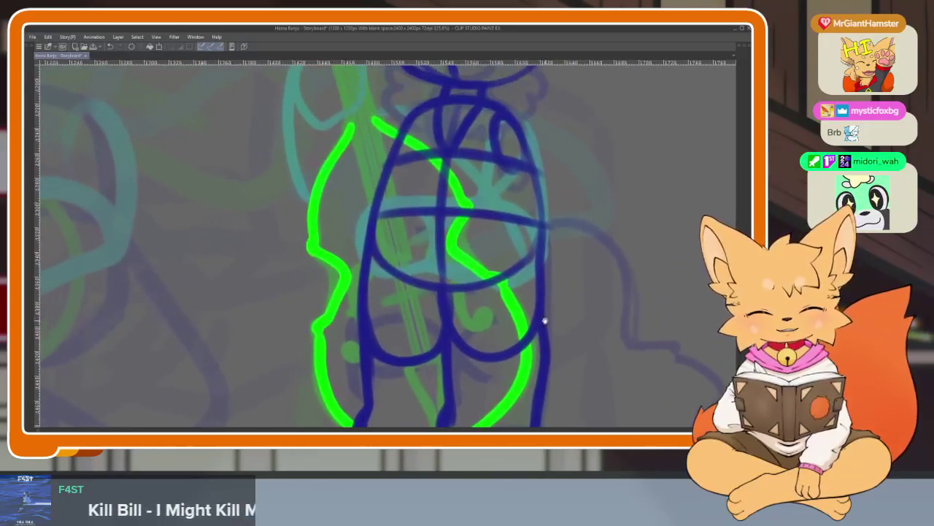
{"action": "scroll", "coordinate": [524, 322], "scroll_direction": "up", "scroll_amount": 3}
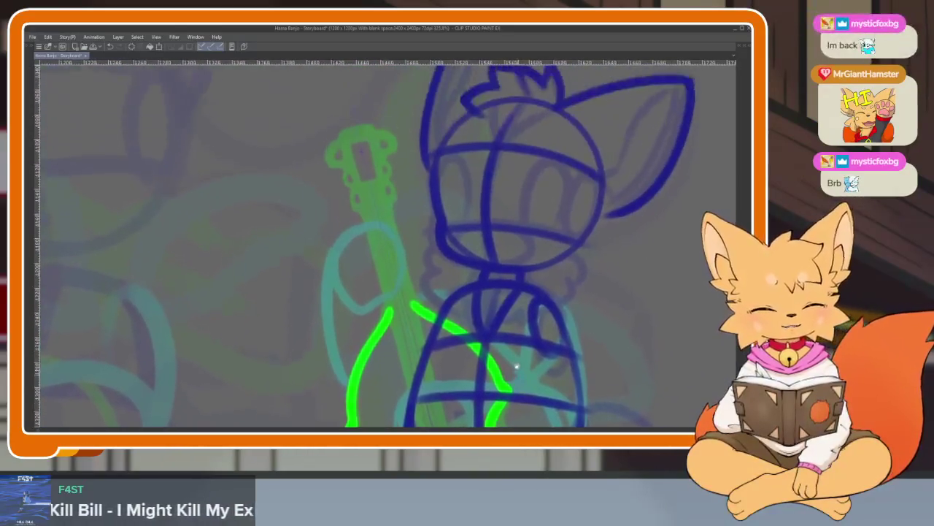
- Zoom in on the bass neck area, trying and undoing a short green stroke
{"action": "scroll", "coordinate": [501, 334], "scroll_direction": "up", "scroll_amount": 1}
{"action": "scroll", "coordinate": [496, 325], "scroll_direction": "up", "scroll_amount": 1}
{"action": "scroll", "coordinate": [495, 330], "scroll_direction": "up", "scroll_amount": 1}
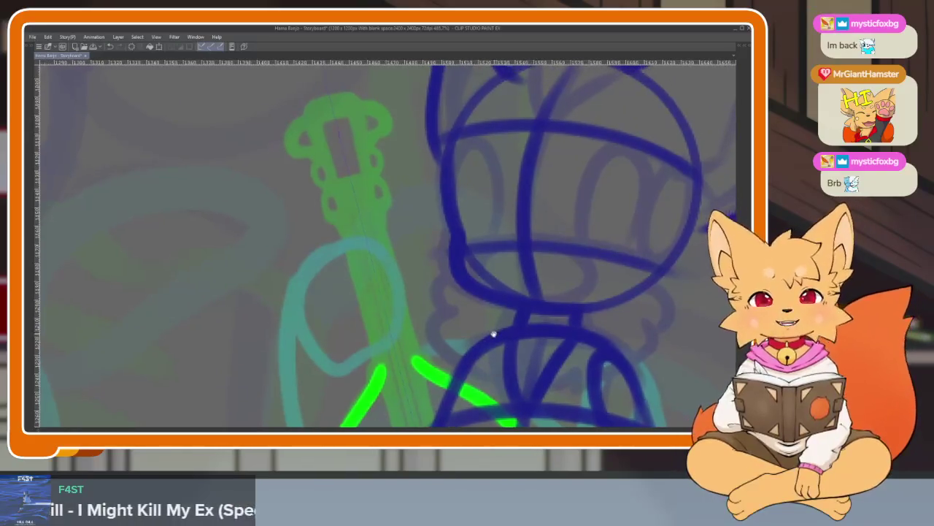
{"action": "scroll", "coordinate": [504, 336], "scroll_direction": "up", "scroll_amount": 1}
{"action": "scroll", "coordinate": [467, 356], "scroll_direction": "up", "scroll_amount": 2}
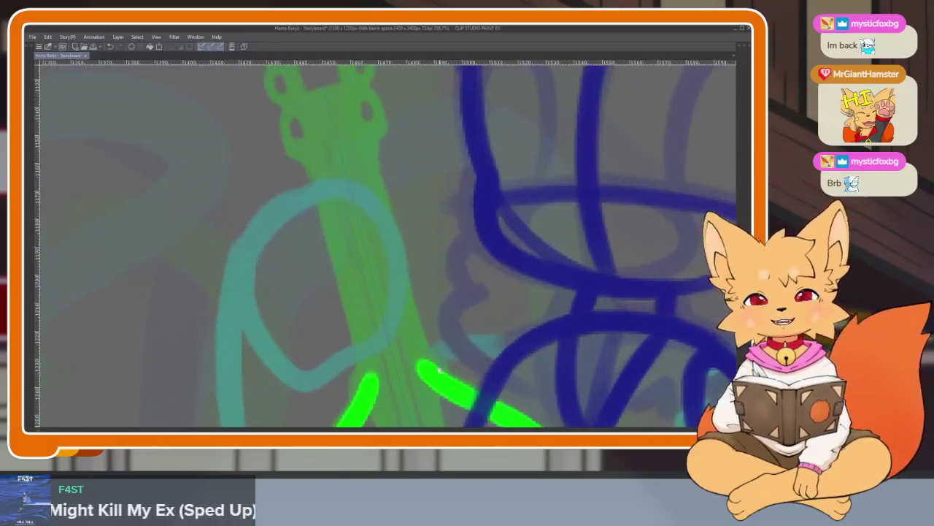
{"action": "scroll", "coordinate": [445, 365], "scroll_direction": "up", "scroll_amount": 1}
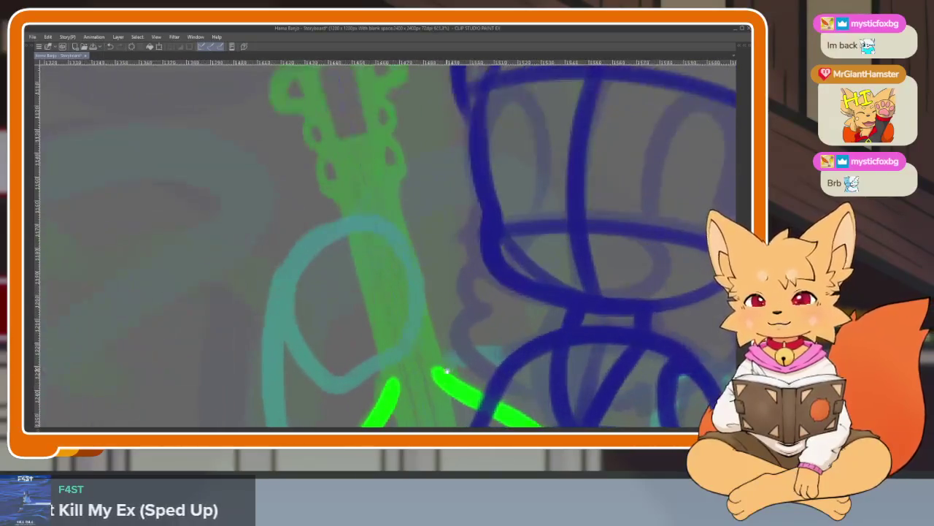
{"action": "scroll", "coordinate": [448, 370], "scroll_direction": "down", "scroll_amount": 2}
{"action": "scroll", "coordinate": [453, 360], "scroll_direction": "down", "scroll_amount": 1}
{"action": "scroll", "coordinate": [436, 371], "scroll_direction": "up", "scroll_amount": 1}
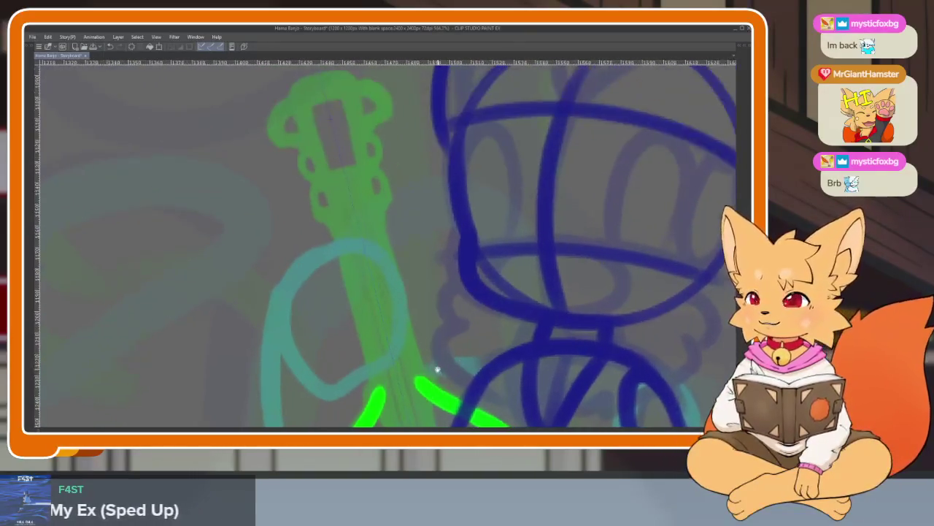
{"action": "scroll", "coordinate": [433, 371], "scroll_direction": "up", "scroll_amount": 1}
{"action": "scroll", "coordinate": [402, 319], "scroll_direction": "up", "scroll_amount": 1}
{"action": "scroll", "coordinate": [398, 333], "scroll_direction": "up", "scroll_amount": 1}
{"action": "scroll", "coordinate": [393, 380], "scroll_direction": "up", "scroll_amount": 2}
{"action": "left_click_drag", "start_coordinate": [400, 406], "coordinate": [381, 348]}
{"action": "key", "text": "ctrl+z"}
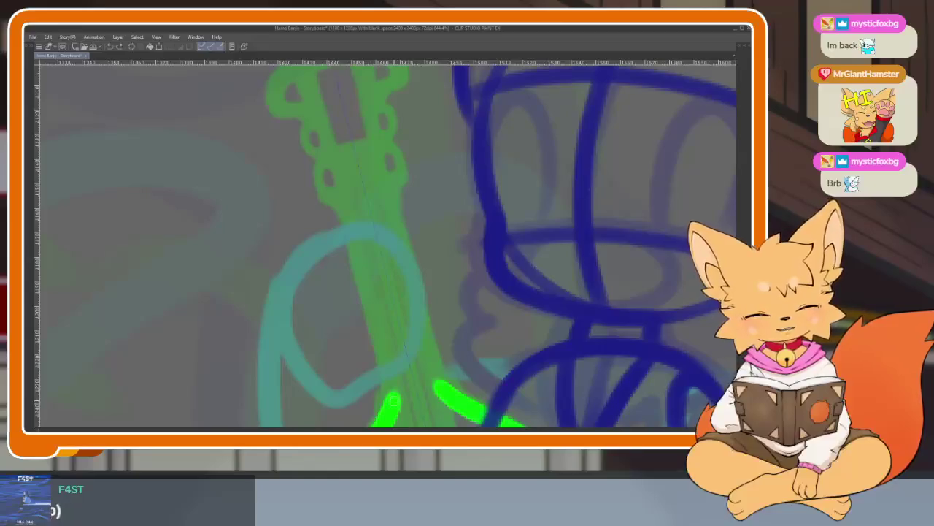
{"action": "scroll", "coordinate": [354, 194], "scroll_direction": "up", "scroll_amount": 1}
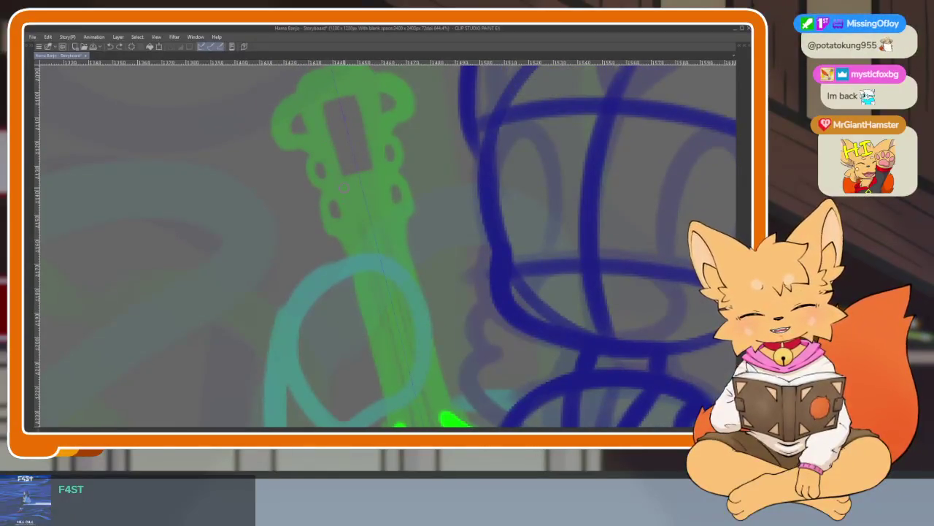
{"action": "scroll", "coordinate": [417, 303], "scroll_direction": "down", "scroll_amount": 2}
{"action": "scroll", "coordinate": [397, 219], "scroll_direction": "down", "scroll_amount": 1}
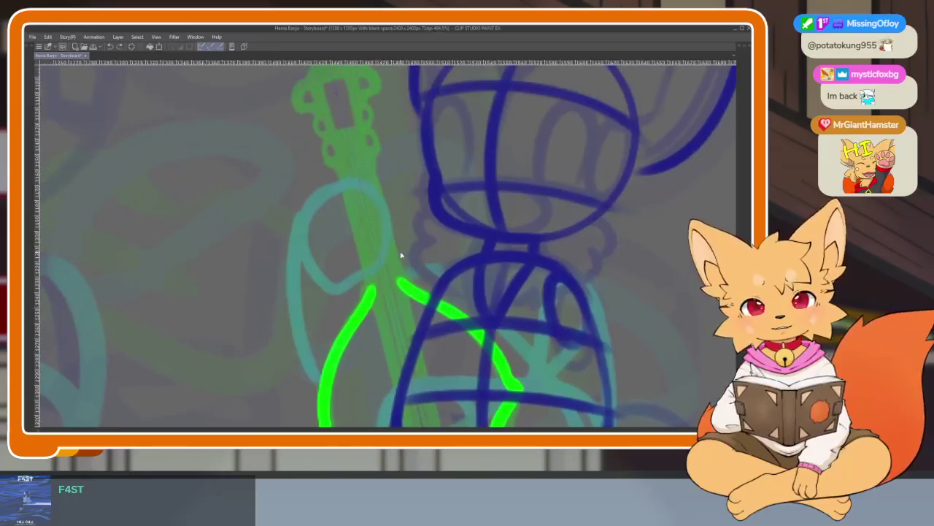
- Draw the two long bright green edges of the bass neck
{"action": "key", "text": "Tab"}
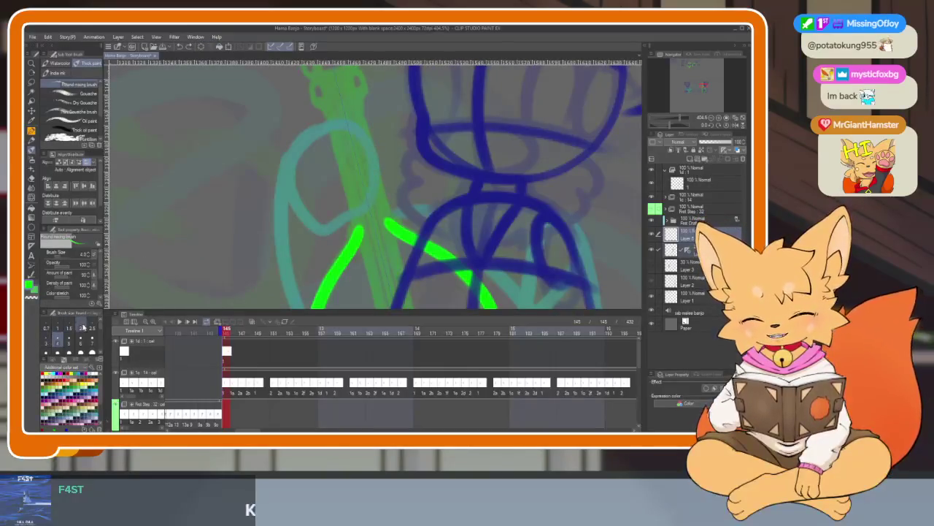
{"action": "key", "text": "Tab"}
{"action": "scroll", "coordinate": [358, 182], "scroll_direction": "up", "scroll_amount": 1}
{"action": "scroll", "coordinate": [349, 222], "scroll_direction": "up", "scroll_amount": 1}
{"action": "scroll", "coordinate": [349, 178], "scroll_direction": "up", "scroll_amount": 1}
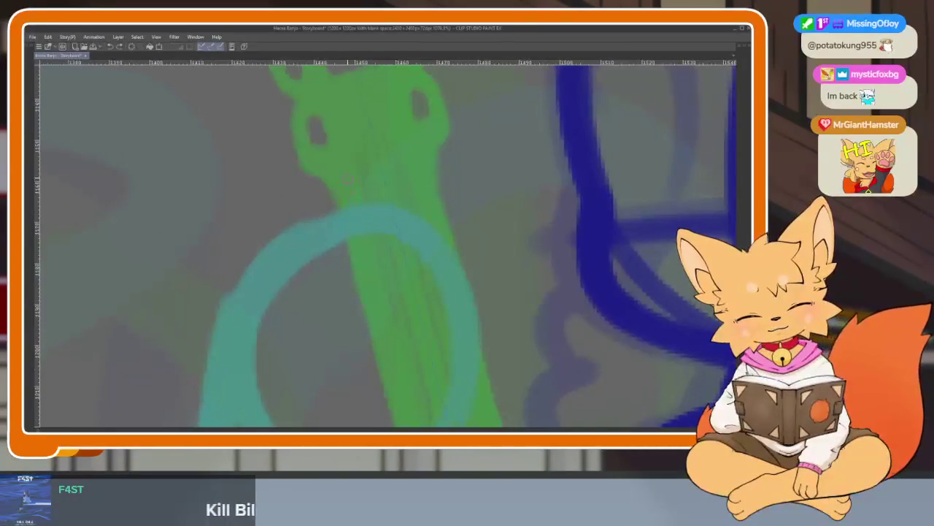
{"action": "scroll", "coordinate": [358, 209], "scroll_direction": "down", "scroll_amount": 2}
{"action": "scroll", "coordinate": [359, 217], "scroll_direction": "up", "scroll_amount": 1}
{"action": "scroll", "coordinate": [376, 243], "scroll_direction": "up", "scroll_amount": 1}
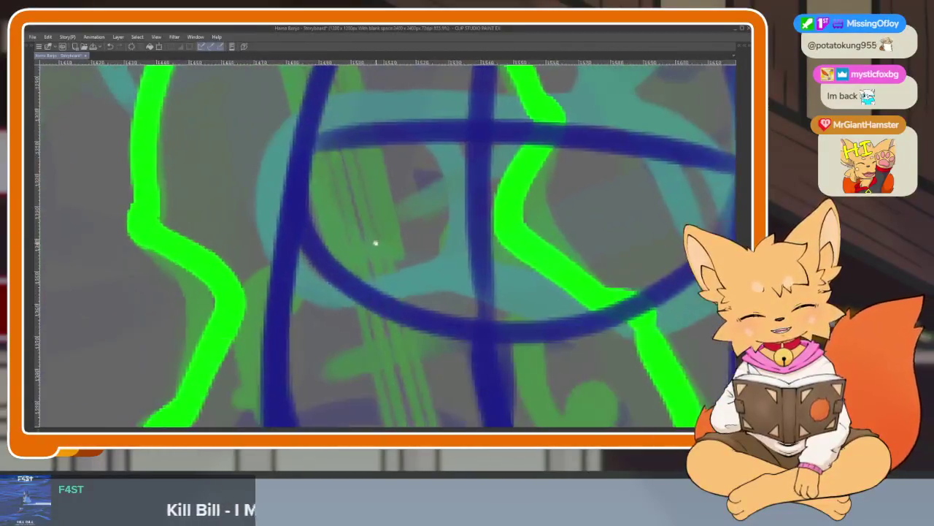
{"action": "left_click_drag", "start_coordinate": [332, 69], "coordinate": [394, 274]}
{"action": "left_click_drag", "start_coordinate": [267, 69], "coordinate": [340, 265]}
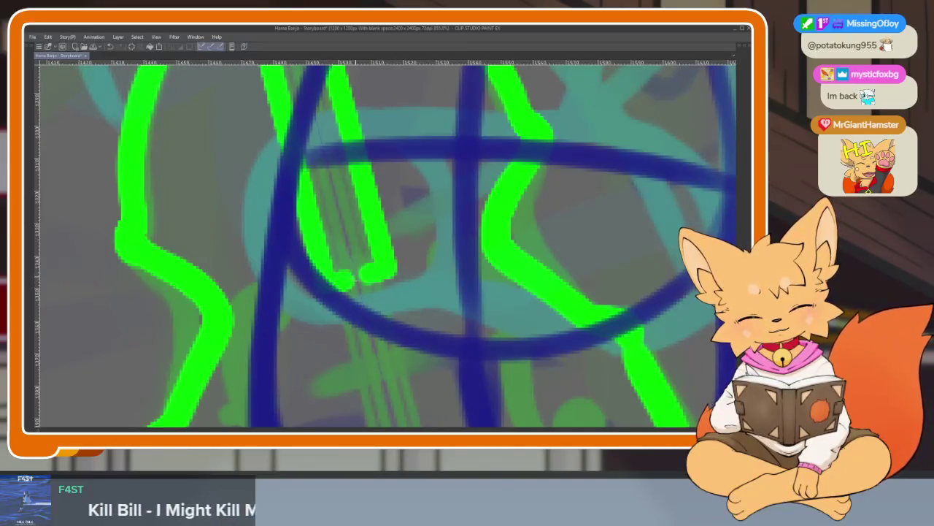
{"action": "scroll", "coordinate": [391, 219], "scroll_direction": "down", "scroll_amount": 5}
{"action": "scroll", "coordinate": [392, 207], "scroll_direction": "up", "scroll_amount": 4}
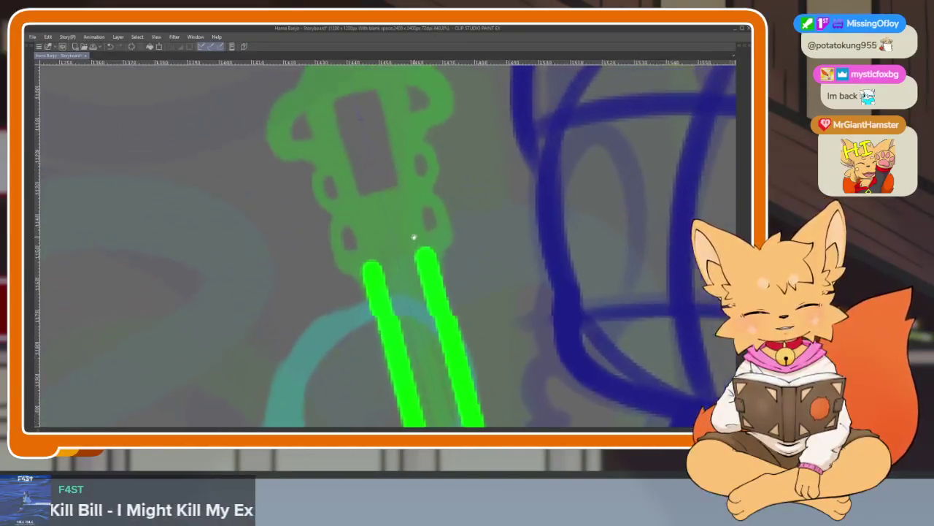
{"action": "scroll", "coordinate": [402, 226], "scroll_direction": "up", "scroll_amount": 1}
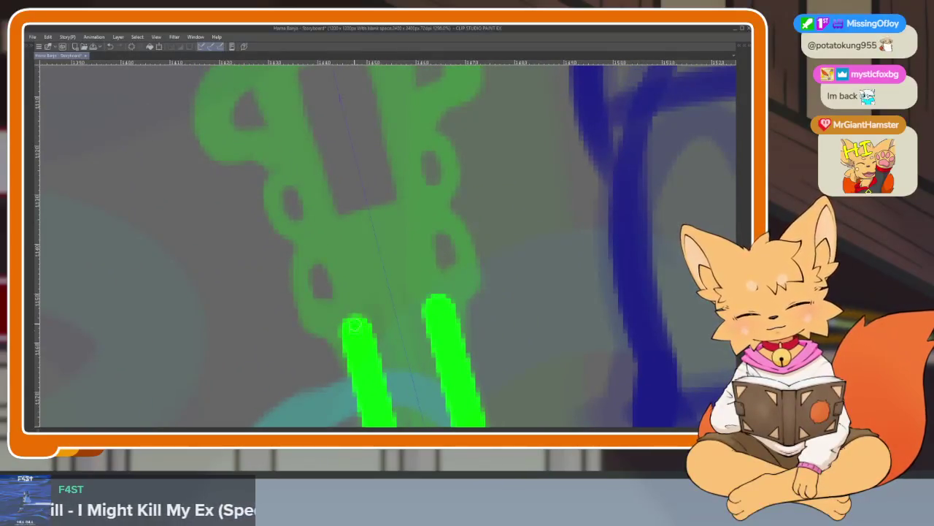
- Join the neck lines at the top into an arch just below the headstock
{"action": "key", "text": "Tab"}
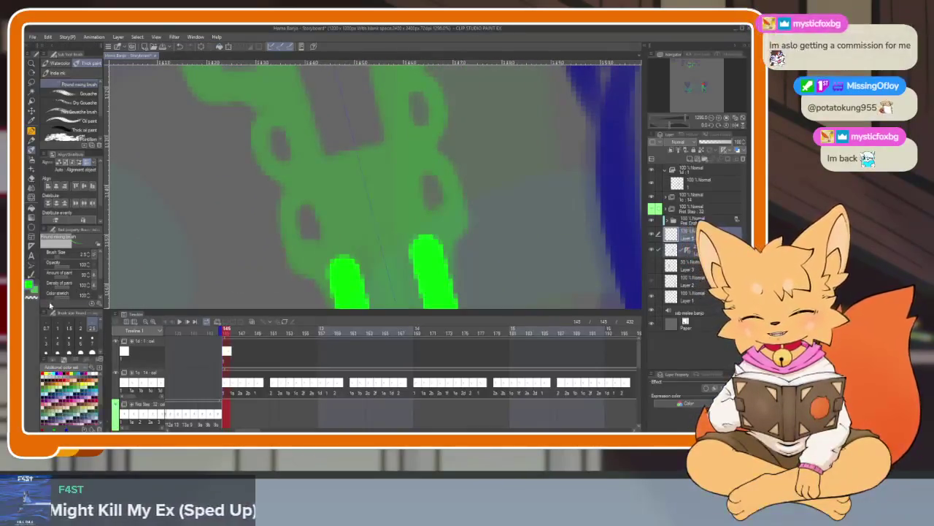
{"action": "key", "text": "Tab"}
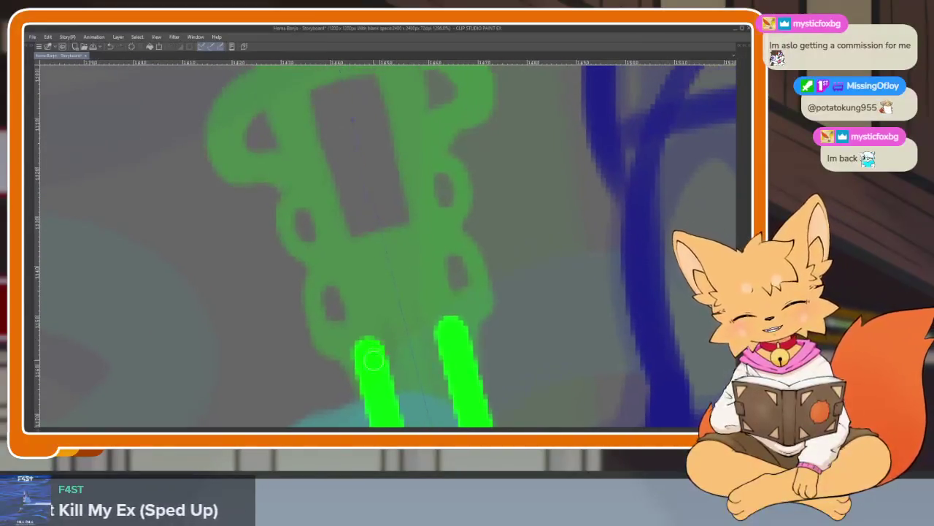
{"action": "left_click_drag", "start_coordinate": [348, 267], "coordinate": [432, 244]}
{"action": "mouse_move", "coordinate": [343, 268]}
{"action": "left_mouse_down"}
{"action": "mouse_move", "coordinate": [357, 349]}
{"action": "mouse_move", "coordinate": [292, 188]}
{"action": "mouse_move", "coordinate": [285, 252]}
{"action": "left_mouse_up"}
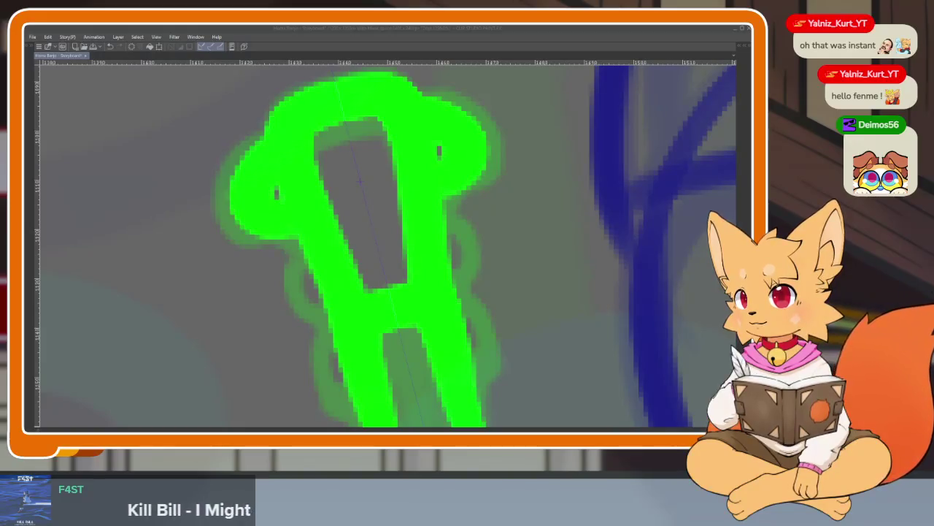
- Zoom out to view the finished green neck, scrolled headstock and pegs
{"action": "scroll", "coordinate": [513, 277], "scroll_direction": "down", "scroll_amount": 3}
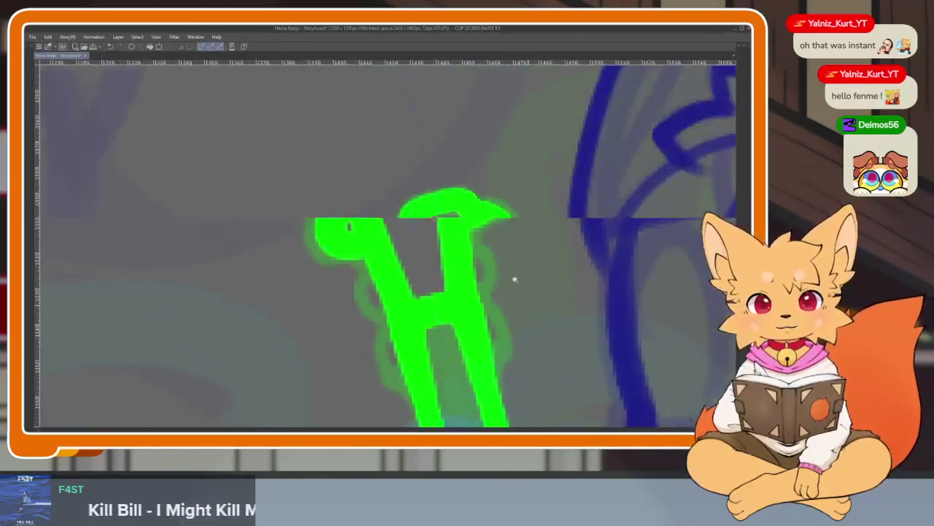
- Frame the green bass in view, briefly showing and hiding the palettes
{"action": "scroll", "coordinate": [532, 274], "scroll_direction": "down", "scroll_amount": 2}
{"action": "scroll", "coordinate": [542, 304], "scroll_direction": "down", "scroll_amount": 5}
{"action": "scroll", "coordinate": [515, 273], "scroll_direction": "right", "scroll_amount": 3}
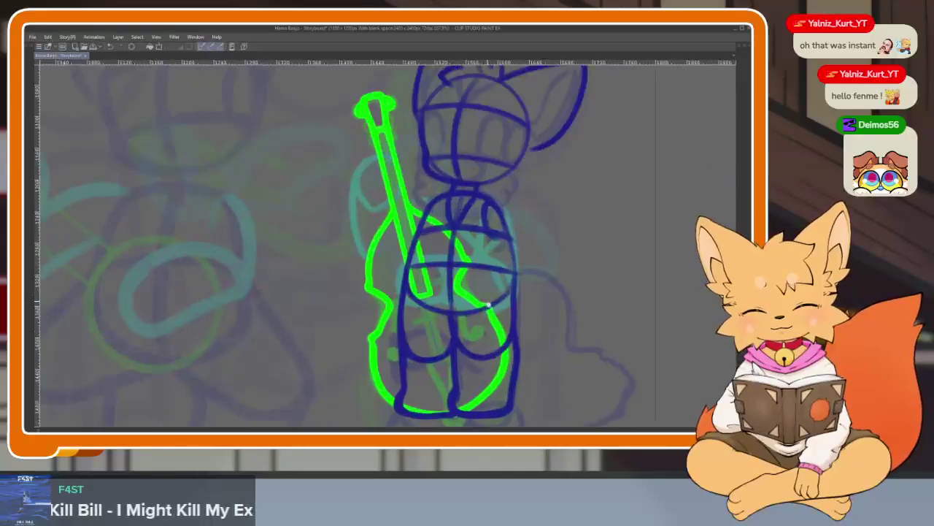
{"action": "scroll", "coordinate": [501, 315], "scroll_direction": "down", "scroll_amount": 2}
{"action": "scroll", "coordinate": [463, 304], "scroll_direction": "down", "scroll_amount": 2}
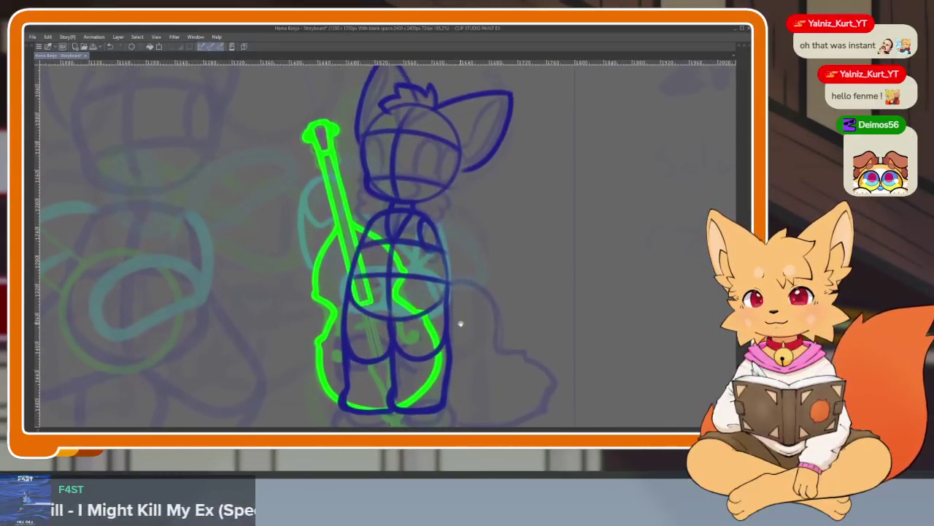
{"action": "scroll", "coordinate": [459, 323], "scroll_direction": "down", "scroll_amount": 2}
{"action": "scroll", "coordinate": [452, 362], "scroll_direction": "up", "scroll_amount": 1}
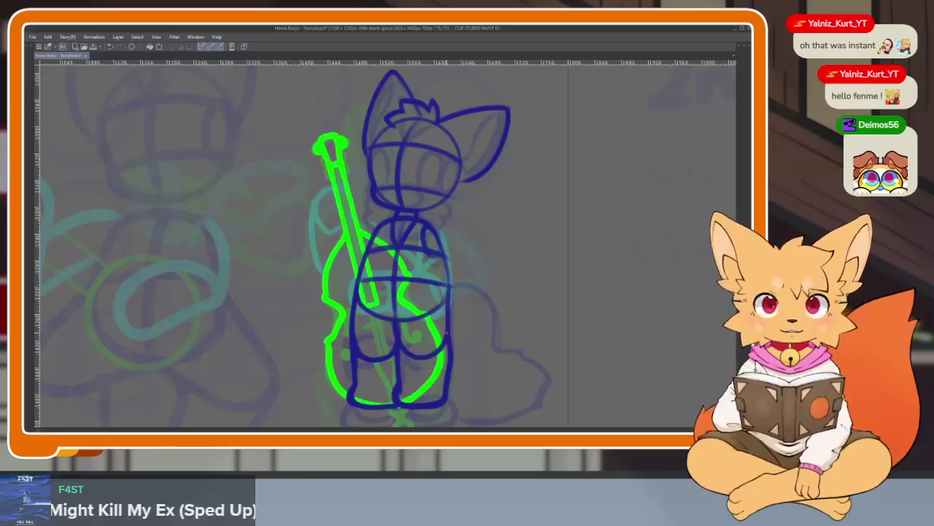
{"action": "key", "text": "Tab"}
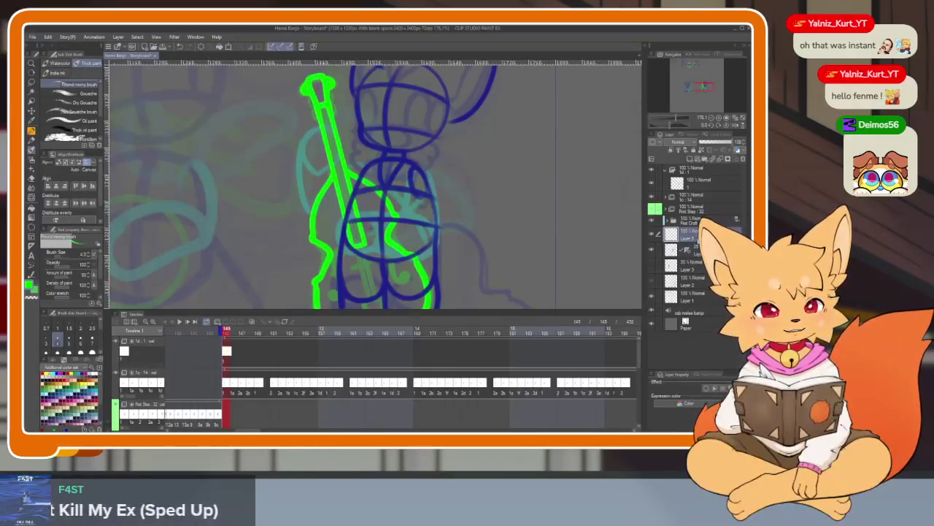
{"action": "key", "text": "Tab"}
{"action": "scroll", "coordinate": [445, 332], "scroll_direction": "down", "scroll_amount": 1}
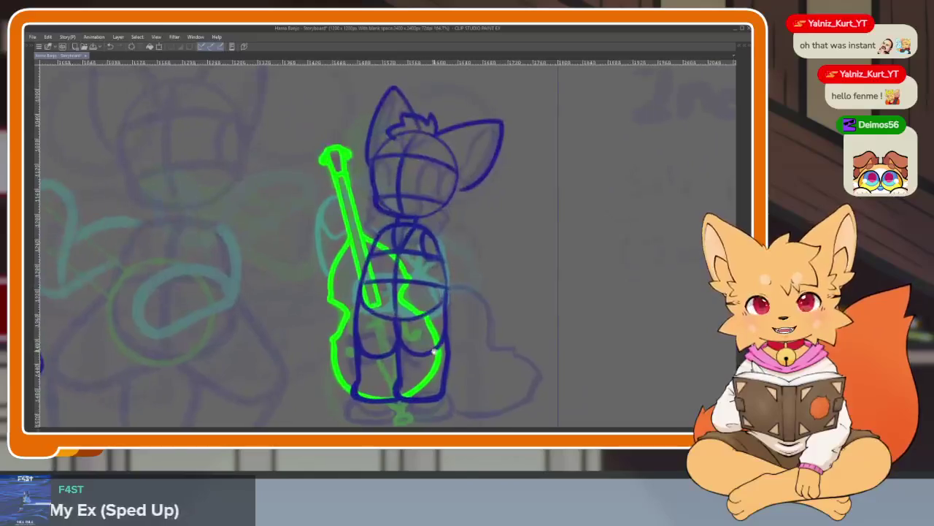
- Transform the green bass to be slightly narrower and slanted, and commit it
{"action": "key", "text": "ctrl+t"}
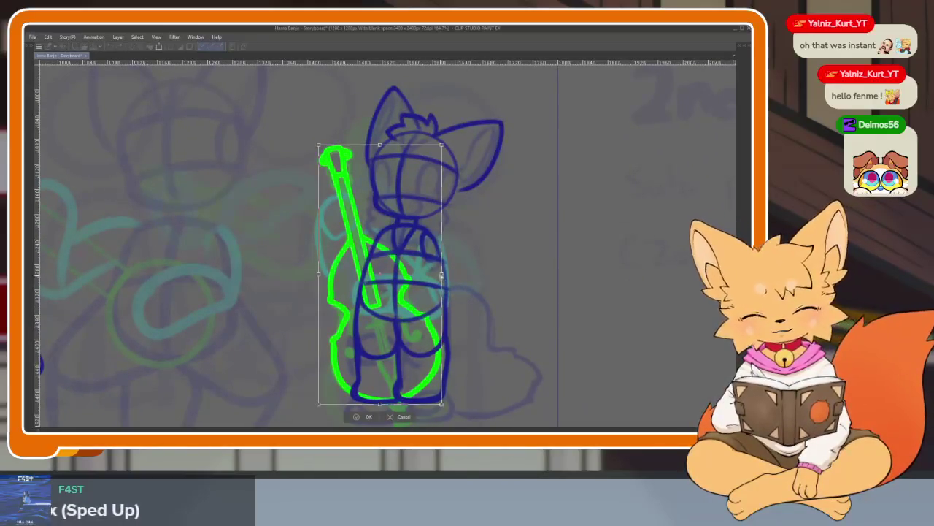
{"action": "left_click_drag", "start_coordinate": [441, 274], "coordinate": [433, 286]}
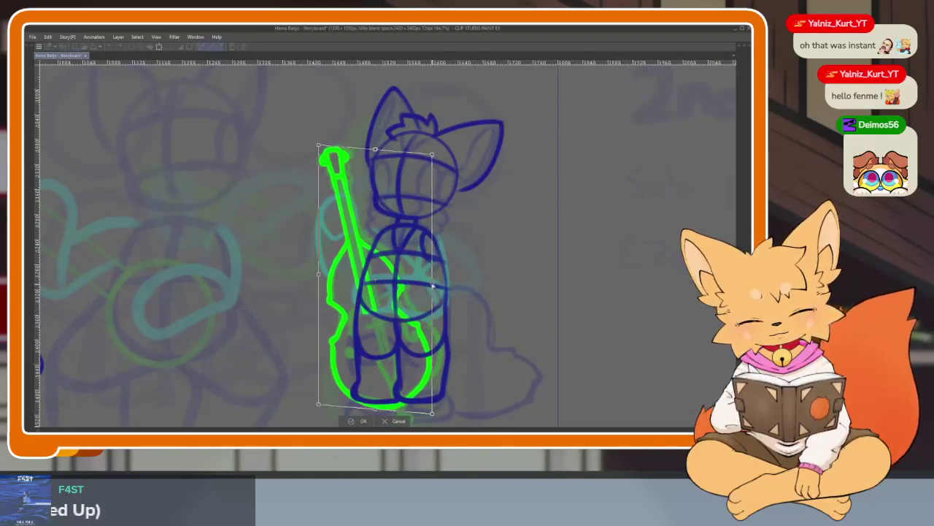
{"action": "left_click_drag", "start_coordinate": [432, 285], "coordinate": [397, 299]}
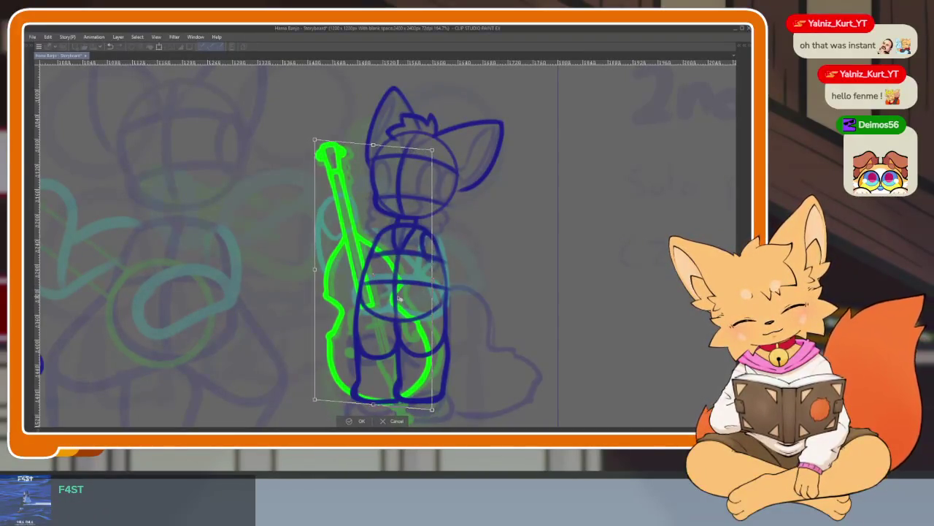
{"action": "left_click", "coordinate": [355, 421]}
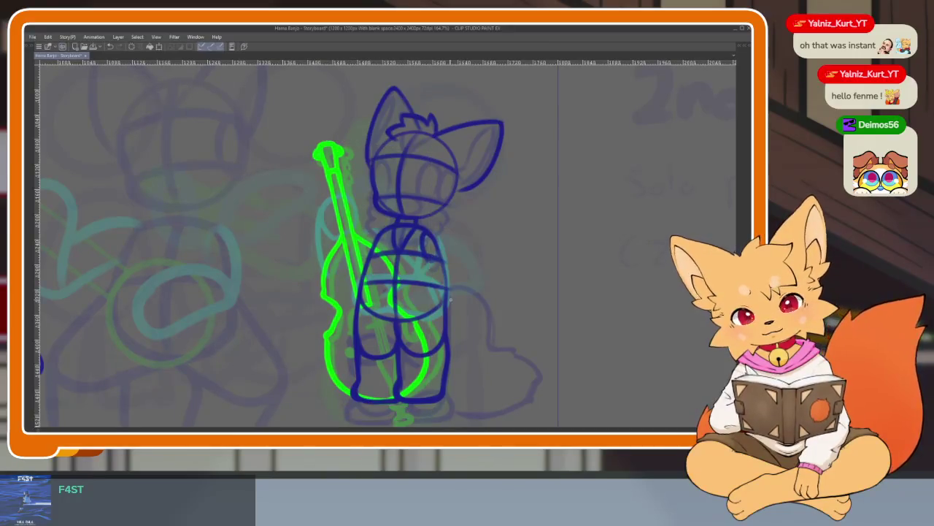
{"action": "scroll", "coordinate": [382, 316], "scroll_direction": "up", "scroll_amount": 3}
{"action": "scroll", "coordinate": [497, 338], "scroll_direction": "up", "scroll_amount": 1}
{"action": "scroll", "coordinate": [484, 332], "scroll_direction": "up", "scroll_amount": 1}
{"action": "mouse_move", "coordinate": [484, 332]}
{"action": "left_mouse_down"}
{"action": "mouse_move", "coordinate": [455, 324]}
{"action": "mouse_move", "coordinate": [438, 340]}
{"action": "left_mouse_up"}
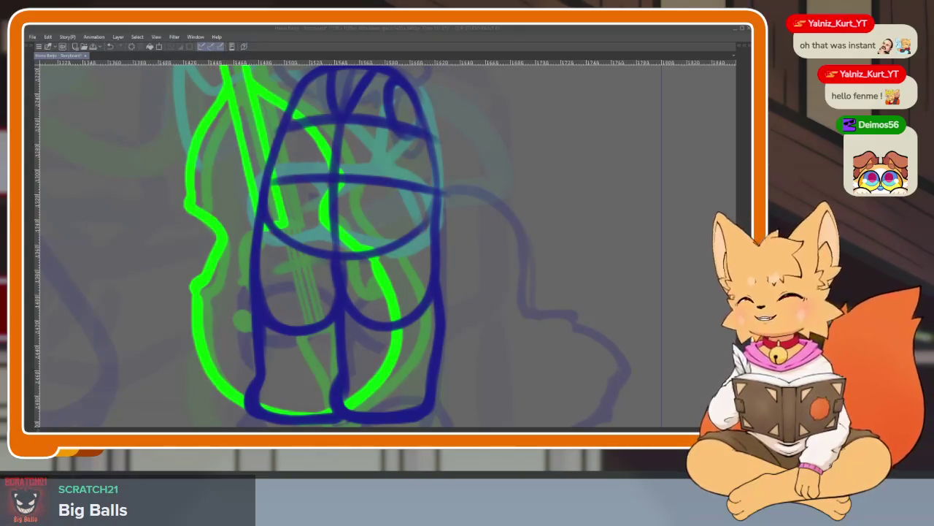
- Zoom and pan to bring the bass player and bass into view
{"action": "scroll", "coordinate": [519, 319], "scroll_direction": "down", "scroll_amount": 2}
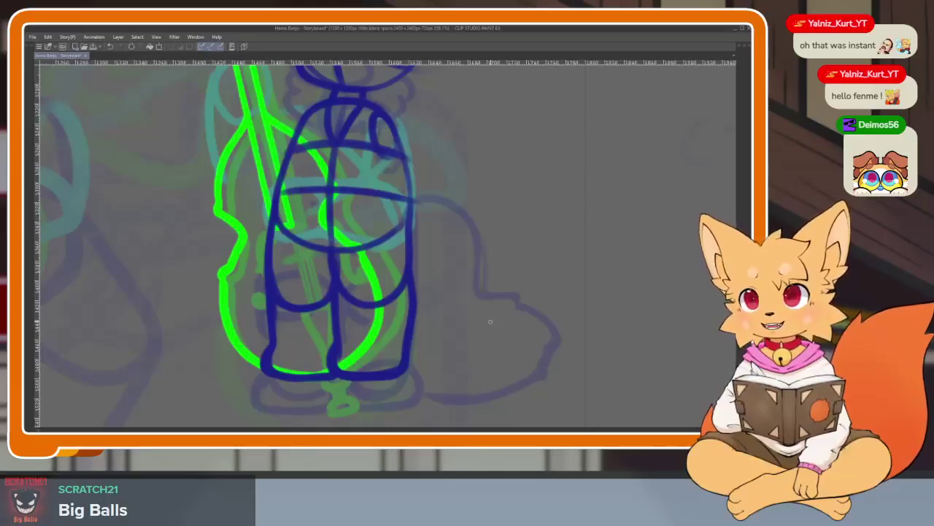
{"action": "scroll", "coordinate": [467, 314], "scroll_direction": "down", "scroll_amount": 2}
{"action": "scroll", "coordinate": [423, 340], "scroll_direction": "up", "scroll_amount": 2}
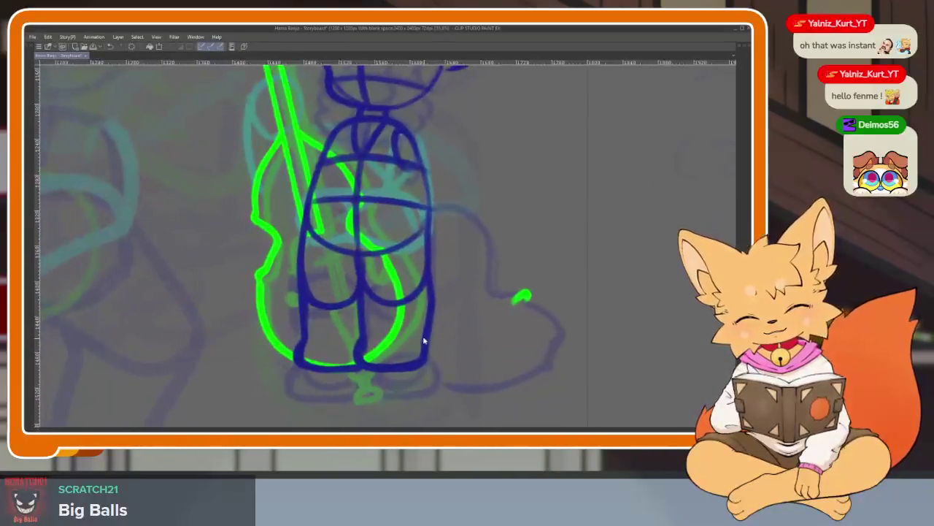
{"action": "scroll", "coordinate": [405, 341], "scroll_direction": "up", "scroll_amount": 1}
{"action": "scroll", "coordinate": [405, 341], "scroll_direction": "up", "scroll_amount": 1}
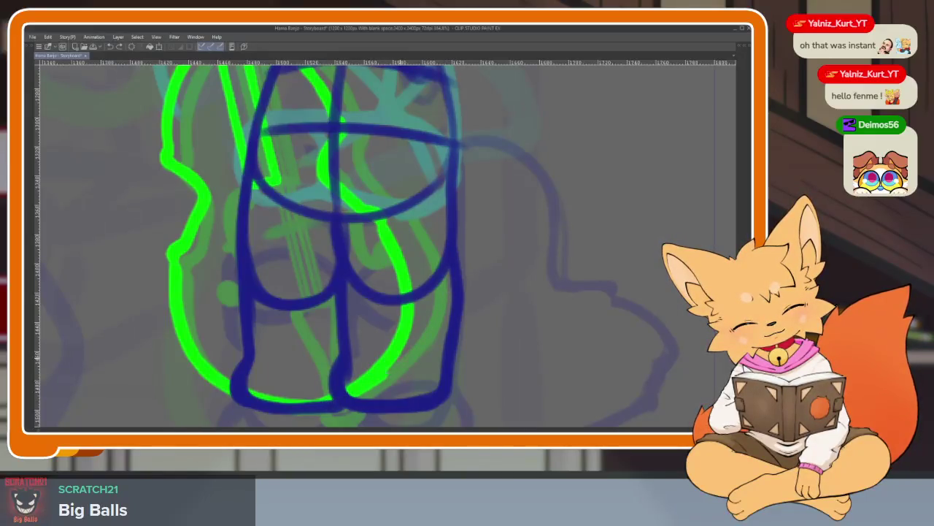
{"action": "scroll", "coordinate": [431, 318], "scroll_direction": "down", "scroll_amount": 3}
{"action": "scroll", "coordinate": [431, 317], "scroll_direction": "down", "scroll_amount": 1}
{"action": "scroll", "coordinate": [446, 312], "scroll_direction": "up", "scroll_amount": 3}
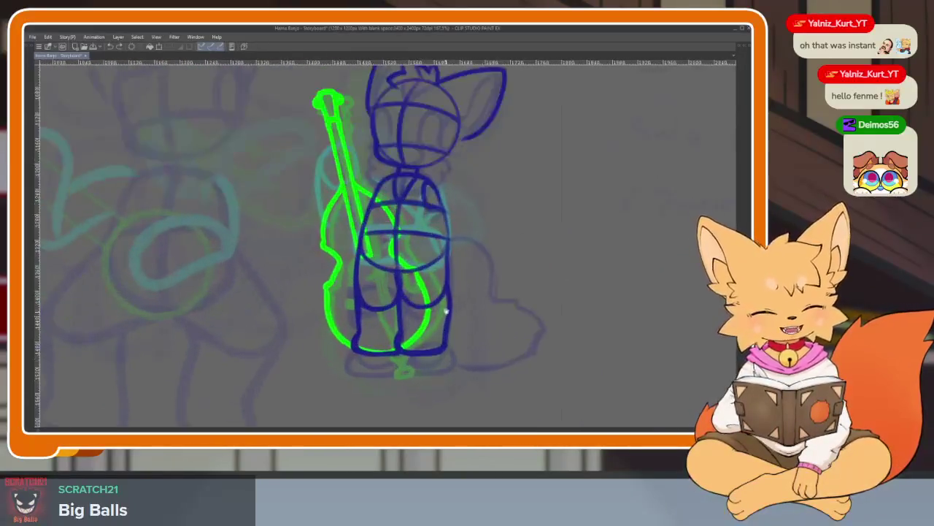
{"action": "left_click_drag", "start_coordinate": [446, 312], "coordinate": [384, 353]}
- Redraw the bass neck as double lines with a wider headstock, and reshape the body outline
{"action": "left_click_drag", "start_coordinate": [301, 168], "coordinate": [321, 380]}
{"action": "left_click_drag", "start_coordinate": [310, 149], "coordinate": [343, 233]}
{"action": "left_click_drag", "start_coordinate": [321, 310], "coordinate": [379, 384]}
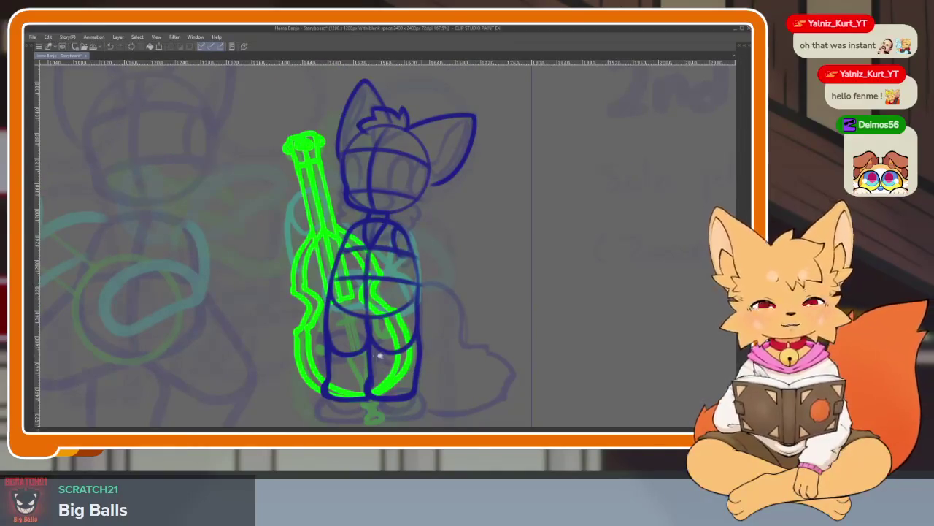
{"action": "scroll", "coordinate": [376, 356], "scroll_direction": "up", "scroll_amount": 3}
{"action": "scroll", "coordinate": [332, 330], "scroll_direction": "down", "scroll_amount": 3}
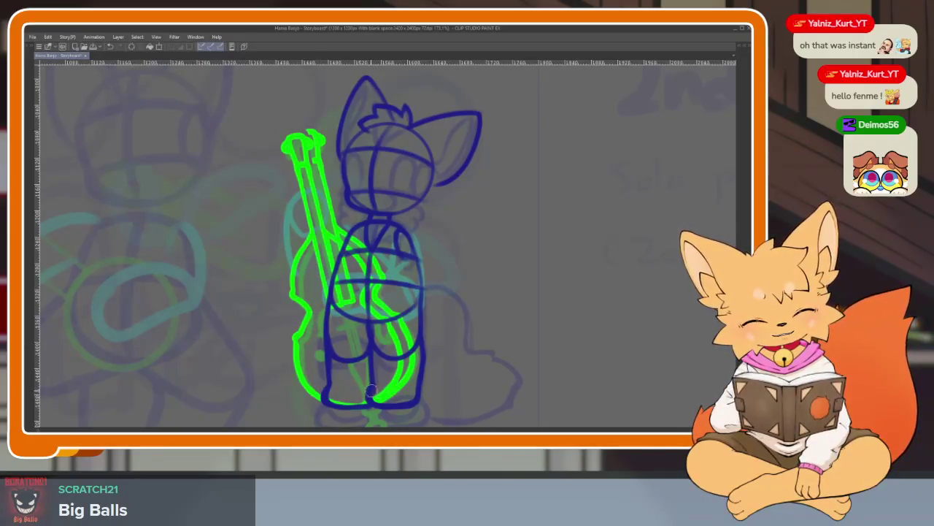
{"action": "scroll", "coordinate": [450, 317], "scroll_direction": "down", "scroll_amount": 3}
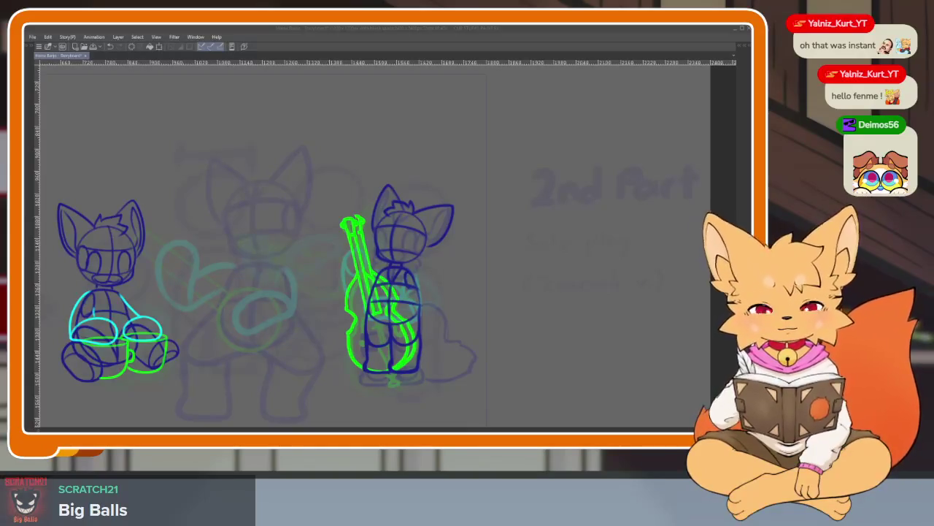
- Zoom in on the bass neck and erase the thin green line beside it
{"action": "scroll", "coordinate": [409, 307], "scroll_direction": "up", "scroll_amount": 3}
{"action": "scroll", "coordinate": [434, 312], "scroll_direction": "up", "scroll_amount": 2}
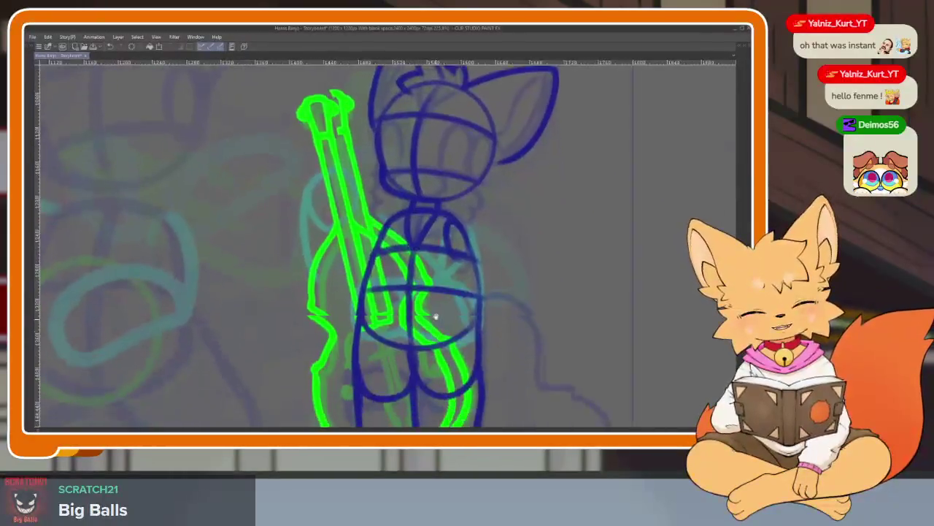
{"action": "scroll", "coordinate": [459, 337], "scroll_direction": "up", "scroll_amount": 2}
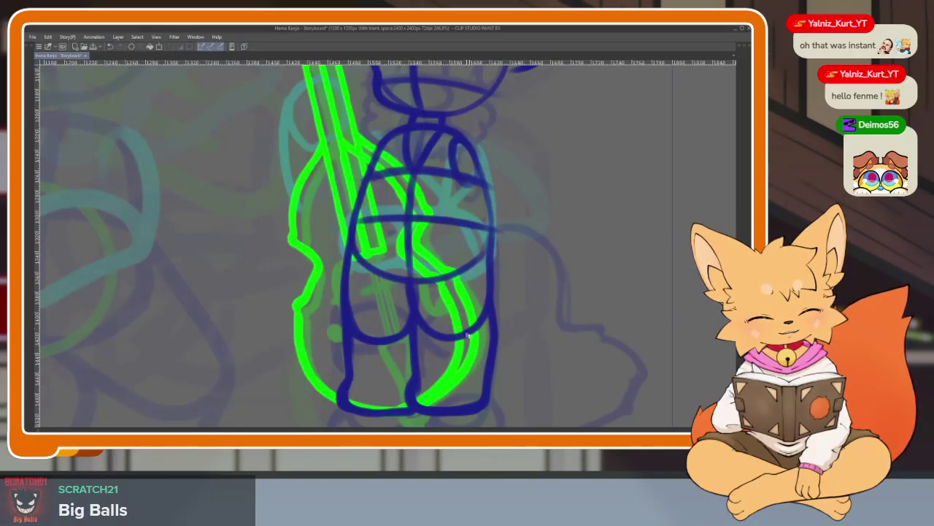
{"action": "scroll", "coordinate": [468, 334], "scroll_direction": "up", "scroll_amount": 1}
{"action": "scroll", "coordinate": [489, 321], "scroll_direction": "down", "scroll_amount": 4}
{"action": "scroll", "coordinate": [511, 309], "scroll_direction": "up", "scroll_amount": 1}
{"action": "scroll", "coordinate": [492, 292], "scroll_direction": "up", "scroll_amount": 3}
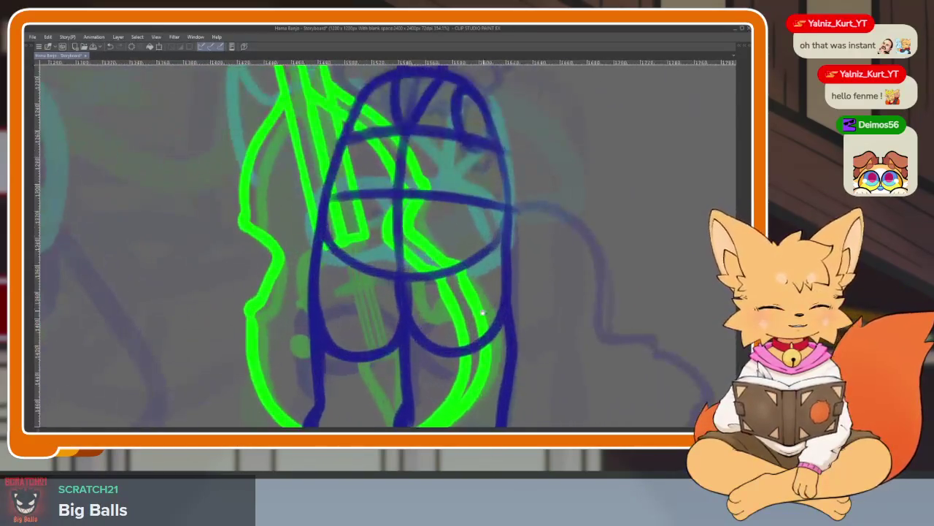
{"action": "scroll", "coordinate": [467, 299], "scroll_direction": "down", "scroll_amount": 2}
{"action": "scroll", "coordinate": [433, 277], "scroll_direction": "up", "scroll_amount": 1}
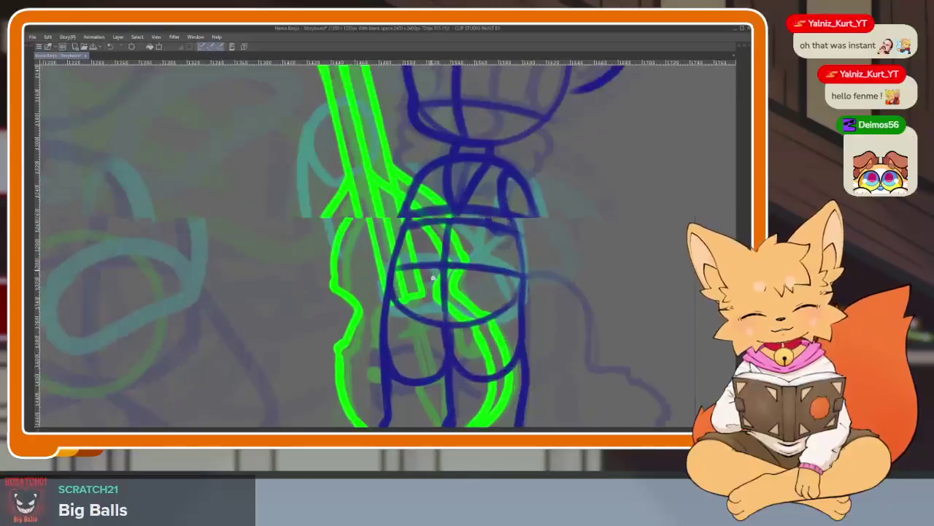
{"action": "scroll", "coordinate": [433, 277], "scroll_direction": "up", "scroll_amount": 1}
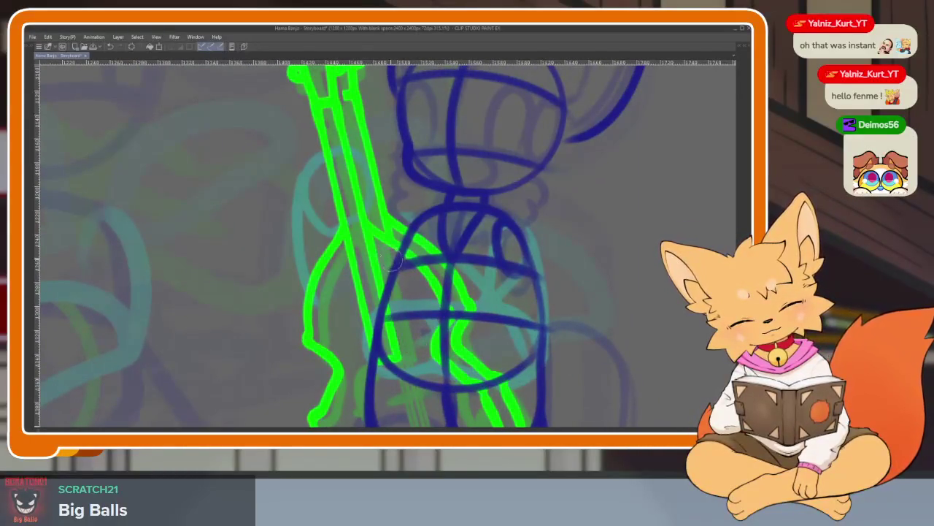
{"action": "scroll", "coordinate": [445, 276], "scroll_direction": "down", "scroll_amount": 1}
{"action": "scroll", "coordinate": [438, 219], "scroll_direction": "up", "scroll_amount": 2}
{"action": "scroll", "coordinate": [438, 219], "scroll_direction": "up", "scroll_amount": 1}
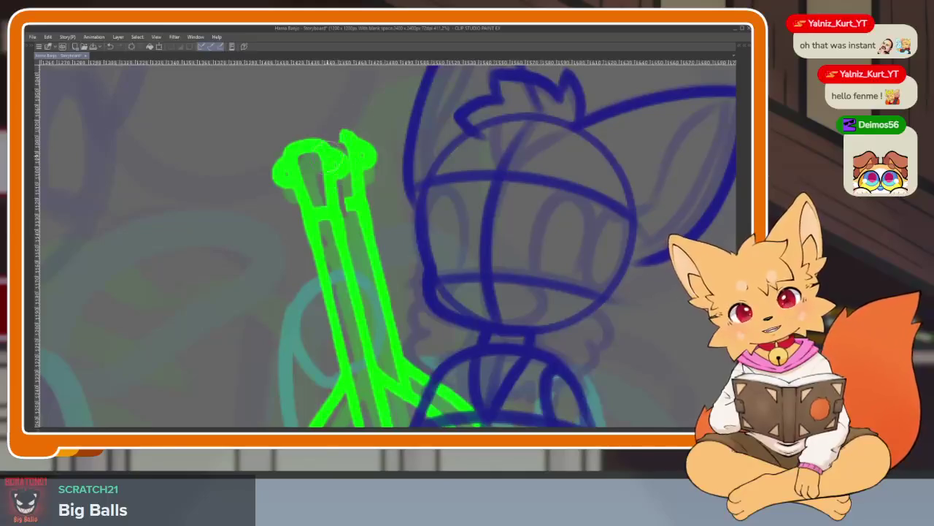
{"action": "left_click_drag", "start_coordinate": [365, 208], "coordinate": [395, 345]}
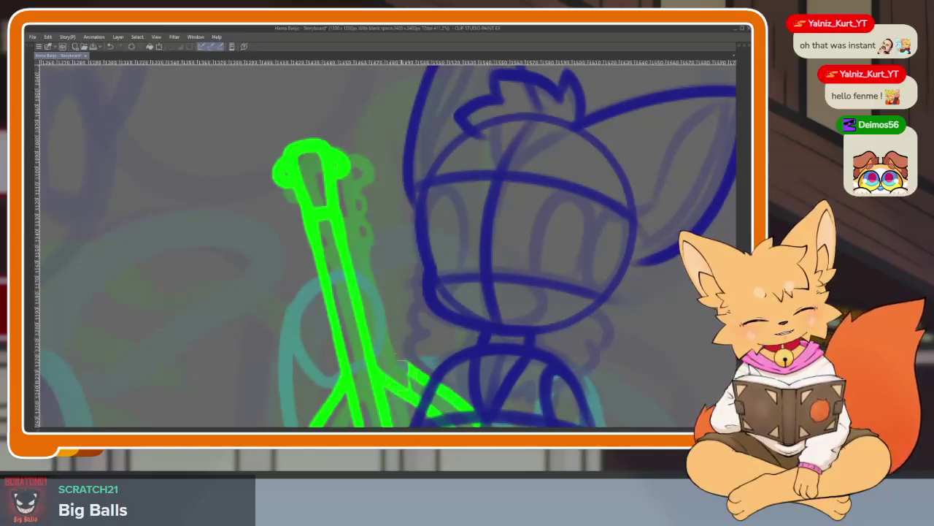
- Redraw a slimmer green stroke running upward along the bass
{"action": "scroll", "coordinate": [422, 378], "scroll_direction": "up", "scroll_amount": 2}
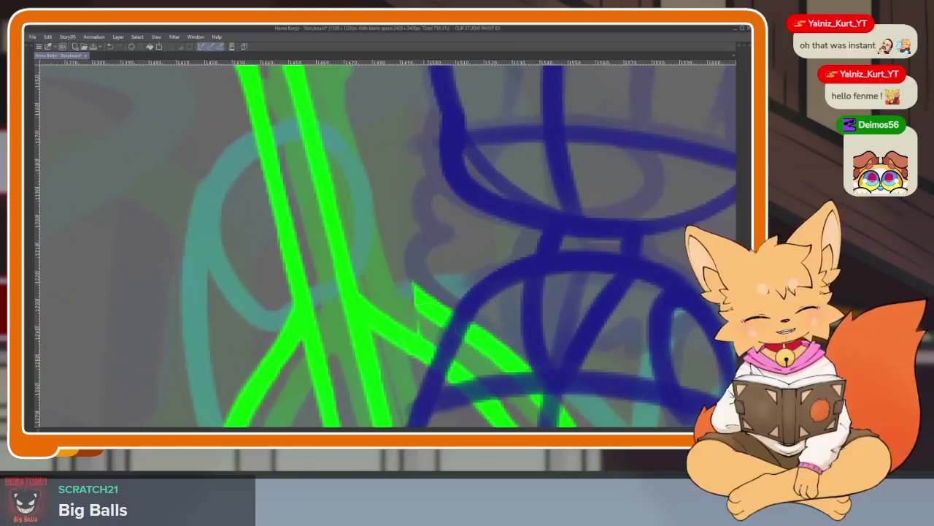
{"action": "mouse_move", "coordinate": [420, 297]}
{"action": "left_mouse_down"}
{"action": "mouse_move", "coordinate": [369, 279]}
{"action": "mouse_move", "coordinate": [374, 287]}
{"action": "left_mouse_up"}
{"action": "key", "text": "ctrl+z"}
{"action": "key", "text": "ctrl+z"}
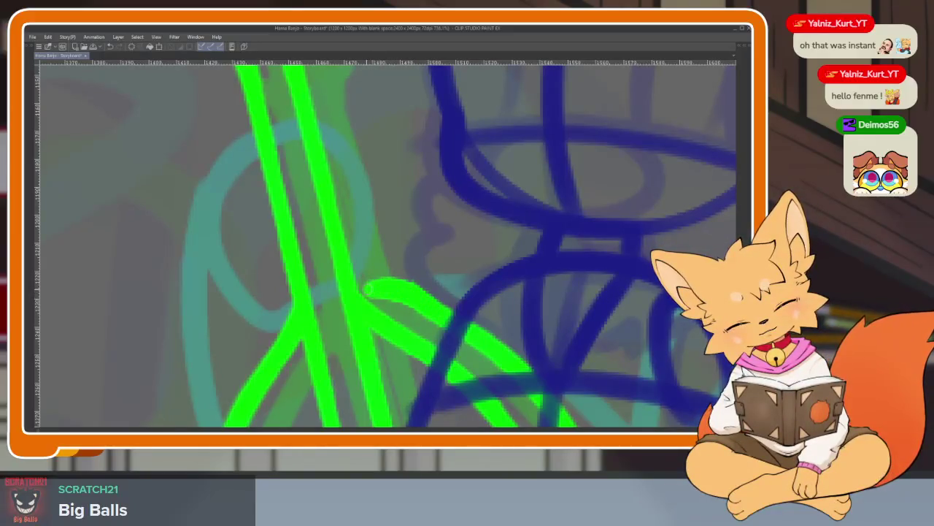
{"action": "left_click_drag", "start_coordinate": [371, 285], "coordinate": [344, 182]}
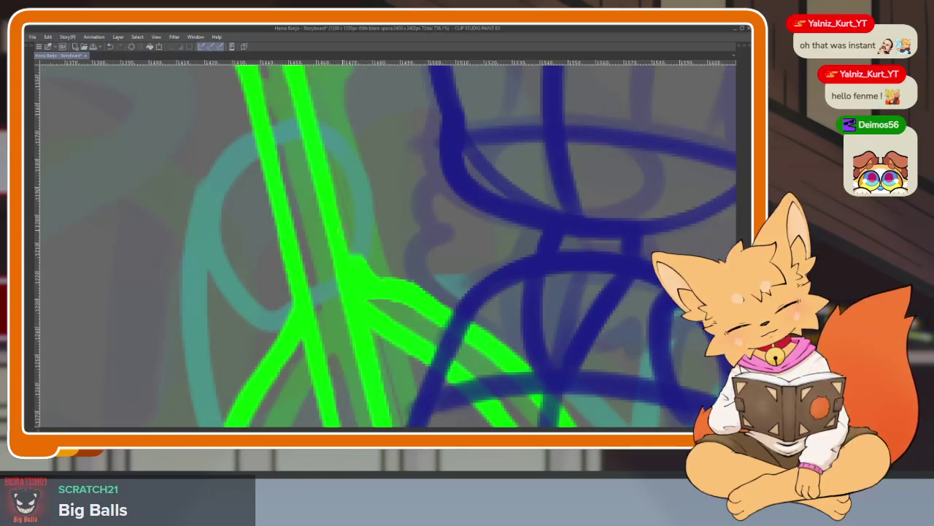
- Zoom in and out to inspect the green headstock beside the blue fox
{"action": "scroll", "coordinate": [358, 207], "scroll_direction": "down", "scroll_amount": 3}
{"action": "scroll", "coordinate": [359, 206], "scroll_direction": "up", "scroll_amount": 2}
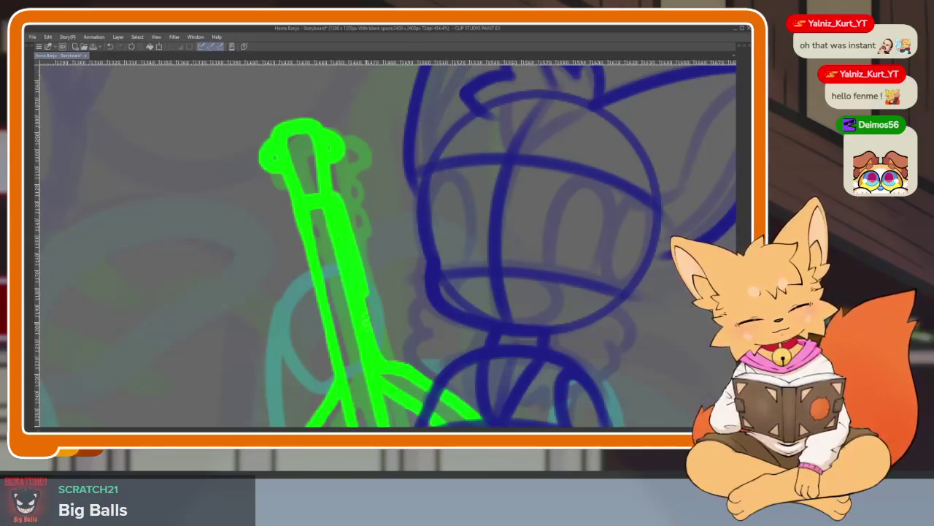
{"action": "scroll", "coordinate": [392, 350], "scroll_direction": "down", "scroll_amount": 5}
{"action": "scroll", "coordinate": [445, 314], "scroll_direction": "up", "scroll_amount": 5}
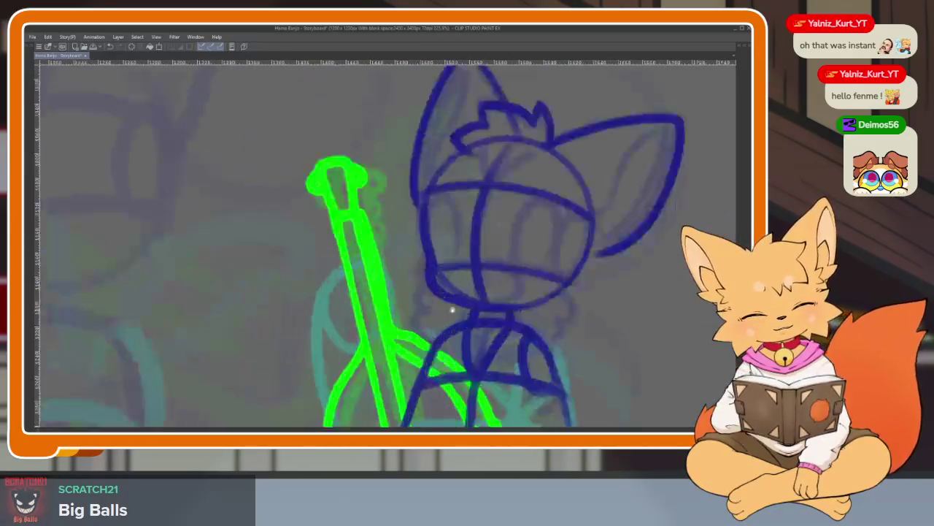
{"action": "scroll", "coordinate": [437, 331], "scroll_direction": "up", "scroll_amount": 1}
{"action": "scroll", "coordinate": [428, 299], "scroll_direction": "up", "scroll_amount": 1}
{"action": "scroll", "coordinate": [402, 292], "scroll_direction": "up", "scroll_amount": 1}
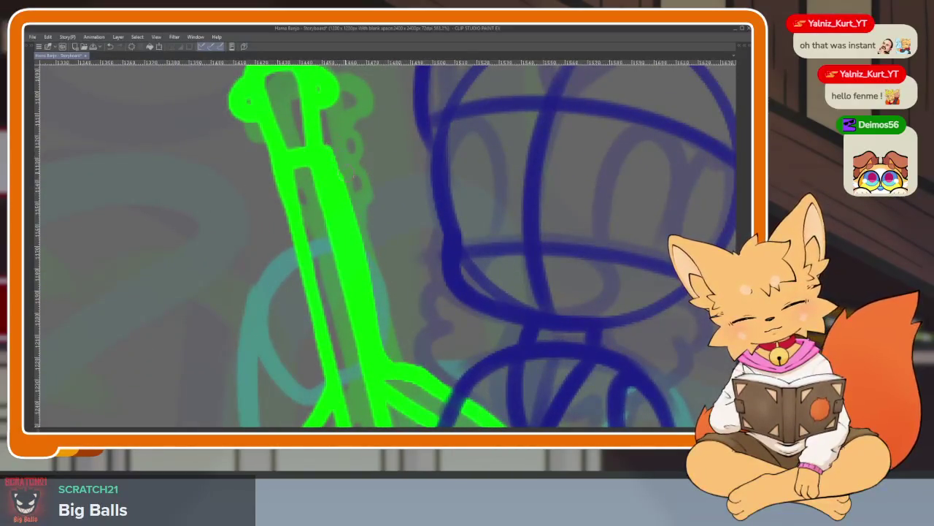
{"action": "scroll", "coordinate": [530, 359], "scroll_direction": "down", "scroll_amount": 5}
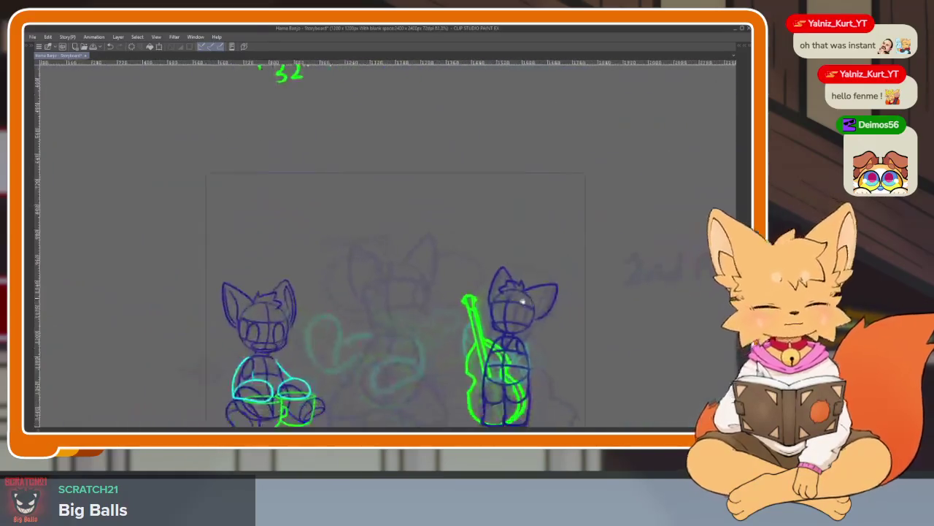
{"action": "scroll", "coordinate": [515, 343], "scroll_direction": "up", "scroll_amount": 1}
{"action": "scroll", "coordinate": [499, 325], "scroll_direction": "up", "scroll_amount": 3}
{"action": "scroll", "coordinate": [499, 324], "scroll_direction": "up", "scroll_amount": 1}
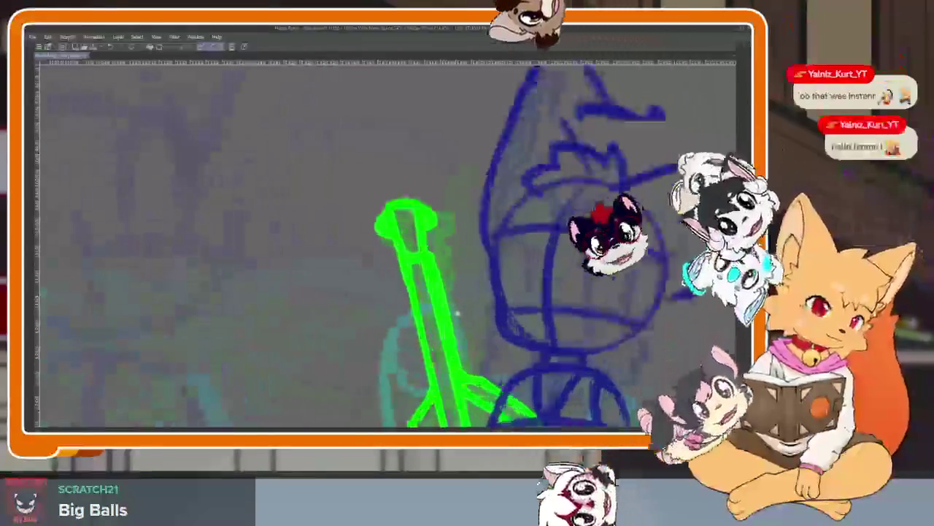
{"action": "scroll", "coordinate": [443, 334], "scroll_direction": "up", "scroll_amount": 1}
{"action": "scroll", "coordinate": [424, 307], "scroll_direction": "up", "scroll_amount": 1}
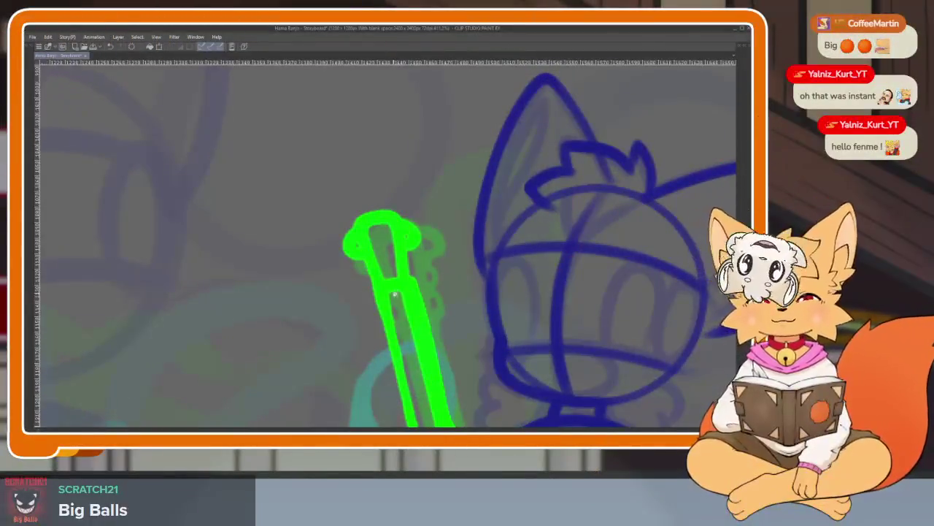
{"action": "scroll", "coordinate": [415, 292], "scroll_direction": "up", "scroll_amount": 2}
{"action": "scroll", "coordinate": [410, 322], "scroll_direction": "up", "scroll_amount": 1}
{"action": "scroll", "coordinate": [409, 322], "scroll_direction": "down", "scroll_amount": 1}
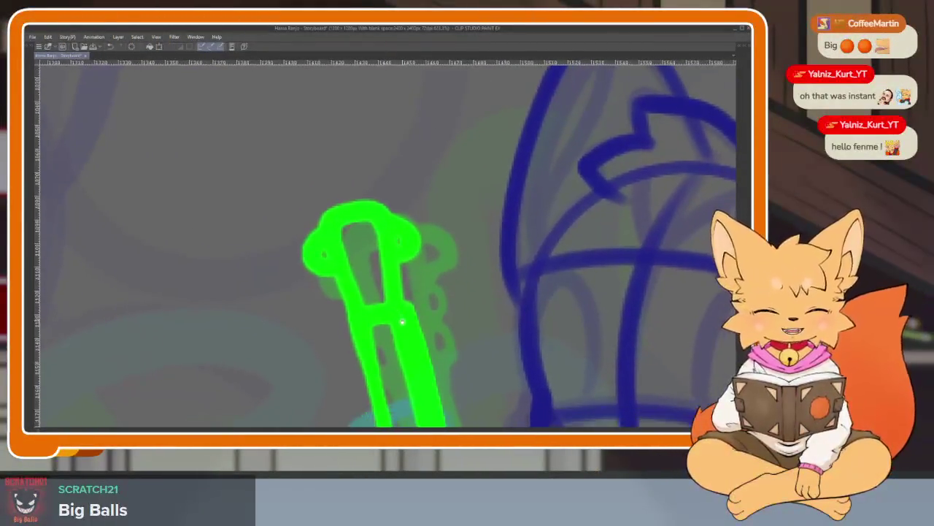
{"action": "scroll", "coordinate": [398, 343], "scroll_direction": "up", "scroll_amount": 2}
{"action": "scroll", "coordinate": [394, 347], "scroll_direction": "down", "scroll_amount": 1}
{"action": "scroll", "coordinate": [402, 349], "scroll_direction": "up", "scroll_amount": 1}
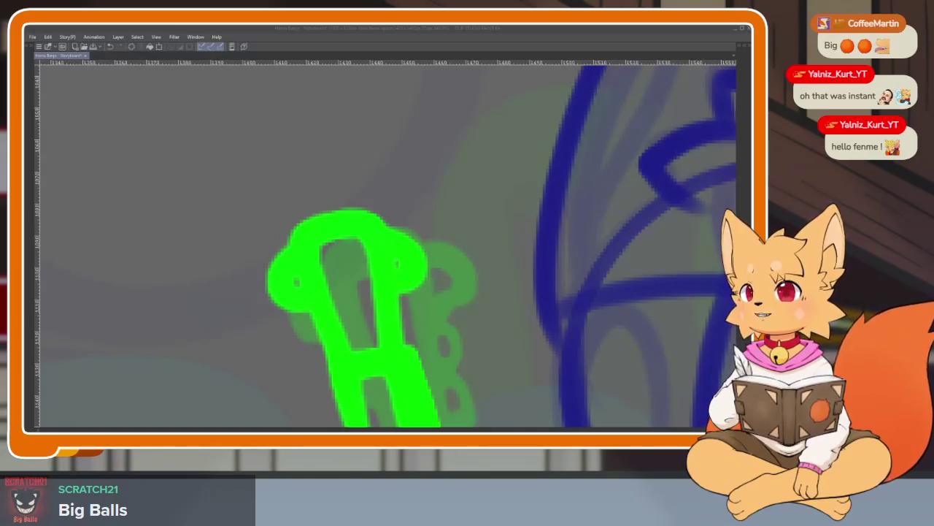
- Return focus to the canvas, zoom out slightly, and show the workspace panels again
{"action": "left_click", "coordinate": [378, 31]}
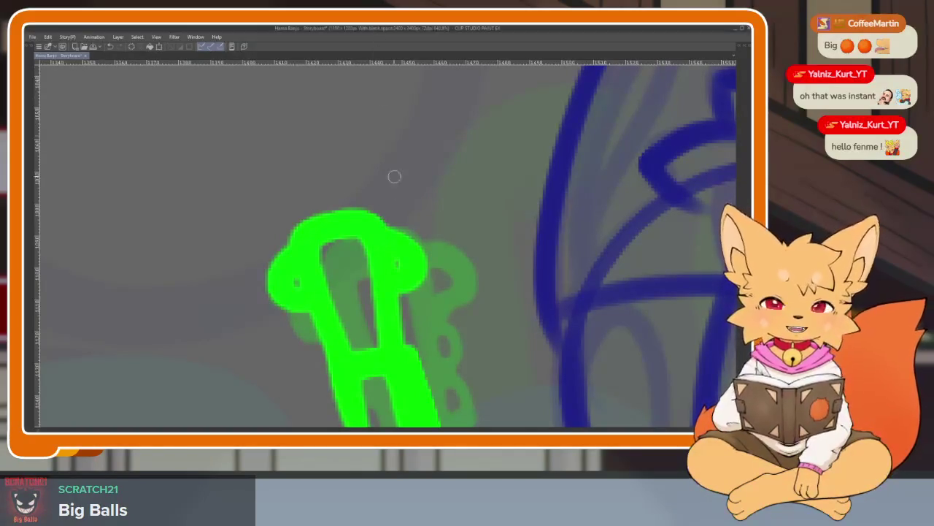
{"action": "scroll", "coordinate": [408, 212], "scroll_direction": "down", "scroll_amount": 1}
{"action": "scroll", "coordinate": [443, 265], "scroll_direction": "down", "scroll_amount": 2}
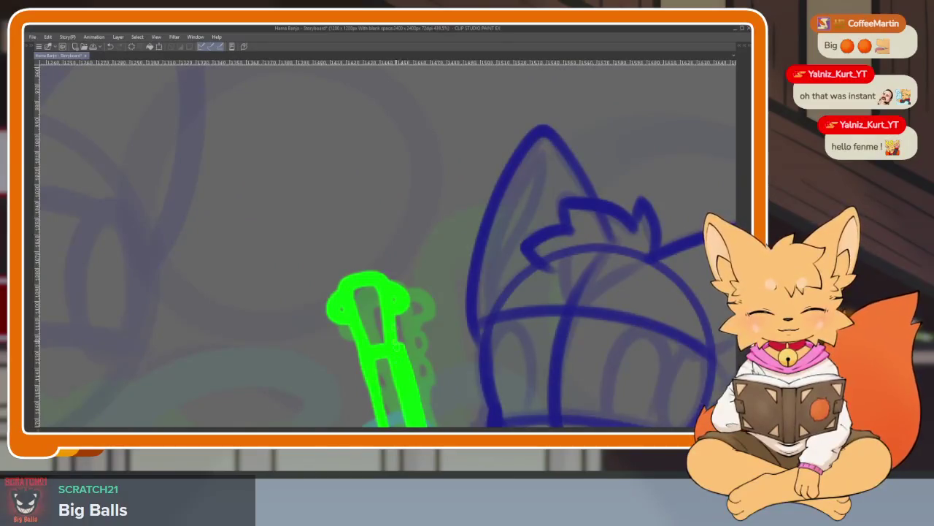
{"action": "key", "text": "Tab"}
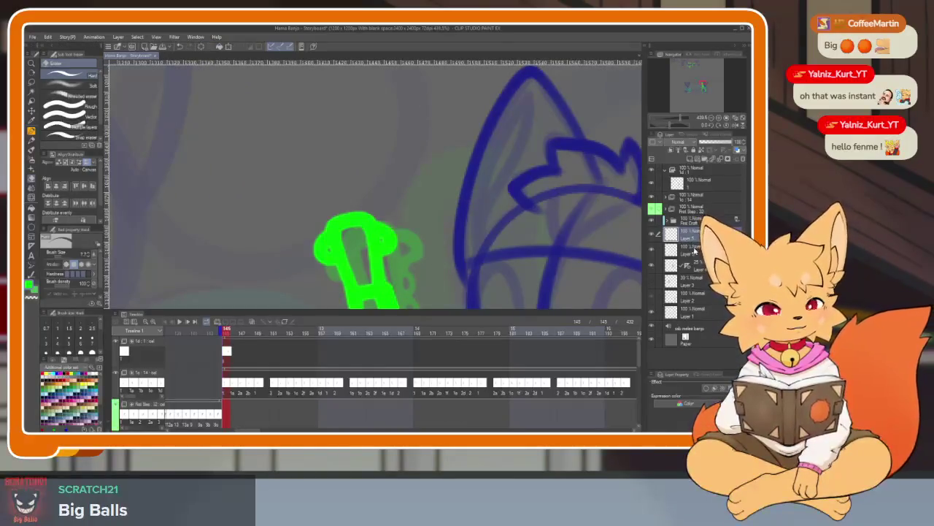
- On the chosen layer, erase the top loop and rest of the old green headstock
{"action": "left_click", "coordinate": [694, 250], "text": "ctrl"}
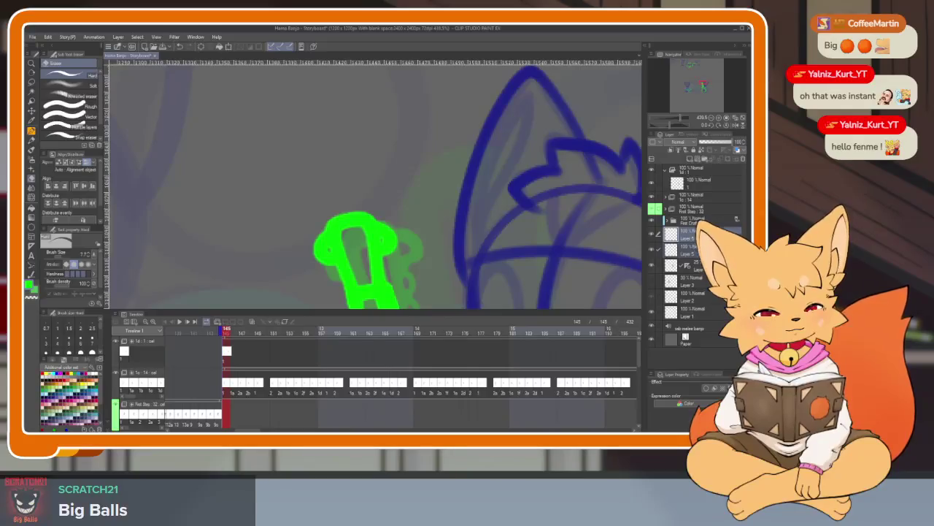
{"action": "key", "text": "Tab"}
{"action": "left_click_drag", "start_coordinate": [368, 271], "coordinate": [344, 307]}
{"action": "mouse_move", "coordinate": [394, 292]}
{"action": "left_mouse_down"}
{"action": "mouse_move", "coordinate": [336, 340]}
{"action": "mouse_move", "coordinate": [394, 314]}
{"action": "left_mouse_up"}
{"action": "mouse_move", "coordinate": [365, 342]}
{"action": "left_mouse_down"}
{"action": "mouse_move", "coordinate": [386, 325]}
{"action": "mouse_move", "coordinate": [430, 351]}
{"action": "left_mouse_up"}
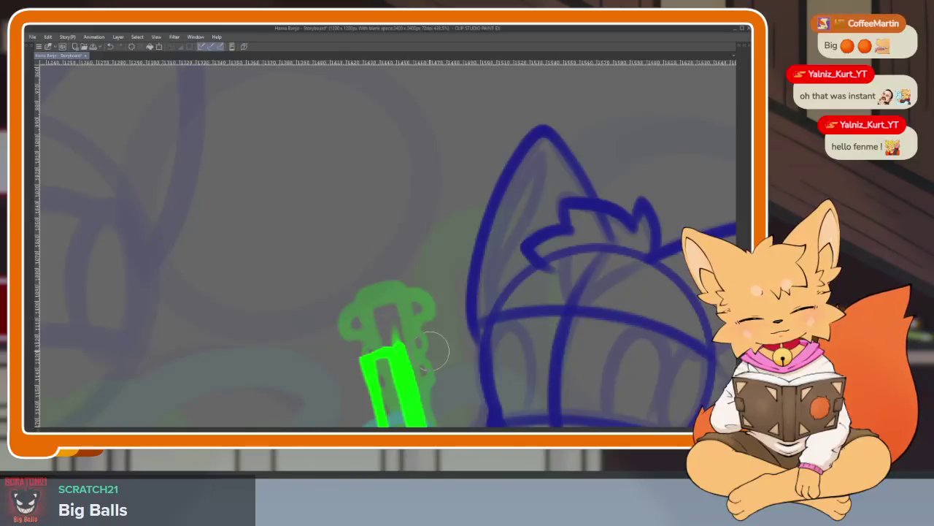
{"action": "key", "text": "Tab"}
- Switch to the layer one row higher and round off the top of the green neck
{"action": "left_click", "coordinate": [696, 234]}
{"action": "right_click", "coordinate": [696, 234]}
{"action": "key", "text": "Escape"}
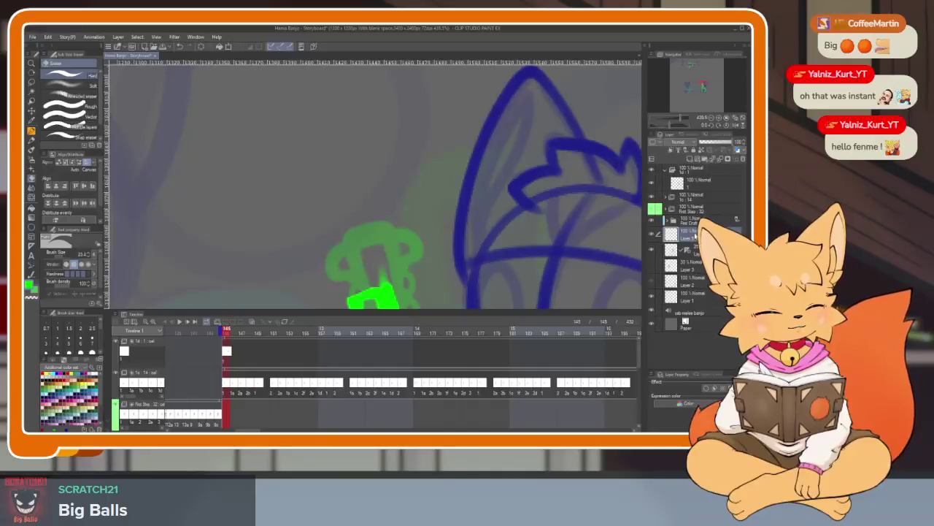
{"action": "key", "text": "Tab"}
{"action": "scroll", "coordinate": [376, 371], "scroll_direction": "up", "scroll_amount": 2}
{"action": "scroll", "coordinate": [370, 374], "scroll_direction": "up", "scroll_amount": 2}
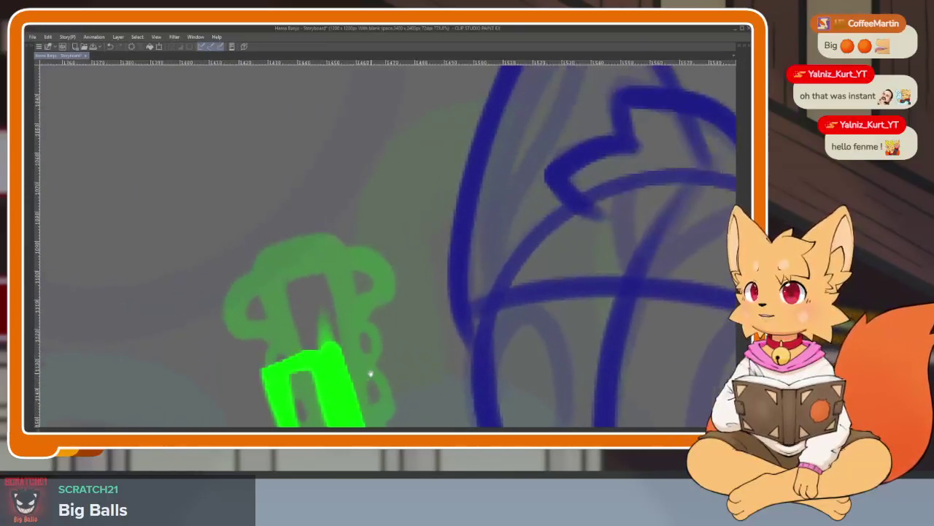
{"action": "scroll", "coordinate": [370, 373], "scroll_direction": "down", "scroll_amount": 1}
{"action": "scroll", "coordinate": [368, 371], "scroll_direction": "down", "scroll_amount": 1}
{"action": "scroll", "coordinate": [368, 368], "scroll_direction": "down", "scroll_amount": 1}
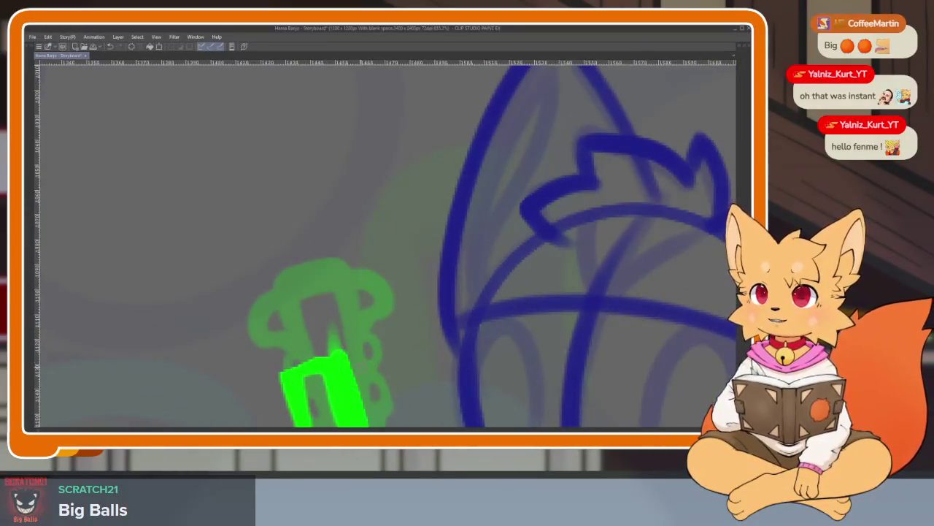
{"action": "mouse_move", "coordinate": [291, 375]}
{"action": "left_mouse_down"}
{"action": "mouse_move", "coordinate": [349, 358]}
{"action": "mouse_move", "coordinate": [346, 340]}
{"action": "left_mouse_up"}
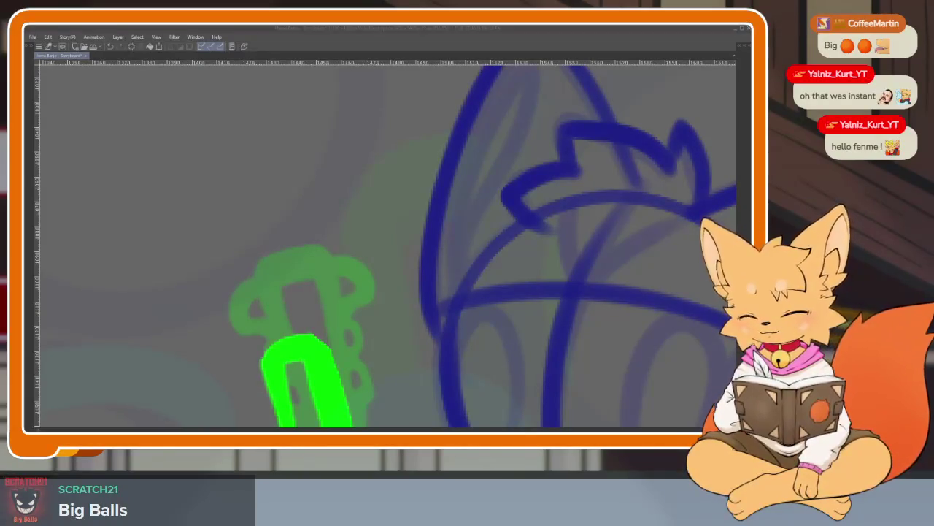
- Draw the new headstock's left side, top curl, right side, crossbar and joining stroke
{"action": "scroll", "coordinate": [390, 322], "scroll_direction": "down", "scroll_amount": 1}
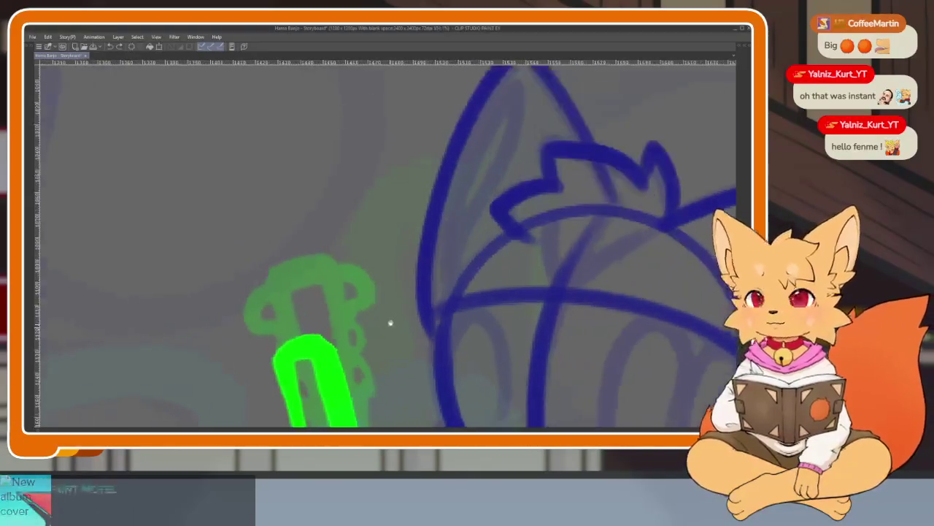
{"action": "left_click_drag", "start_coordinate": [390, 323], "coordinate": [351, 350]}
{"action": "left_click_drag", "start_coordinate": [246, 368], "coordinate": [257, 287]}
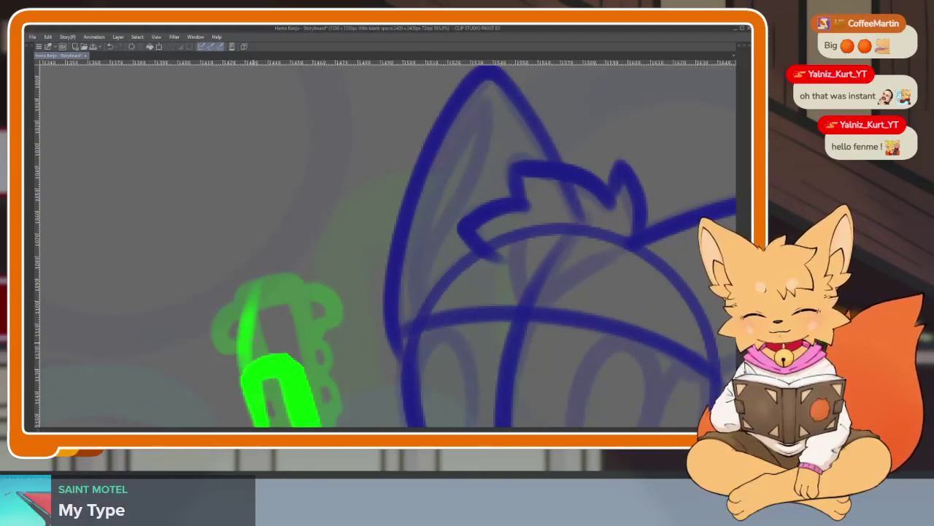
{"action": "mouse_move", "coordinate": [241, 368]}
{"action": "left_mouse_down"}
{"action": "mouse_move", "coordinate": [246, 216]}
{"action": "mouse_move", "coordinate": [226, 237]}
{"action": "left_mouse_up"}
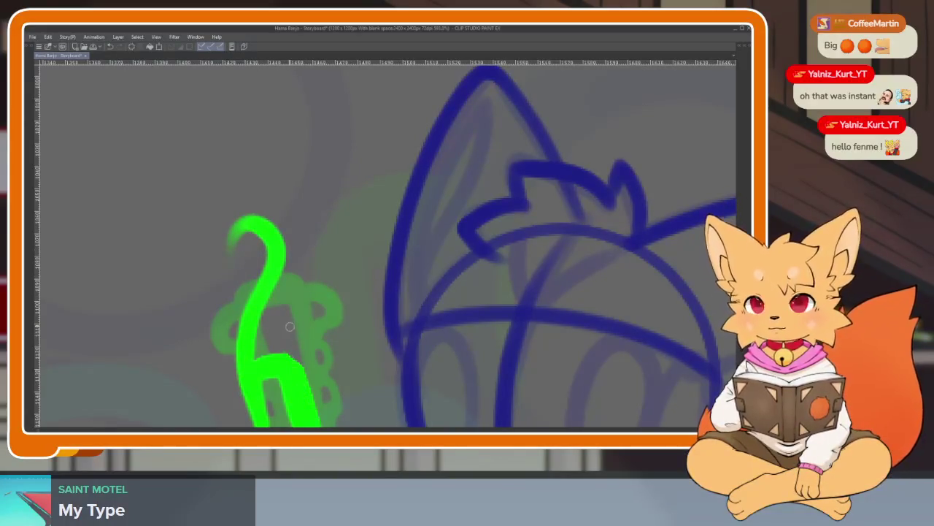
{"action": "mouse_move", "coordinate": [287, 350]}
{"action": "left_mouse_down"}
{"action": "mouse_move", "coordinate": [313, 248]}
{"action": "mouse_move", "coordinate": [298, 264]}
{"action": "left_mouse_up"}
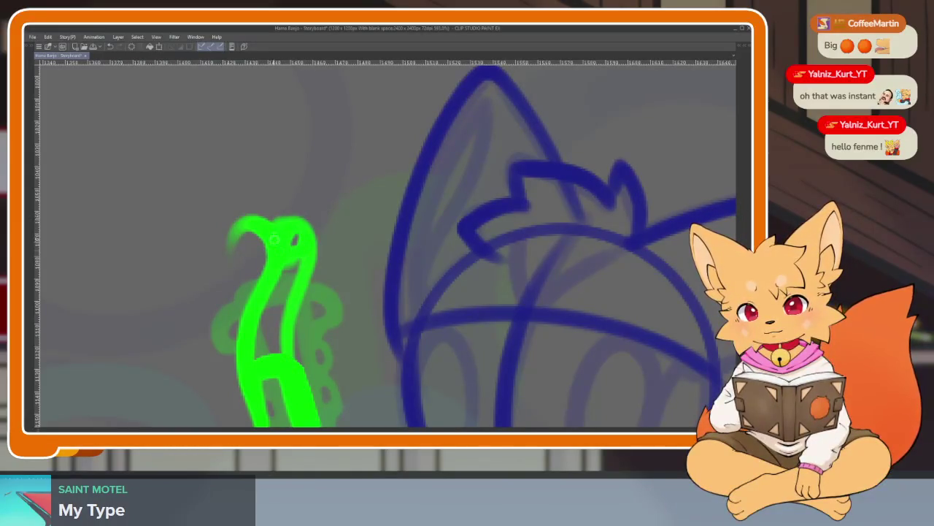
{"action": "mouse_move", "coordinate": [295, 267]}
{"action": "left_mouse_down"}
{"action": "mouse_move", "coordinate": [228, 268]}
{"action": "mouse_move", "coordinate": [225, 219]}
{"action": "mouse_move", "coordinate": [272, 191]}
{"action": "mouse_move", "coordinate": [323, 222]}
{"action": "mouse_move", "coordinate": [344, 262]}
{"action": "mouse_move", "coordinate": [328, 372]}
{"action": "left_mouse_up"}
{"action": "left_click_drag", "start_coordinate": [342, 410], "coordinate": [338, 359]}
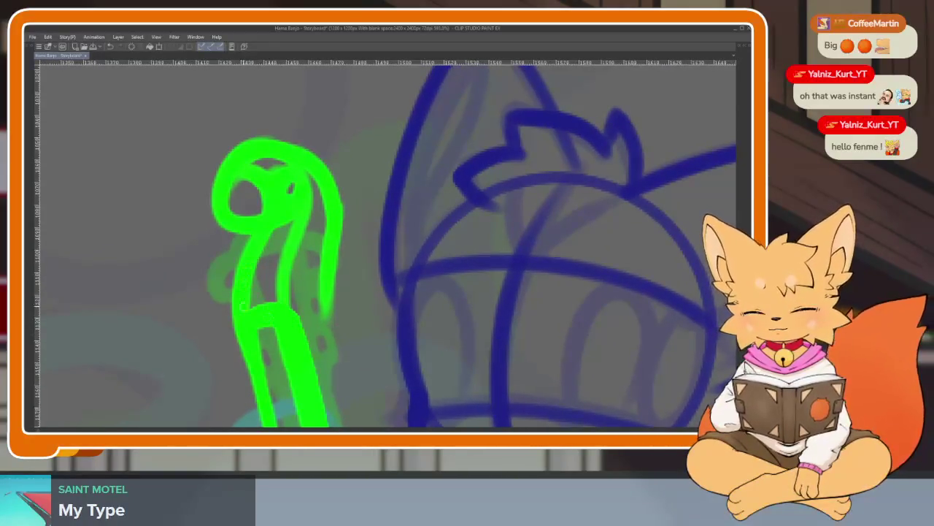
{"action": "mouse_move", "coordinate": [264, 332]}
{"action": "left_mouse_down"}
{"action": "mouse_move", "coordinate": [321, 327]}
{"action": "mouse_move", "coordinate": [318, 369]}
{"action": "left_mouse_up"}
- Zoom in and thicken the right side of the green scroll outline
{"action": "left_click_drag", "start_coordinate": [327, 411], "coordinate": [306, 221]}
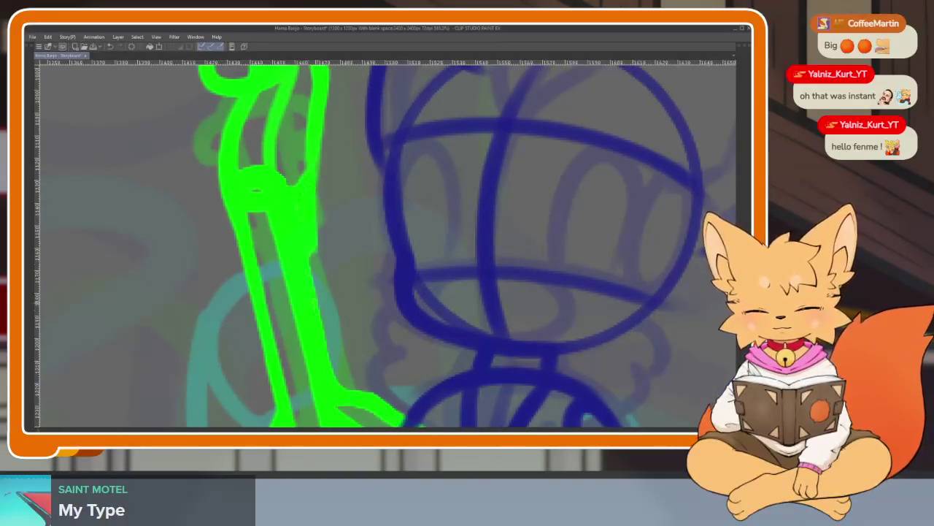
{"action": "scroll", "coordinate": [312, 242], "scroll_direction": "down", "scroll_amount": 5}
{"action": "scroll", "coordinate": [321, 256], "scroll_direction": "up", "scroll_amount": 2}
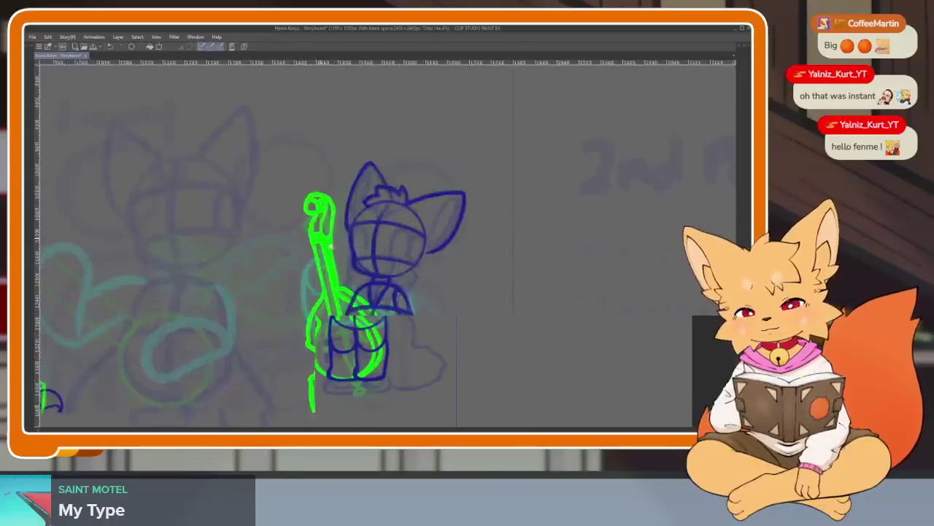
{"action": "scroll", "coordinate": [325, 263], "scroll_direction": "up", "scroll_amount": 2}
{"action": "scroll", "coordinate": [328, 268], "scroll_direction": "up", "scroll_amount": 2}
{"action": "scroll", "coordinate": [327, 268], "scroll_direction": "up", "scroll_amount": 2}
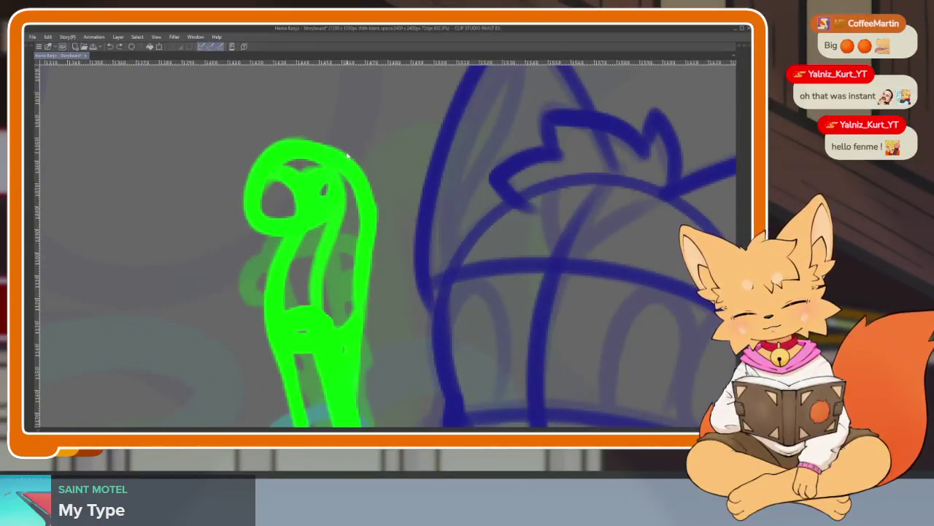
{"action": "scroll", "coordinate": [336, 219], "scroll_direction": "up", "scroll_amount": 2}
{"action": "scroll", "coordinate": [340, 182], "scroll_direction": "up", "scroll_amount": 1}
{"action": "scroll", "coordinate": [339, 189], "scroll_direction": "up", "scroll_amount": 1}
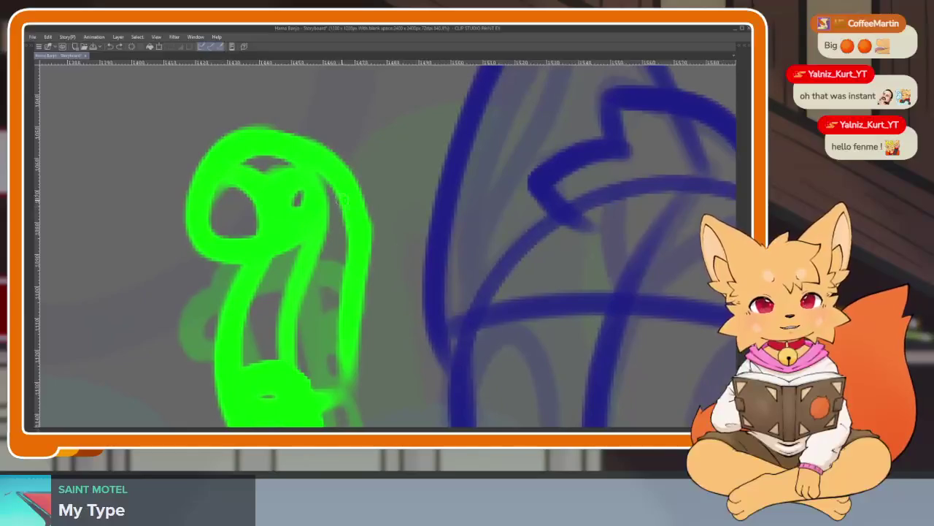
{"action": "left_click_drag", "start_coordinate": [339, 184], "coordinate": [342, 400]}
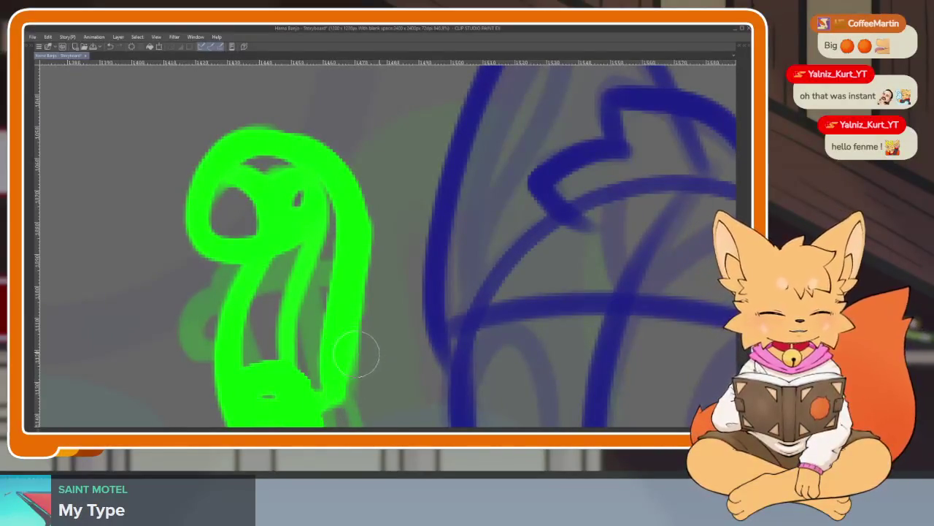
- Thin and smooth the scroll's right edge down to the neck
{"action": "scroll", "coordinate": [375, 358], "scroll_direction": "down", "scroll_amount": 1}
{"action": "scroll", "coordinate": [375, 362], "scroll_direction": "down", "scroll_amount": 1}
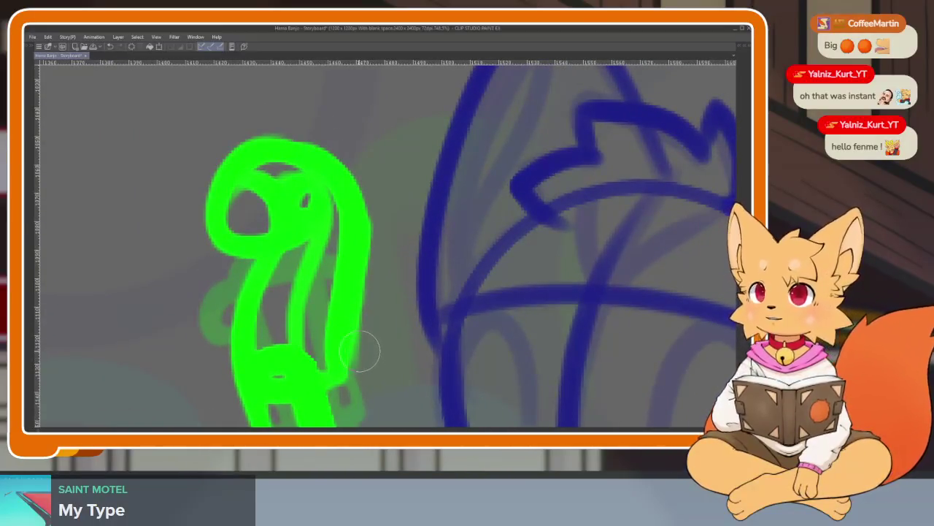
{"action": "mouse_move", "coordinate": [365, 381]}
{"action": "left_mouse_down"}
{"action": "mouse_move", "coordinate": [351, 151]}
{"action": "mouse_move", "coordinate": [245, 126]}
{"action": "left_mouse_up"}
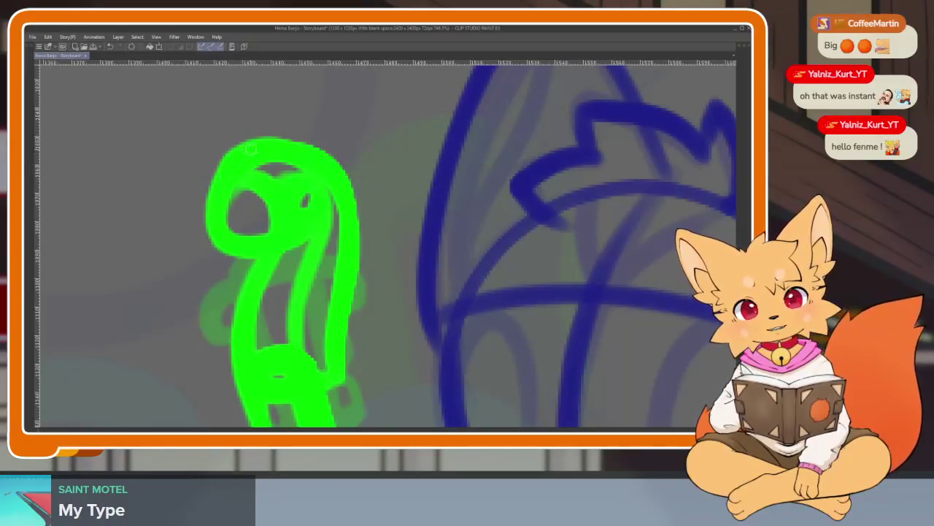
{"action": "mouse_move", "coordinate": [321, 159]}
{"action": "left_mouse_down"}
{"action": "mouse_move", "coordinate": [337, 234]}
{"action": "mouse_move", "coordinate": [333, 370]}
{"action": "left_mouse_up"}
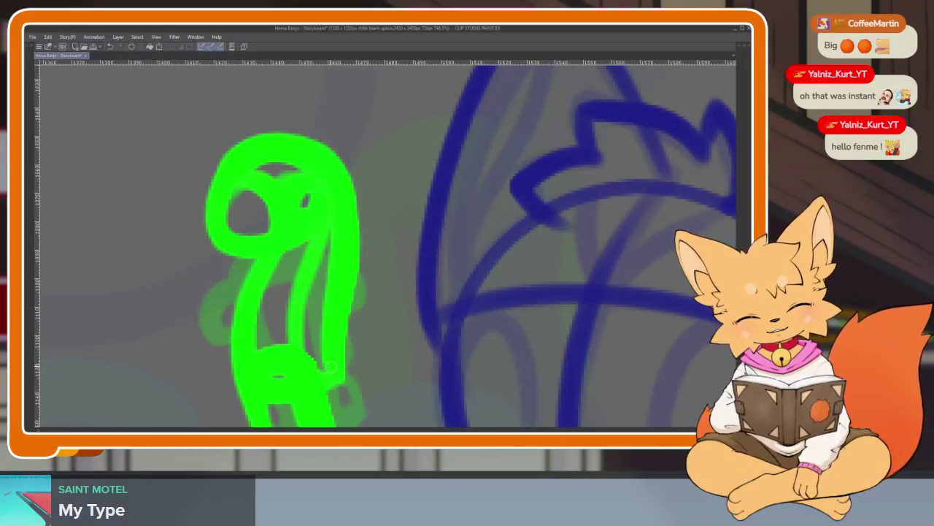
{"action": "scroll", "coordinate": [312, 386], "scroll_direction": "down", "scroll_amount": 1}
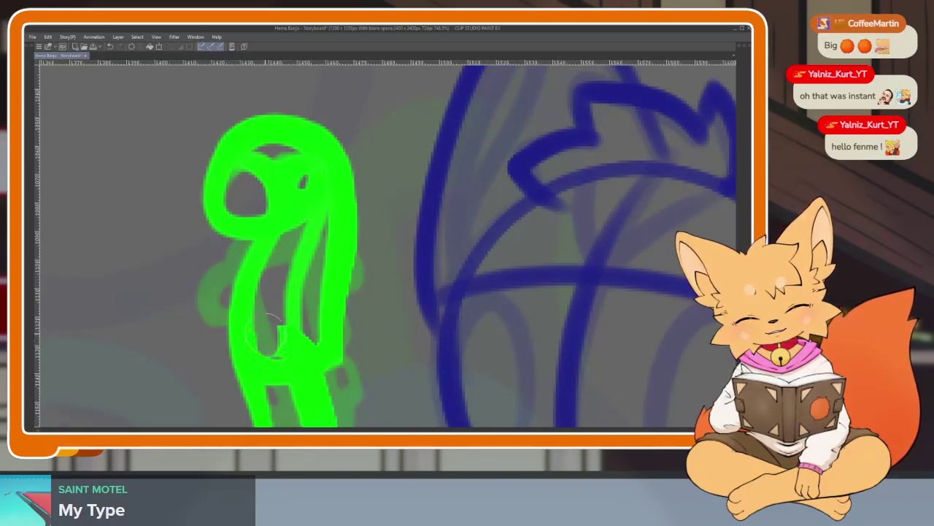
{"action": "scroll", "coordinate": [387, 315], "scroll_direction": "down", "scroll_amount": 8}
{"action": "scroll", "coordinate": [388, 315], "scroll_direction": "up", "scroll_amount": 1}
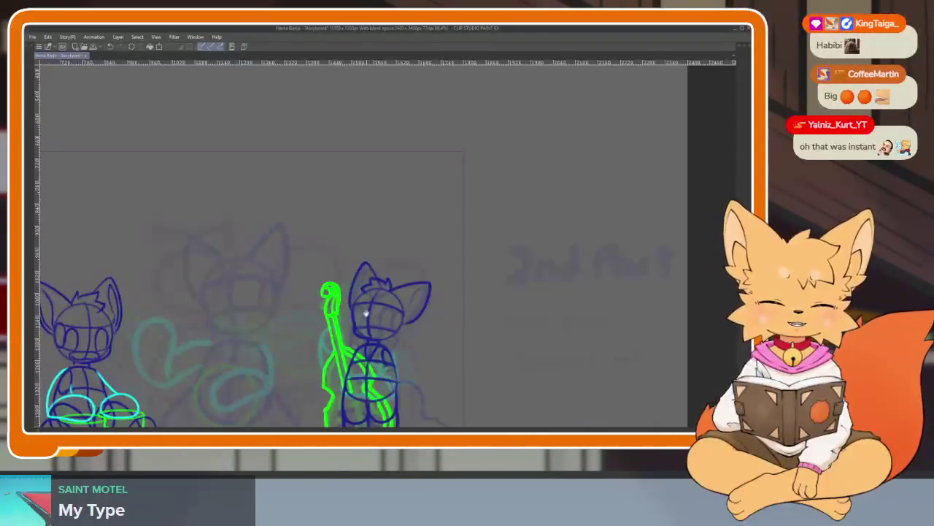
- Zoom in on the green scroll head with the palettes and timeline visible
{"action": "scroll", "coordinate": [387, 315], "scroll_direction": "up", "scroll_amount": 1}
{"action": "scroll", "coordinate": [349, 325], "scroll_direction": "up", "scroll_amount": 3}
{"action": "scroll", "coordinate": [349, 325], "scroll_direction": "up", "scroll_amount": 2}
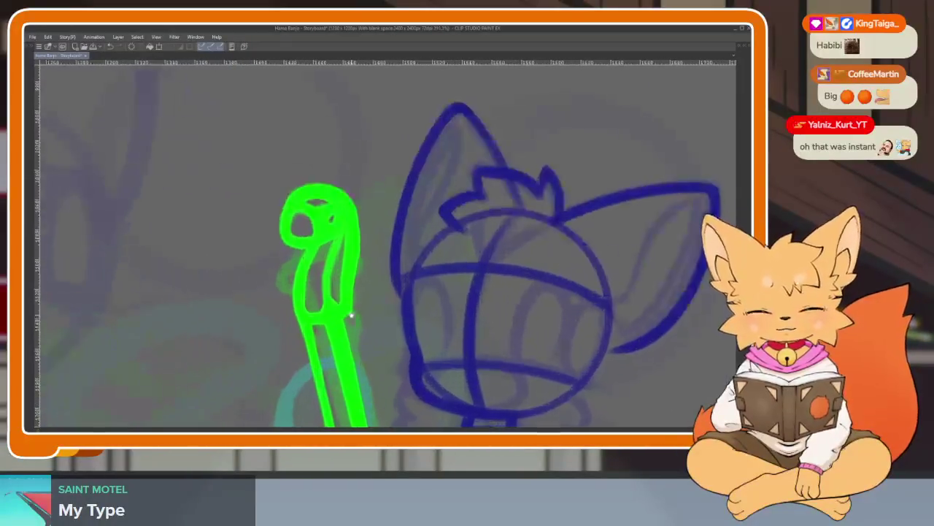
{"action": "scroll", "coordinate": [349, 325], "scroll_direction": "up", "scroll_amount": 2}
{"action": "scroll", "coordinate": [349, 325], "scroll_direction": "up", "scroll_amount": 1}
{"action": "key", "text": "Tab"}
{"action": "key", "text": "Tab"}
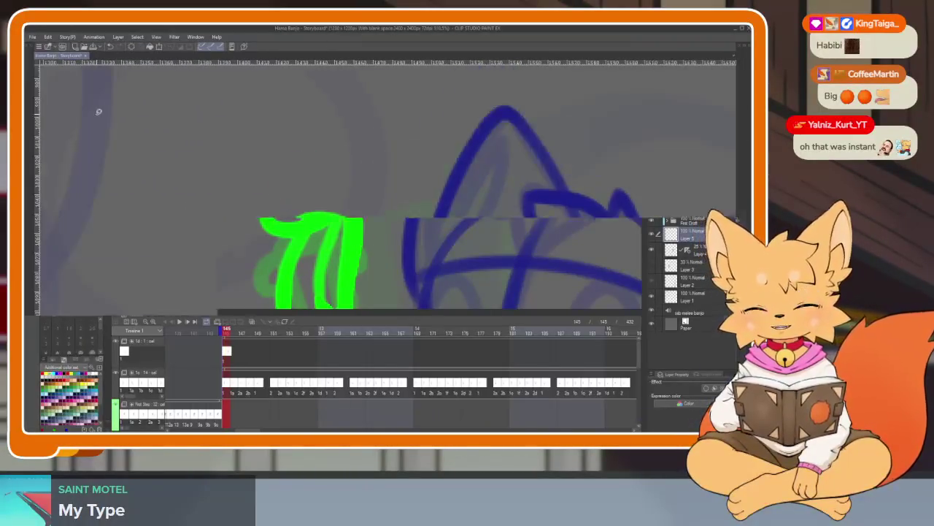
{"action": "scroll", "coordinate": [396, 317], "scroll_direction": "down", "scroll_amount": 1}
{"action": "scroll", "coordinate": [387, 360], "scroll_direction": "up", "scroll_amount": 1}
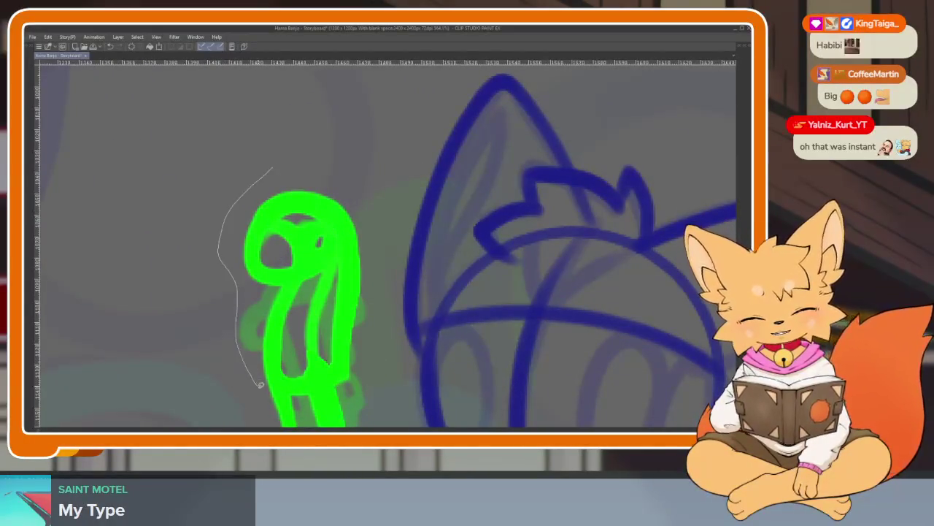
- Lasso the scroll head and shrink it toward its centre with Free Transform (Ctrl+T)
{"action": "left_click_drag", "start_coordinate": [222, 175], "coordinate": [228, 174]}
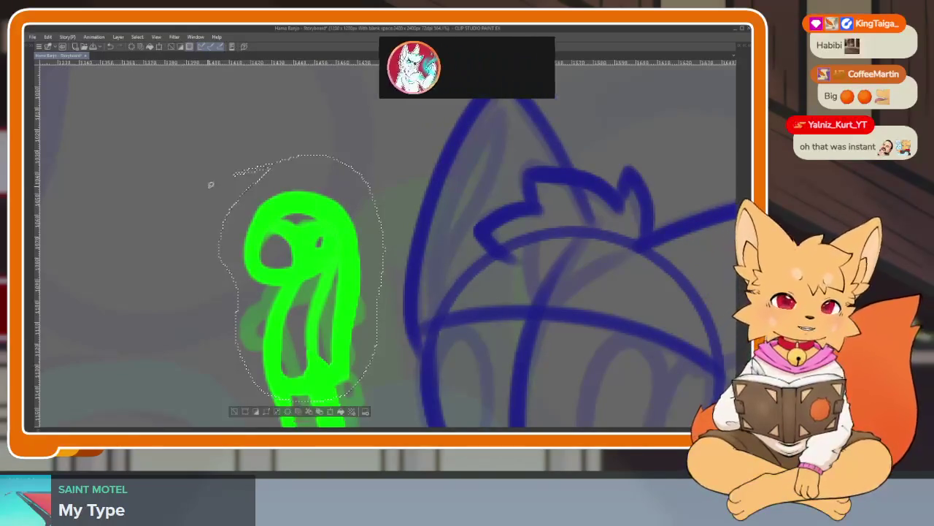
{"action": "key", "text": "ctrl+t"}
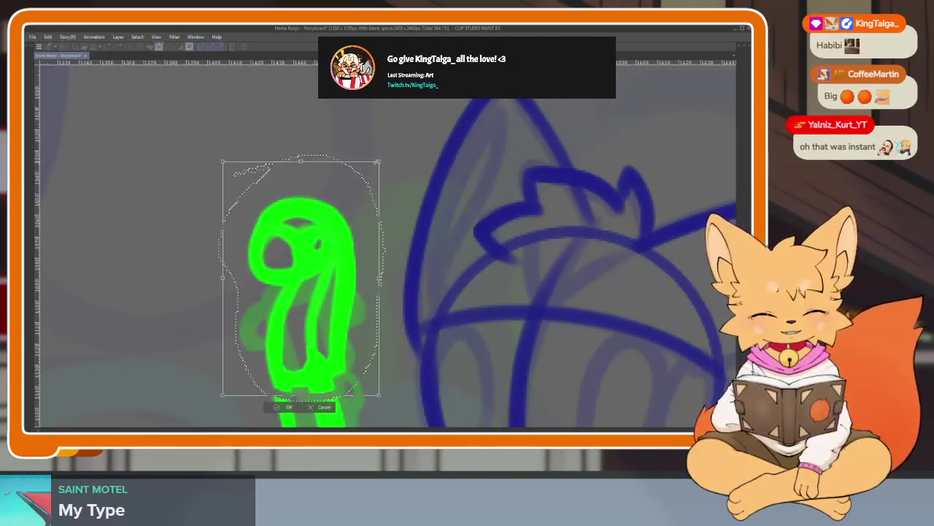
{"action": "left_click_drag", "start_coordinate": [386, 403], "coordinate": [365, 378]}
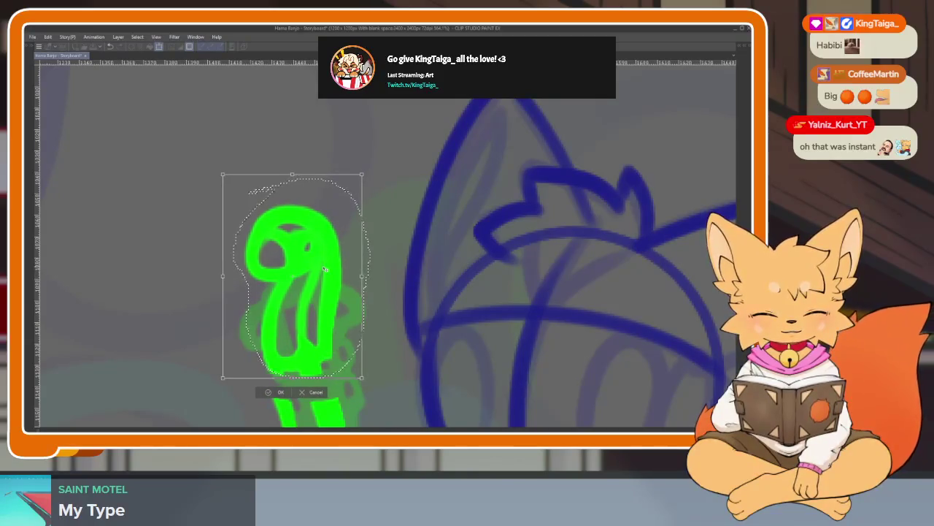
{"action": "key", "text": "Return"}
- Undo the shrink to compare the scroll head before and after
{"action": "scroll", "coordinate": [301, 188], "scroll_direction": "down", "scroll_amount": 3}
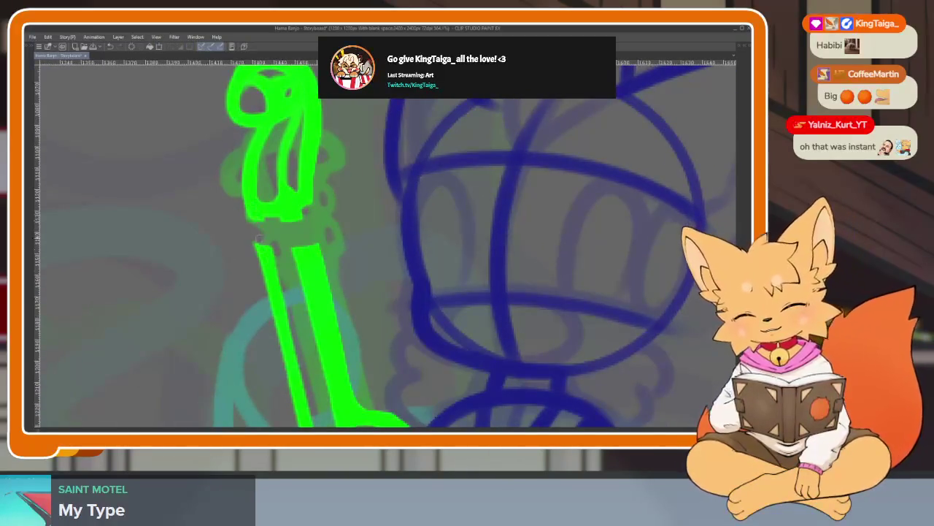
{"action": "key", "text": "ctrl+z"}
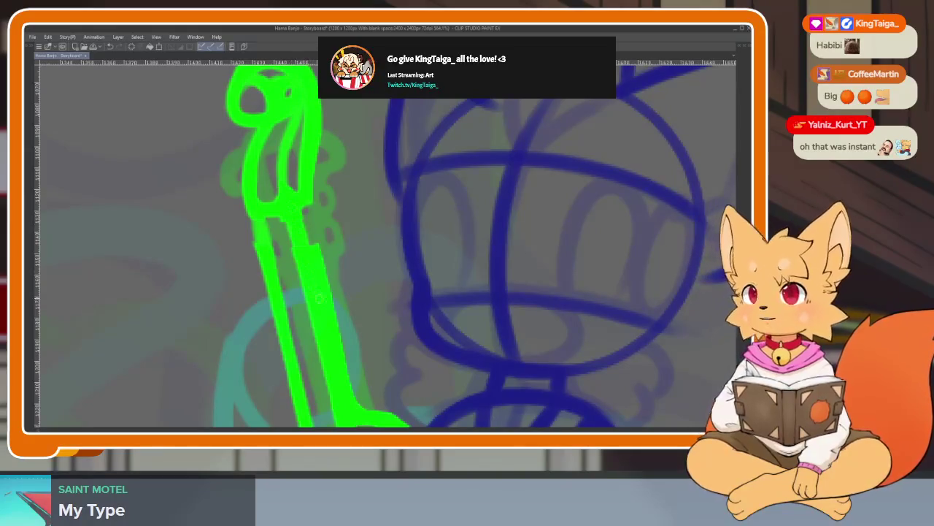
{"action": "scroll", "coordinate": [299, 226], "scroll_direction": "down", "scroll_amount": 5}
{"action": "scroll", "coordinate": [309, 196], "scroll_direction": "up", "scroll_amount": 2}
{"action": "scroll", "coordinate": [309, 196], "scroll_direction": "up", "scroll_amount": 3}
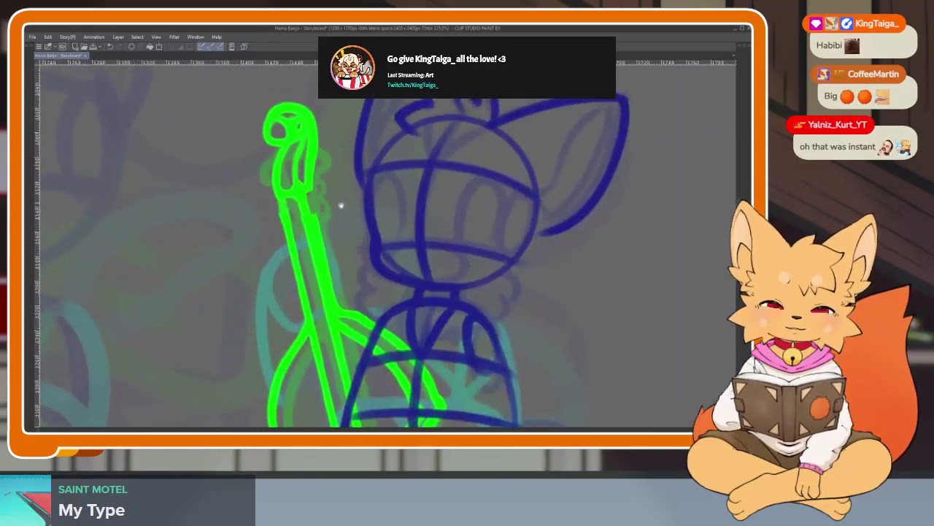
{"action": "scroll", "coordinate": [341, 204], "scroll_direction": "up", "scroll_amount": 2}
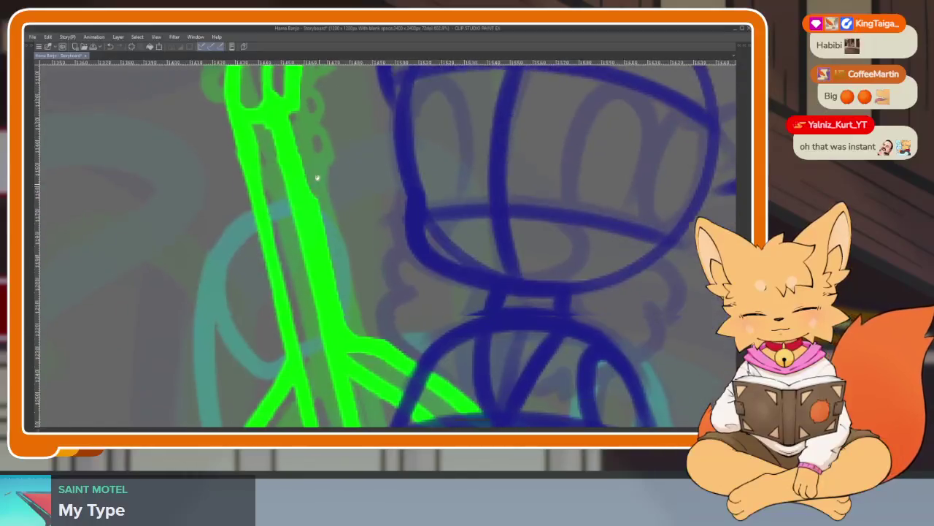
- Paint solid bright green peg blobs on the right and left of the scroll head
{"action": "left_click_drag", "start_coordinate": [358, 405], "coordinate": [345, 223]}
{"action": "scroll", "coordinate": [345, 222], "scroll_direction": "down", "scroll_amount": 5}
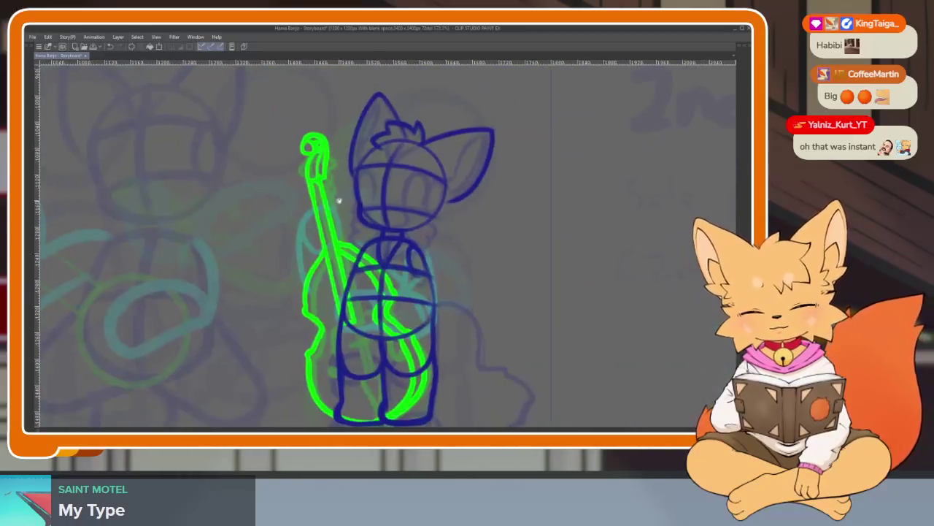
{"action": "scroll", "coordinate": [334, 198], "scroll_direction": "up", "scroll_amount": 5}
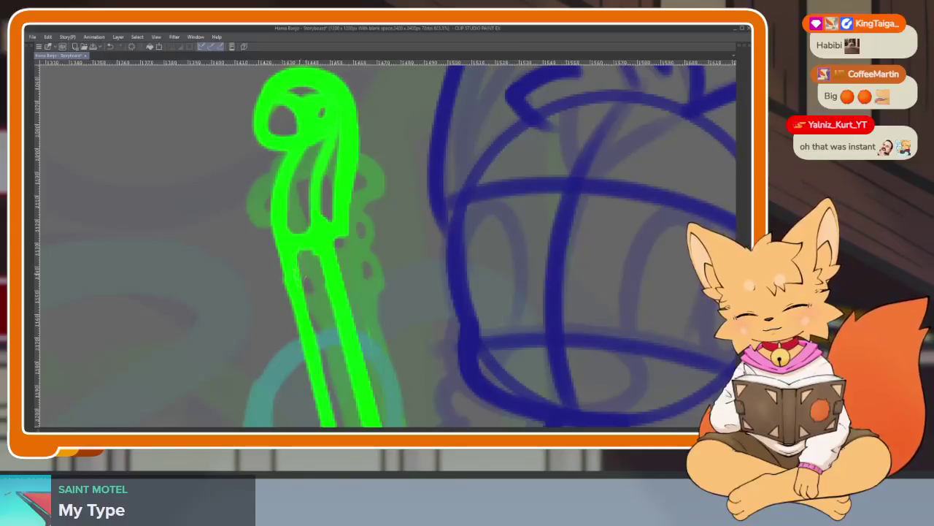
{"action": "scroll", "coordinate": [351, 229], "scroll_direction": "up", "scroll_amount": 2}
{"action": "scroll", "coordinate": [351, 229], "scroll_direction": "up", "scroll_amount": 1}
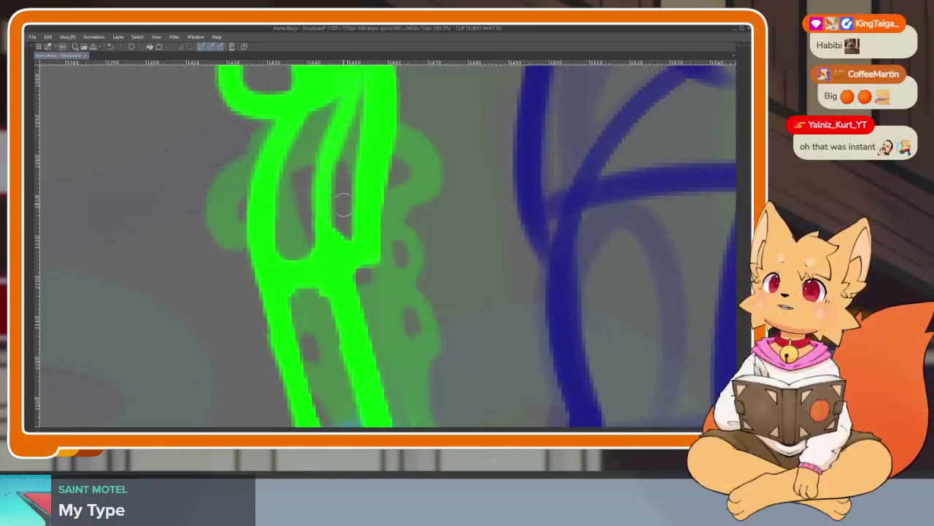
{"action": "scroll", "coordinate": [351, 229], "scroll_direction": "up", "scroll_amount": 2}
{"action": "scroll", "coordinate": [351, 229], "scroll_direction": "down", "scroll_amount": 2}
{"action": "scroll", "coordinate": [354, 228], "scroll_direction": "up", "scroll_amount": 1}
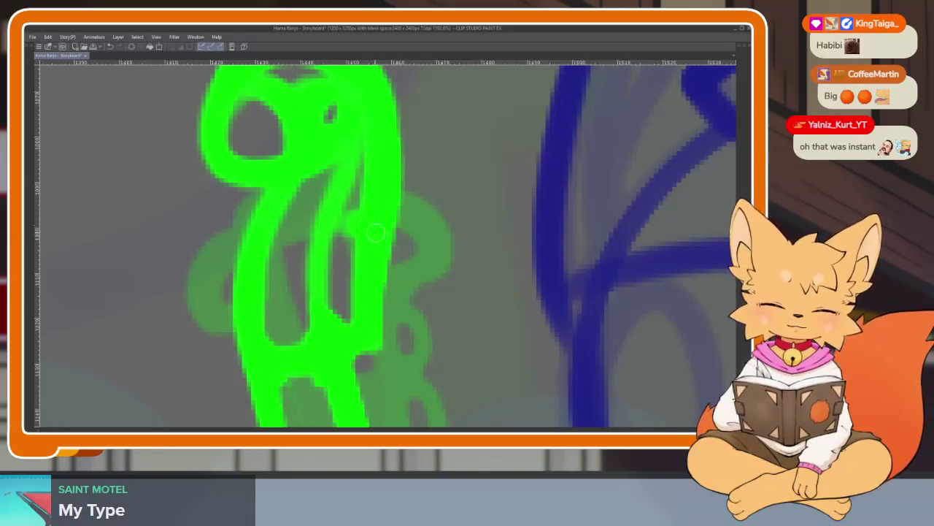
{"action": "mouse_move", "coordinate": [378, 228]}
{"action": "left_mouse_down"}
{"action": "mouse_move", "coordinate": [353, 287]}
{"action": "mouse_move", "coordinate": [405, 306]}
{"action": "left_mouse_up"}
{"action": "mouse_move", "coordinate": [248, 233]}
{"action": "left_mouse_down"}
{"action": "mouse_move", "coordinate": [219, 321]}
{"action": "mouse_move", "coordinate": [244, 257]}
{"action": "left_mouse_up"}
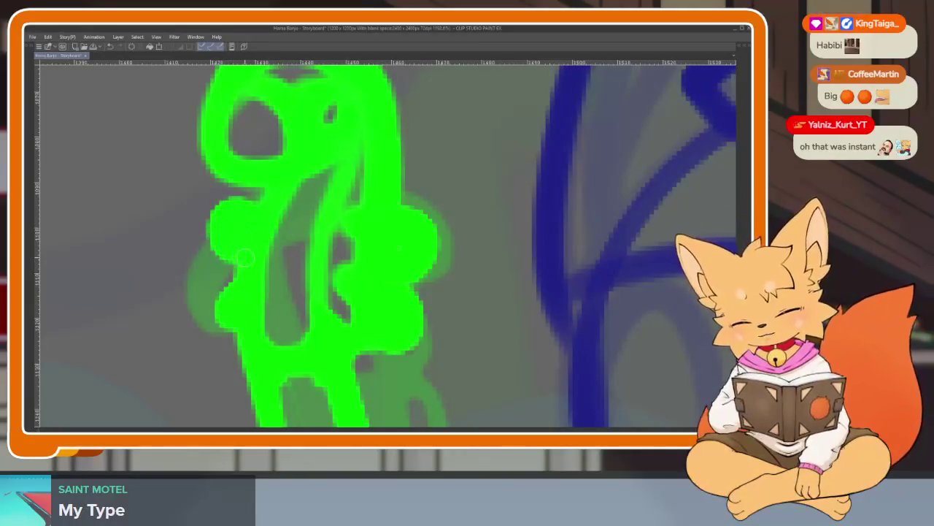
- Zoom in and out to inspect the finished green pegs
{"action": "scroll", "coordinate": [244, 257], "scroll_direction": "down", "scroll_amount": 5}
{"action": "scroll", "coordinate": [354, 234], "scroll_direction": "up", "scroll_amount": 5}
{"action": "scroll", "coordinate": [354, 233], "scroll_direction": "down", "scroll_amount": 1}
{"action": "scroll", "coordinate": [344, 265], "scroll_direction": "down", "scroll_amount": 3}
{"action": "scroll", "coordinate": [339, 261], "scroll_direction": "up", "scroll_amount": 3}
{"action": "scroll", "coordinate": [337, 259], "scroll_direction": "up", "scroll_amount": 2}
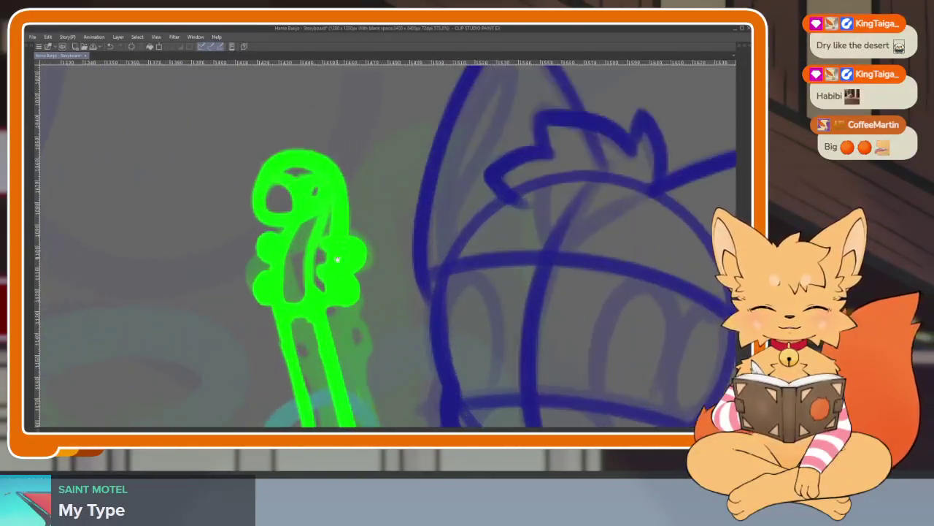
{"action": "scroll", "coordinate": [337, 259], "scroll_direction": "down", "scroll_amount": 2}
{"action": "scroll", "coordinate": [314, 204], "scroll_direction": "up", "scroll_amount": 2}
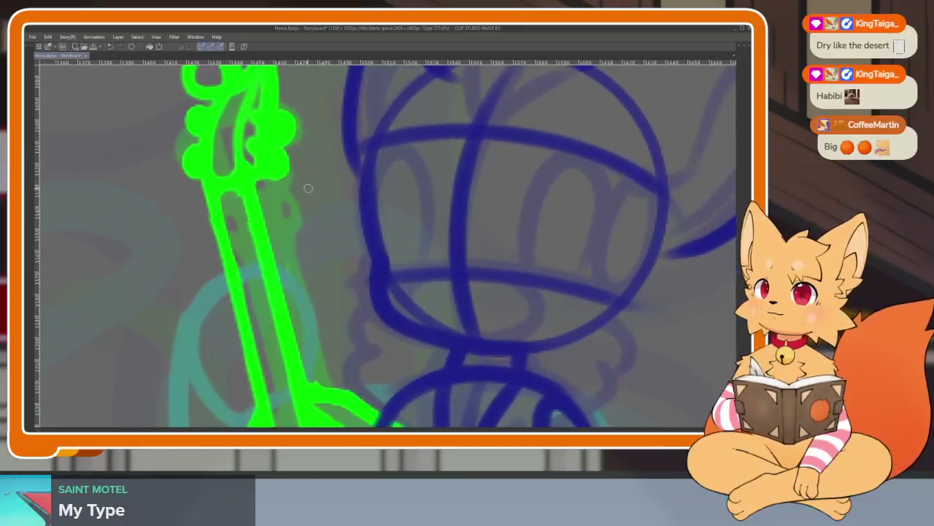
- Erase the stray small green mark on the bass body behind the blue fox
{"action": "scroll", "coordinate": [308, 189], "scroll_direction": "down", "scroll_amount": 2}
{"action": "scroll", "coordinate": [317, 205], "scroll_direction": "down", "scroll_amount": 2}
{"action": "scroll", "coordinate": [306, 192], "scroll_direction": "down", "scroll_amount": 2}
{"action": "scroll", "coordinate": [278, 157], "scroll_direction": "down", "scroll_amount": 2}
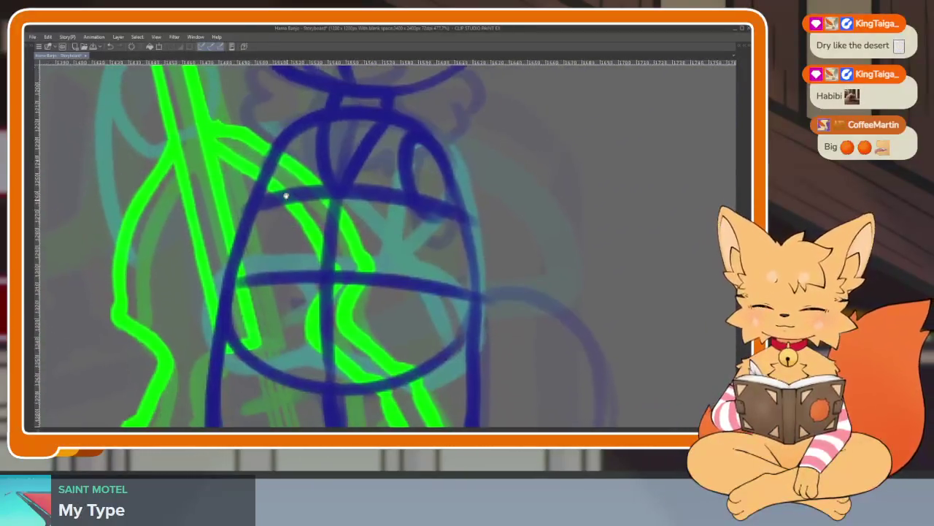
{"action": "scroll", "coordinate": [286, 196], "scroll_direction": "down", "scroll_amount": 3}
{"action": "scroll", "coordinate": [274, 216], "scroll_direction": "up", "scroll_amount": 2}
{"action": "scroll", "coordinate": [268, 228], "scroll_direction": "up", "scroll_amount": 2}
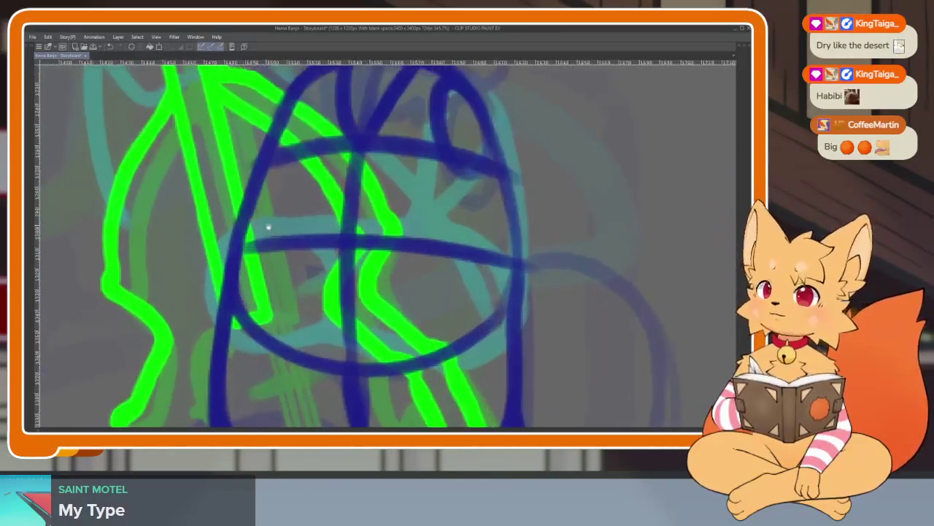
{"action": "scroll", "coordinate": [281, 190], "scroll_direction": "up", "scroll_amount": 2}
{"action": "scroll", "coordinate": [285, 257], "scroll_direction": "down", "scroll_amount": 1}
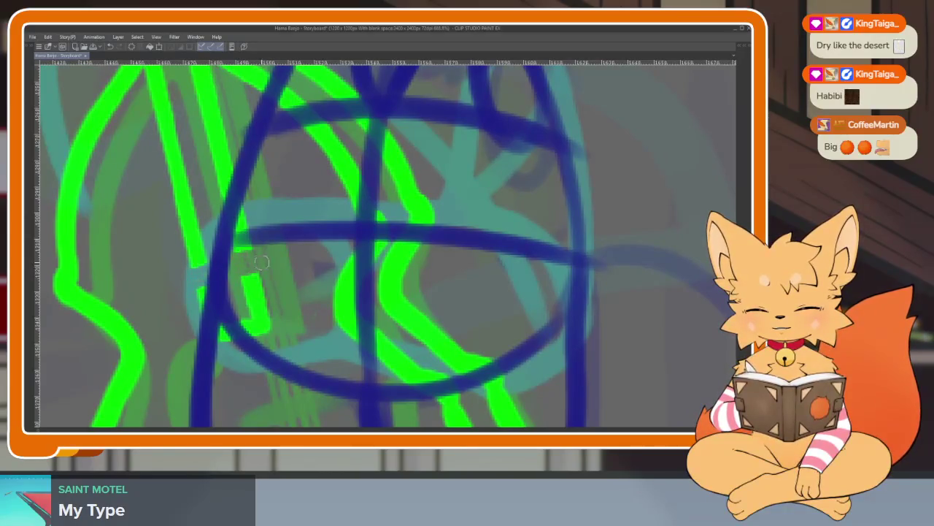
{"action": "left_click_drag", "start_coordinate": [224, 315], "coordinate": [248, 252]}
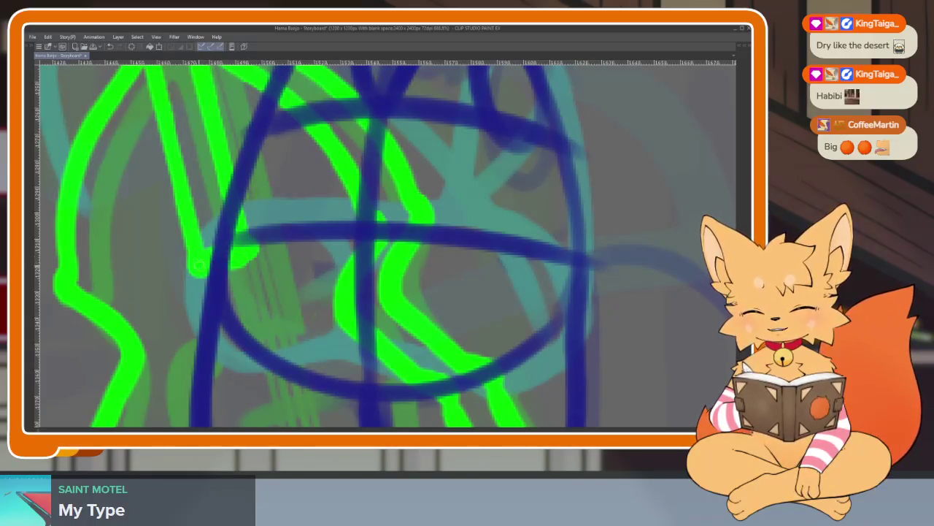
- Draw a green detail stroke across the bass, then undo and redraw it shorter
{"action": "scroll", "coordinate": [240, 202], "scroll_direction": "down", "scroll_amount": 5}
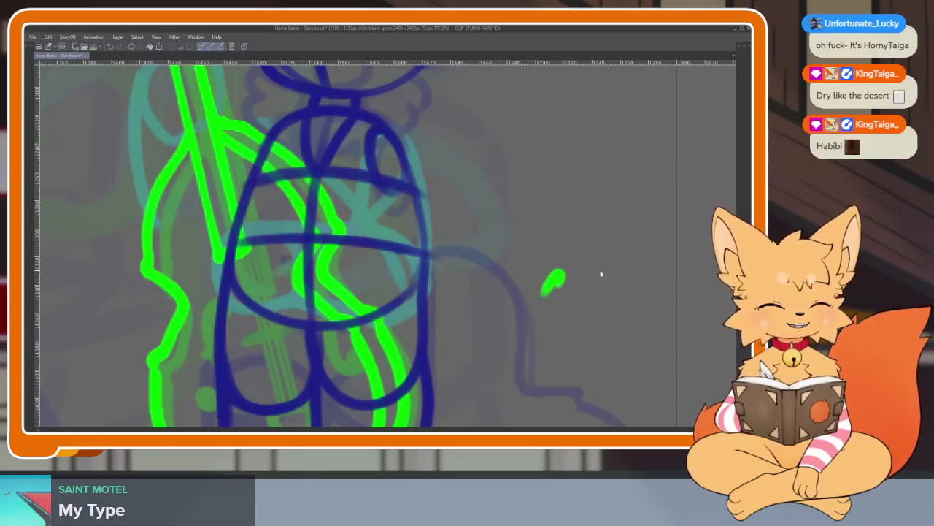
{"action": "scroll", "coordinate": [543, 294], "scroll_direction": "down", "scroll_amount": 2}
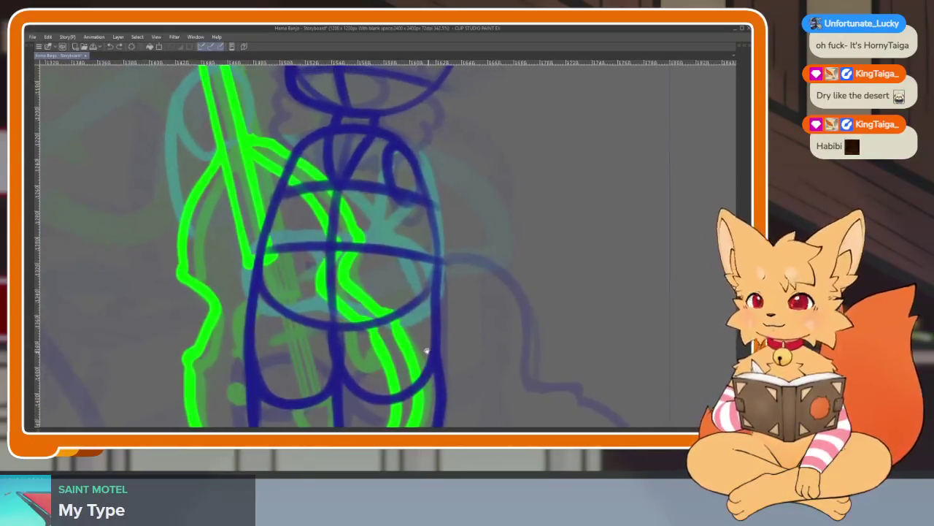
{"action": "scroll", "coordinate": [349, 375], "scroll_direction": "up", "scroll_amount": 2}
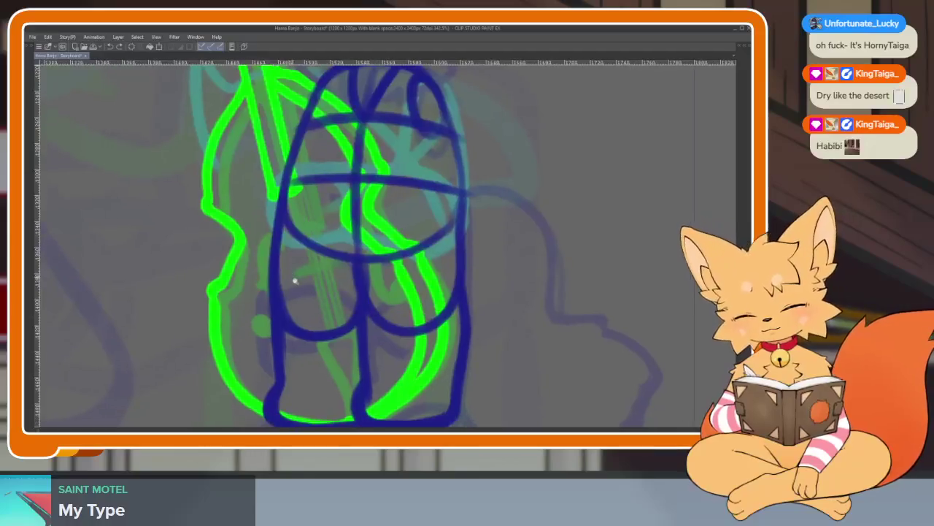
{"action": "scroll", "coordinate": [292, 277], "scroll_direction": "up", "scroll_amount": 2}
{"action": "scroll", "coordinate": [294, 298], "scroll_direction": "up", "scroll_amount": 2}
{"action": "left_click_drag", "start_coordinate": [263, 313], "coordinate": [367, 287]}
{"action": "key", "text": "ctrl+z"}
{"action": "key", "text": "ctrl+z"}
{"action": "left_click_drag", "start_coordinate": [263, 314], "coordinate": [354, 290]}
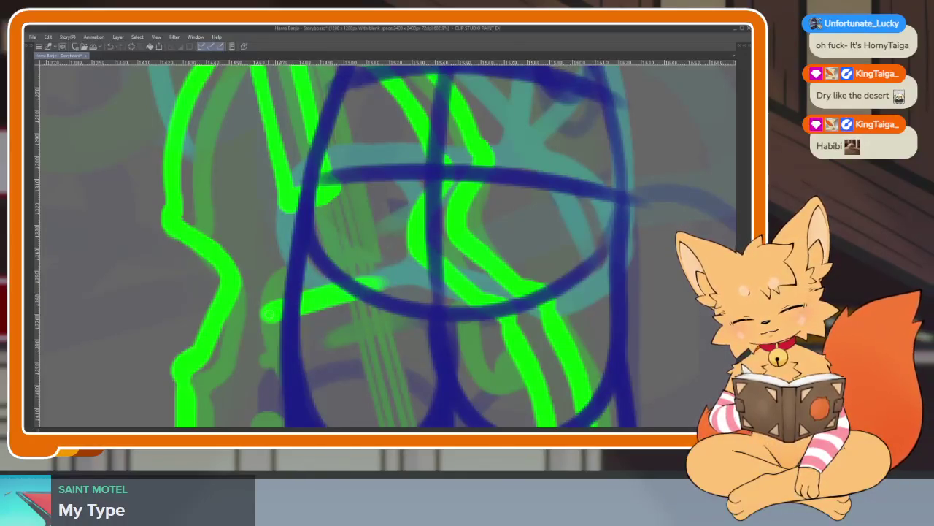
- Add a second short horizontal green stroke on the bass near the fox's legs
{"action": "scroll", "coordinate": [438, 299], "scroll_direction": "down", "scroll_amount": 3}
{"action": "scroll", "coordinate": [441, 317], "scroll_direction": "up", "scroll_amount": 1}
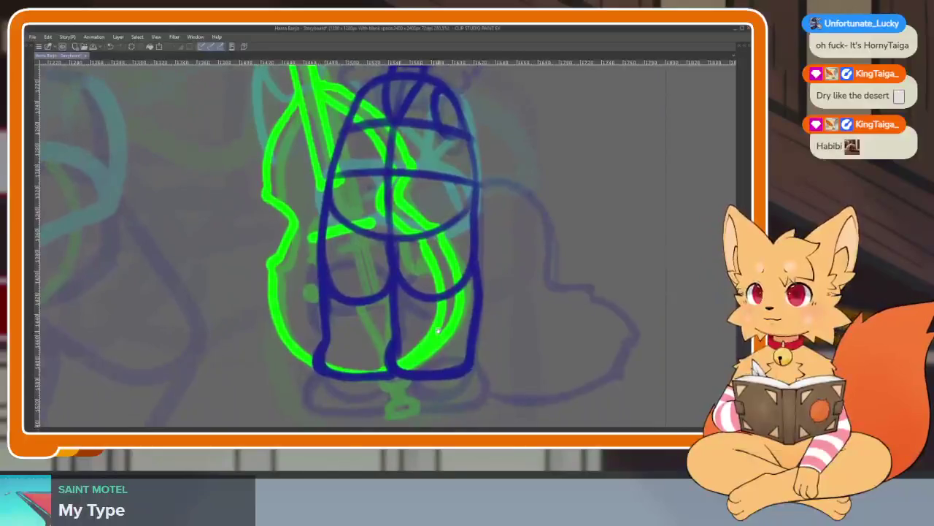
{"action": "scroll", "coordinate": [365, 324], "scroll_direction": "up", "scroll_amount": 1}
{"action": "scroll", "coordinate": [382, 334], "scroll_direction": "up", "scroll_amount": 1}
{"action": "left_click_drag", "start_coordinate": [360, 362], "coordinate": [330, 376]}
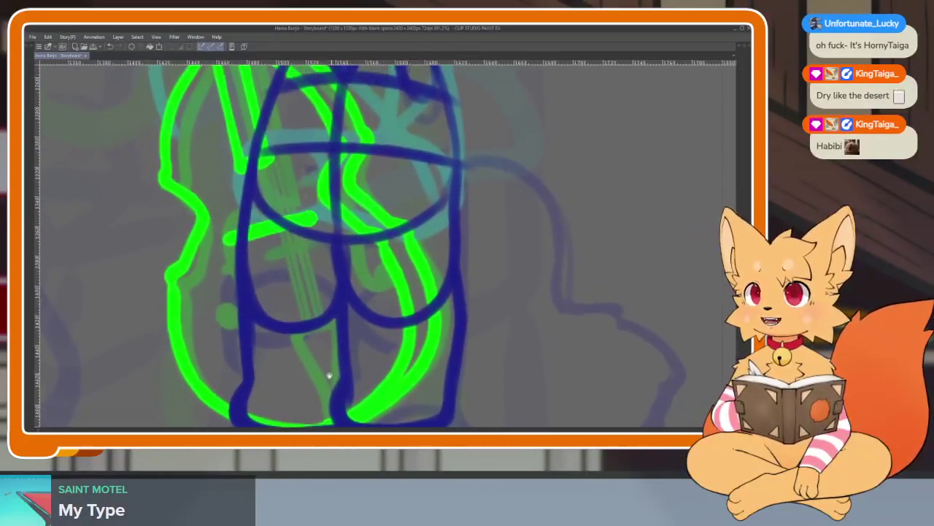
{"action": "mouse_move", "coordinate": [272, 308]}
{"action": "left_mouse_down"}
{"action": "mouse_move", "coordinate": [316, 307]}
{"action": "mouse_move", "coordinate": [288, 319]}
{"action": "left_mouse_up"}
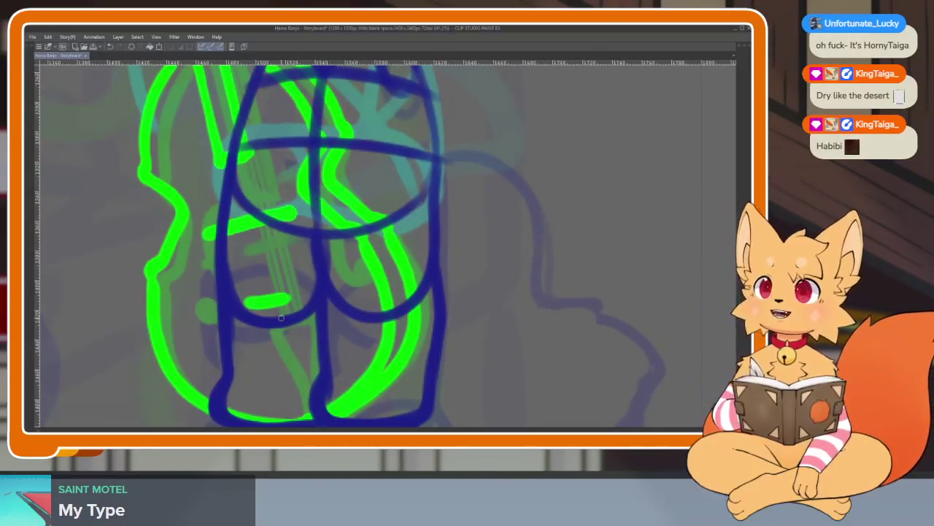
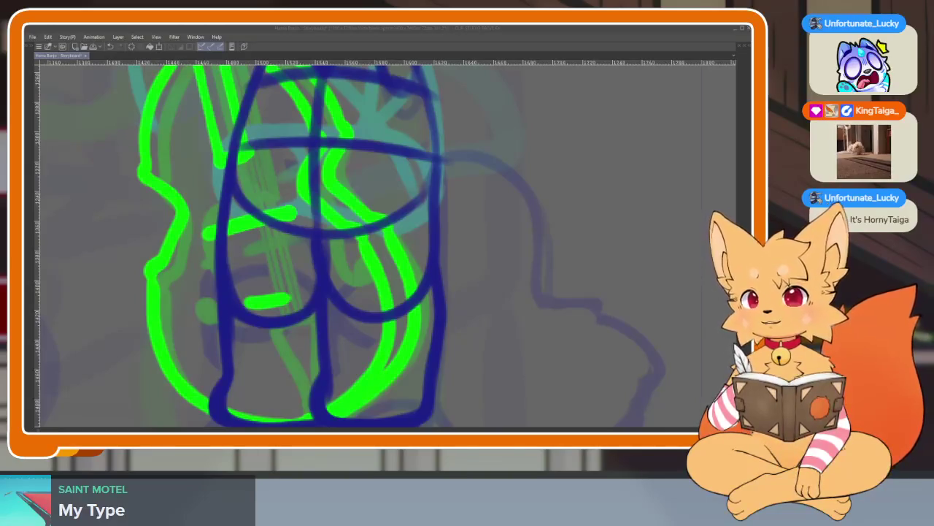
- Zoom in on the fox's legs and paint green into the bass loop between them
{"action": "left_click", "coordinate": [438, 33]}
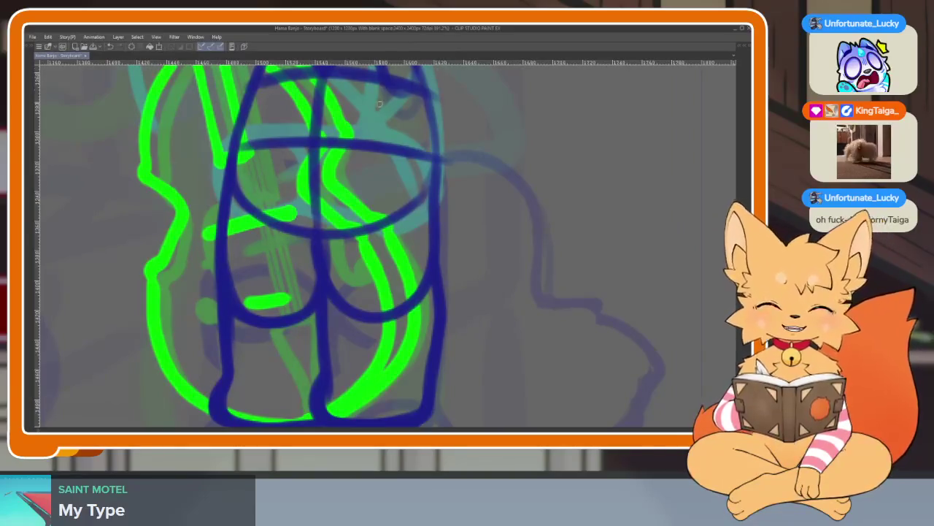
{"action": "mouse_move", "coordinate": [314, 253]}
{"action": "left_mouse_down"}
{"action": "mouse_move", "coordinate": [288, 245]}
{"action": "mouse_move", "coordinate": [256, 266]}
{"action": "left_mouse_up"}
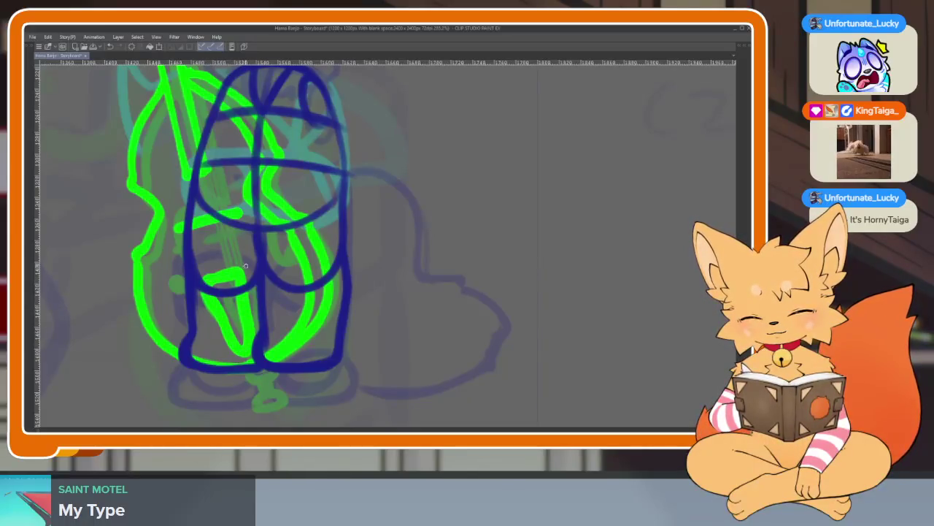
{"action": "scroll", "coordinate": [246, 267], "scroll_direction": "down", "scroll_amount": 5}
{"action": "scroll", "coordinate": [261, 241], "scroll_direction": "up", "scroll_amount": 7}
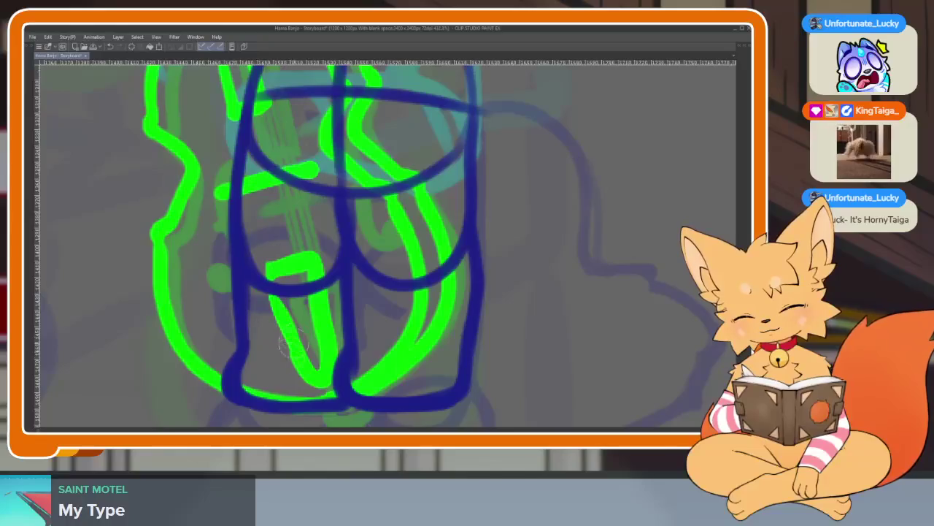
{"action": "scroll", "coordinate": [321, 260], "scroll_direction": "down", "scroll_amount": 2}
{"action": "scroll", "coordinate": [325, 263], "scroll_direction": "up", "scroll_amount": 2}
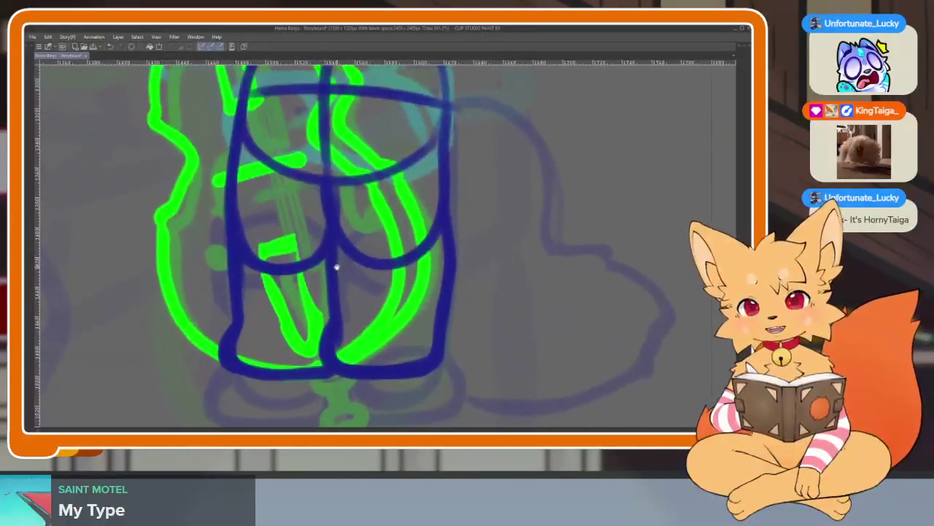
{"action": "scroll", "coordinate": [324, 263], "scroll_direction": "up", "scroll_amount": 2}
{"action": "scroll", "coordinate": [322, 259], "scroll_direction": "down", "scroll_amount": 1}
{"action": "scroll", "coordinate": [313, 230], "scroll_direction": "down", "scroll_amount": 2}
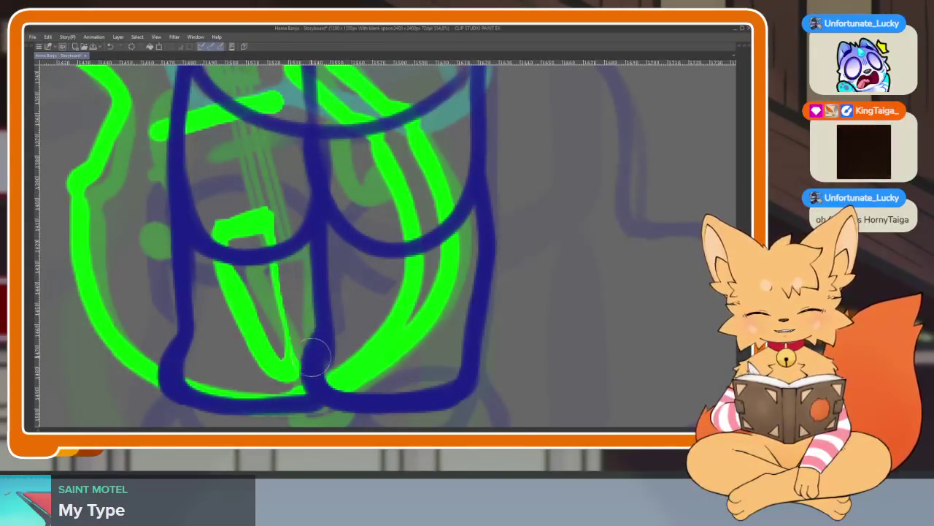
{"action": "mouse_move", "coordinate": [290, 361]}
{"action": "left_mouse_down"}
{"action": "mouse_move", "coordinate": [276, 239]}
{"action": "mouse_move", "coordinate": [295, 369]}
{"action": "left_mouse_up"}
{"action": "left_click_drag", "start_coordinate": [278, 299], "coordinate": [291, 343]}
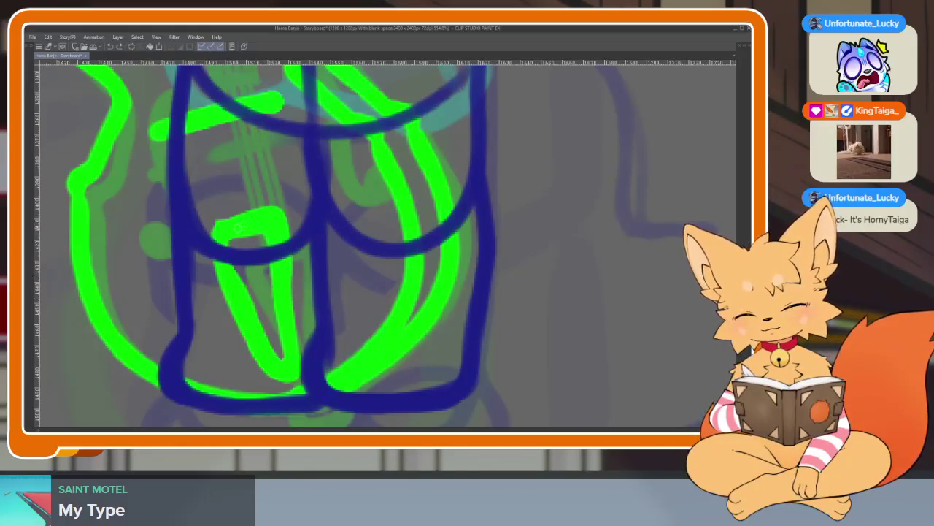
- Zoom and pan over the legs to check the green fill down to the feet
{"action": "scroll", "coordinate": [322, 212], "scroll_direction": "down", "scroll_amount": 5}
{"action": "scroll", "coordinate": [332, 206], "scroll_direction": "up", "scroll_amount": 3}
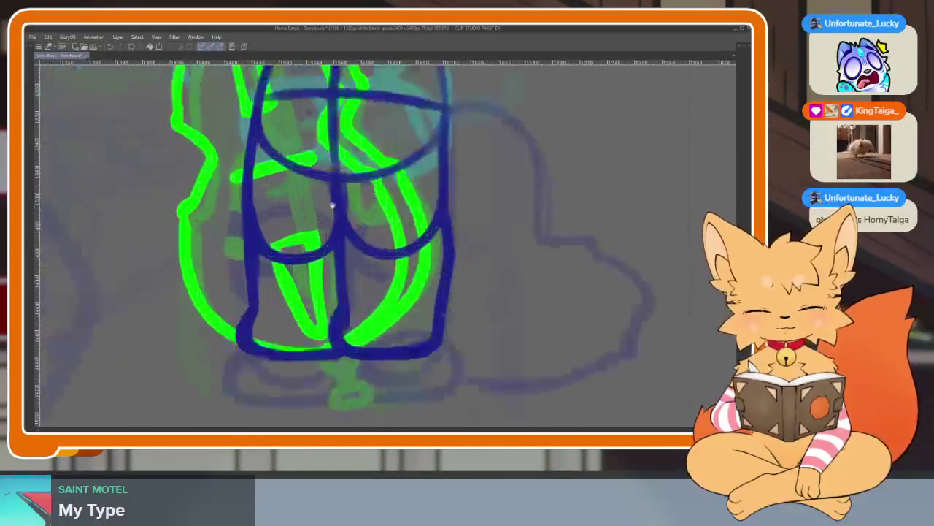
{"action": "scroll", "coordinate": [331, 206], "scroll_direction": "up", "scroll_amount": 2}
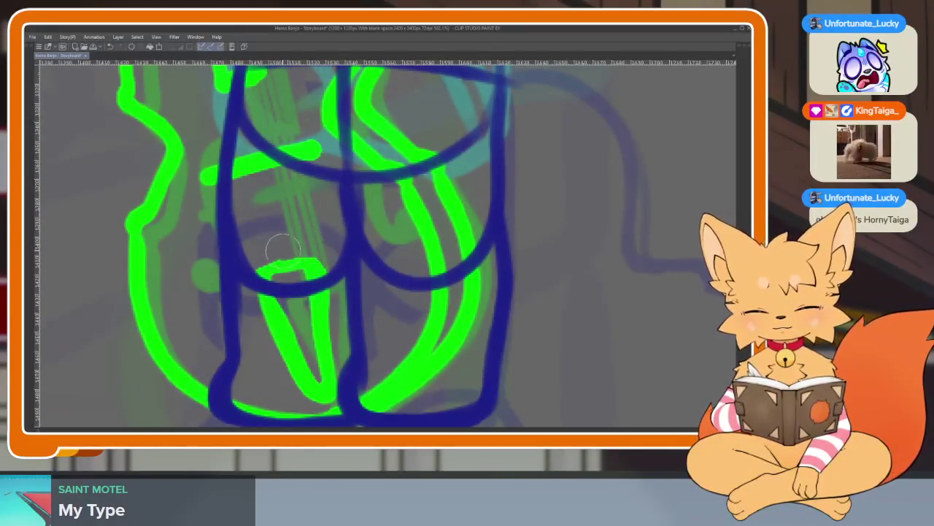
{"action": "scroll", "coordinate": [273, 274], "scroll_direction": "down", "scroll_amount": 1}
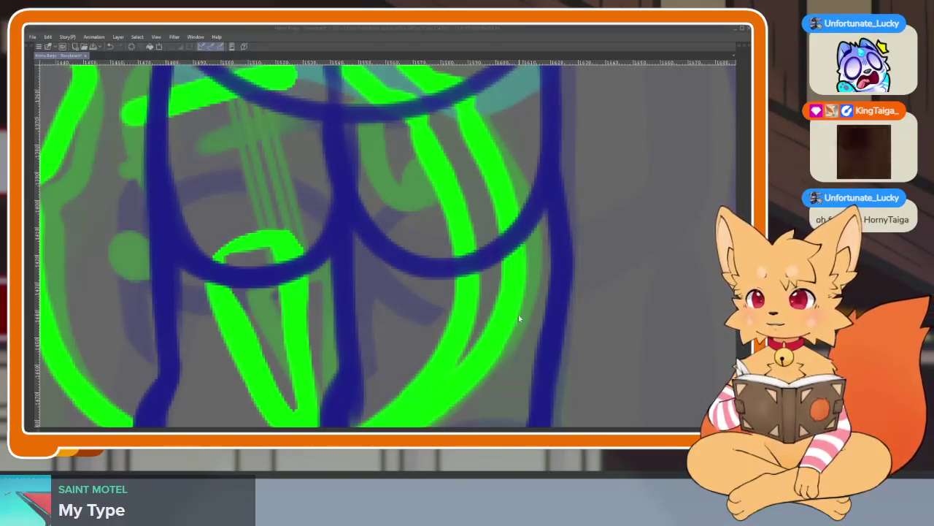
{"action": "scroll", "coordinate": [533, 330], "scroll_direction": "down", "scroll_amount": 2}
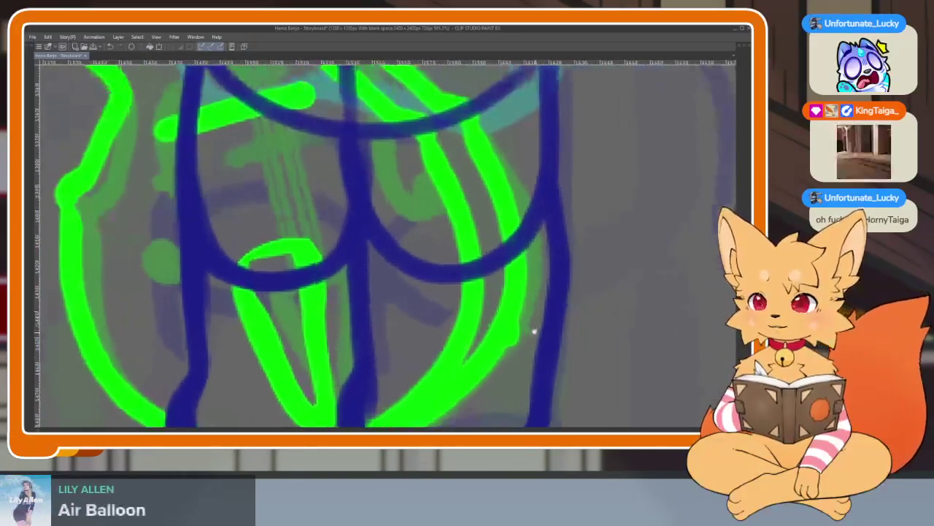
{"action": "scroll", "coordinate": [545, 274], "scroll_direction": "down", "scroll_amount": 1}
{"action": "scroll", "coordinate": [490, 306], "scroll_direction": "down", "scroll_amount": 1}
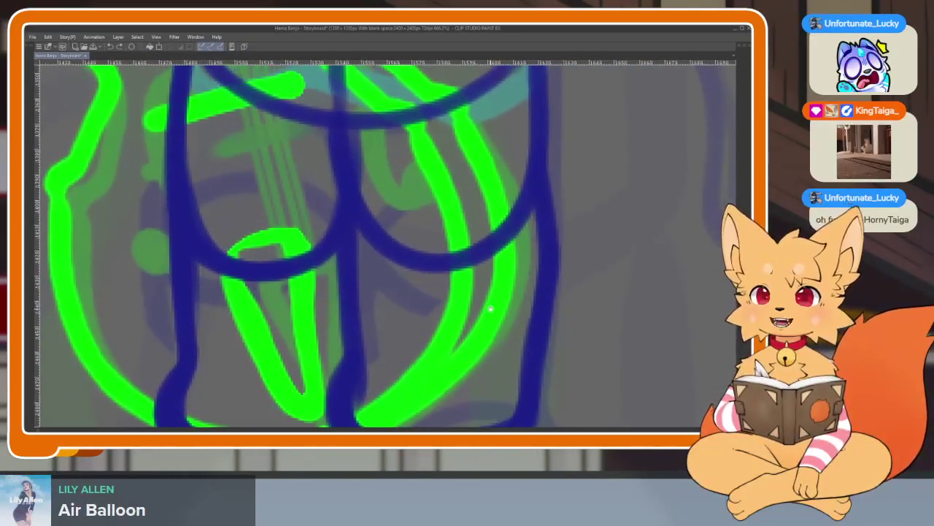
{"action": "scroll", "coordinate": [486, 314], "scroll_direction": "up", "scroll_amount": 1}
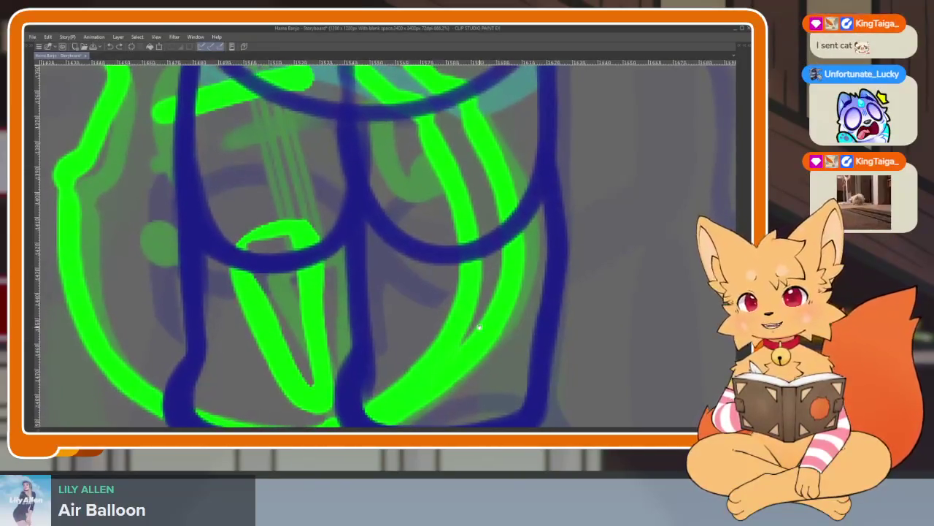
{"action": "scroll", "coordinate": [478, 326], "scroll_direction": "up", "scroll_amount": 2}
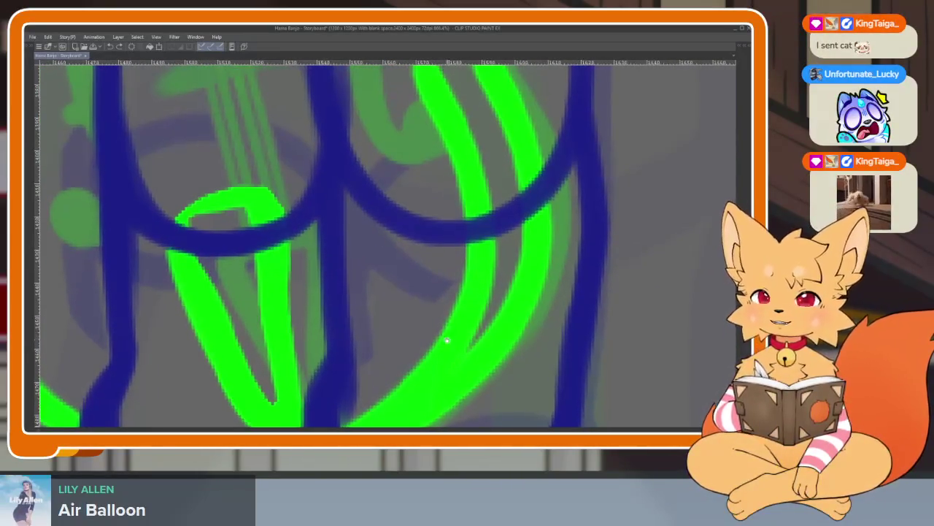
{"action": "scroll", "coordinate": [453, 335], "scroll_direction": "up", "scroll_amount": 1}
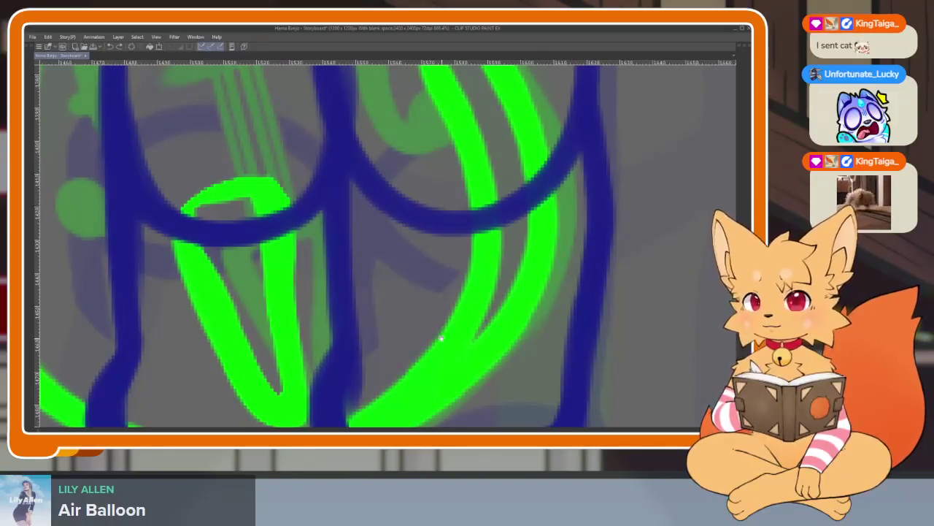
{"action": "scroll", "coordinate": [423, 345], "scroll_direction": "down", "scroll_amount": 1}
{"action": "scroll", "coordinate": [424, 350], "scroll_direction": "down", "scroll_amount": 1}
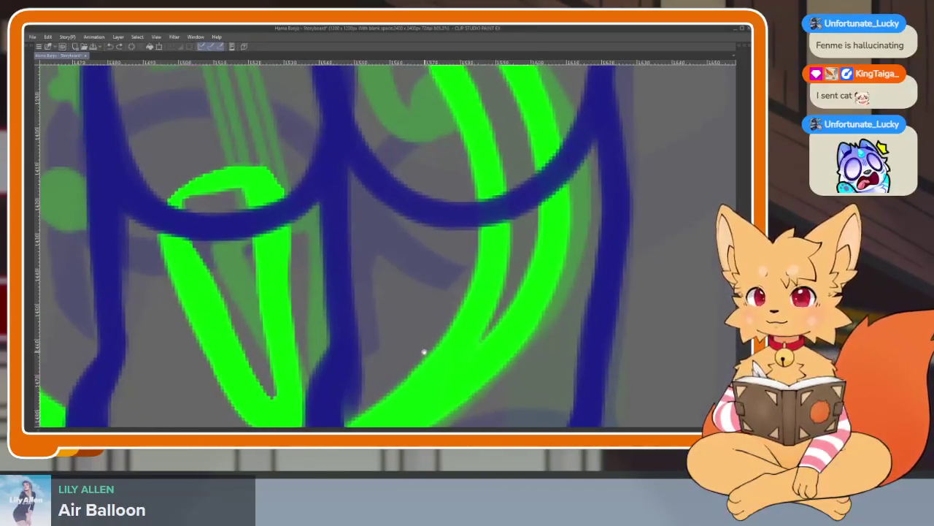
{"action": "scroll", "coordinate": [421, 352], "scroll_direction": "down", "scroll_amount": 1}
{"action": "scroll", "coordinate": [420, 353], "scroll_direction": "up", "scroll_amount": 1}
{"action": "scroll", "coordinate": [430, 347], "scroll_direction": "up", "scroll_amount": 1}
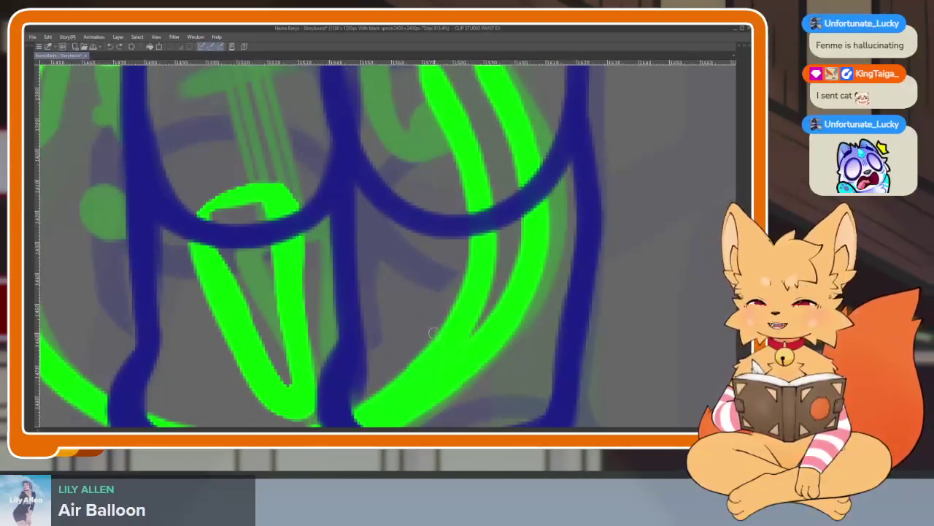
{"action": "scroll", "coordinate": [441, 341], "scroll_direction": "down", "scroll_amount": 1}
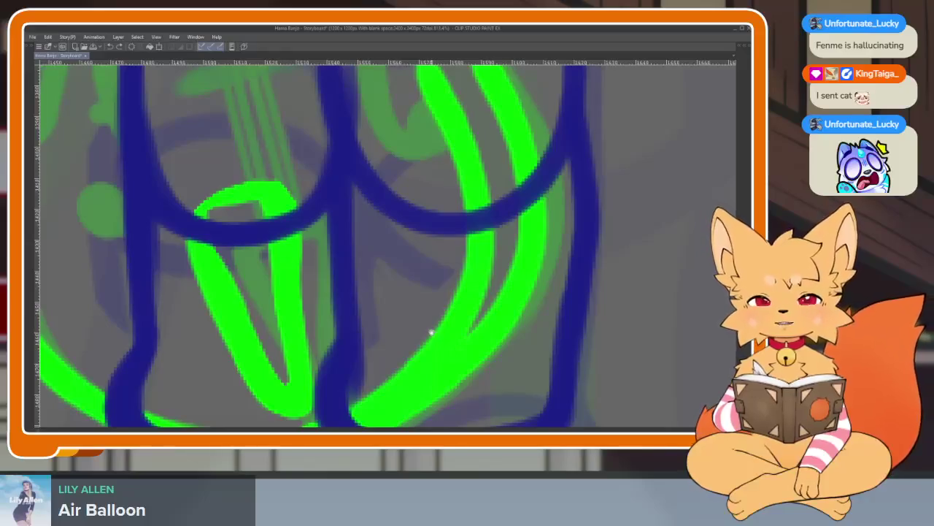
{"action": "scroll", "coordinate": [385, 360], "scroll_direction": "up", "scroll_amount": 1}
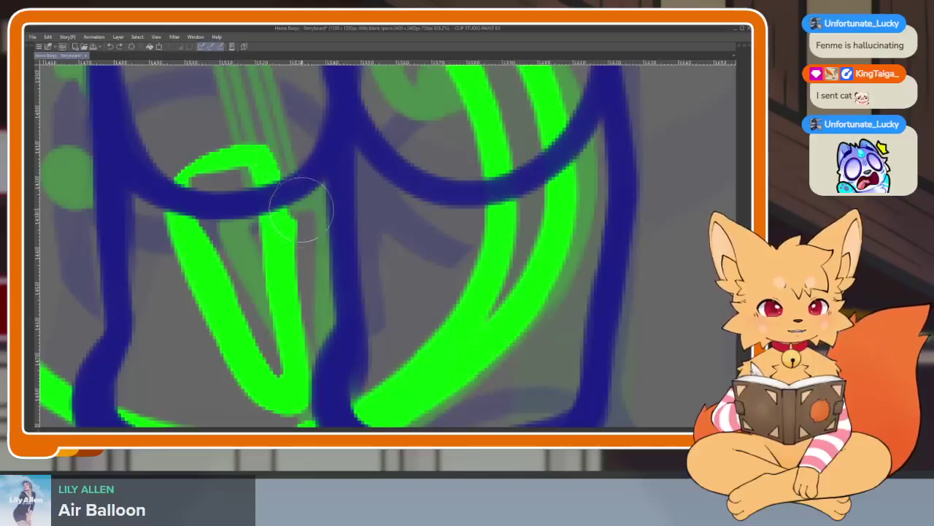
{"action": "mouse_move", "coordinate": [334, 382]}
{"action": "left_mouse_down"}
{"action": "mouse_move", "coordinate": [314, 348]}
{"action": "mouse_move", "coordinate": [198, 252]}
{"action": "left_mouse_up"}
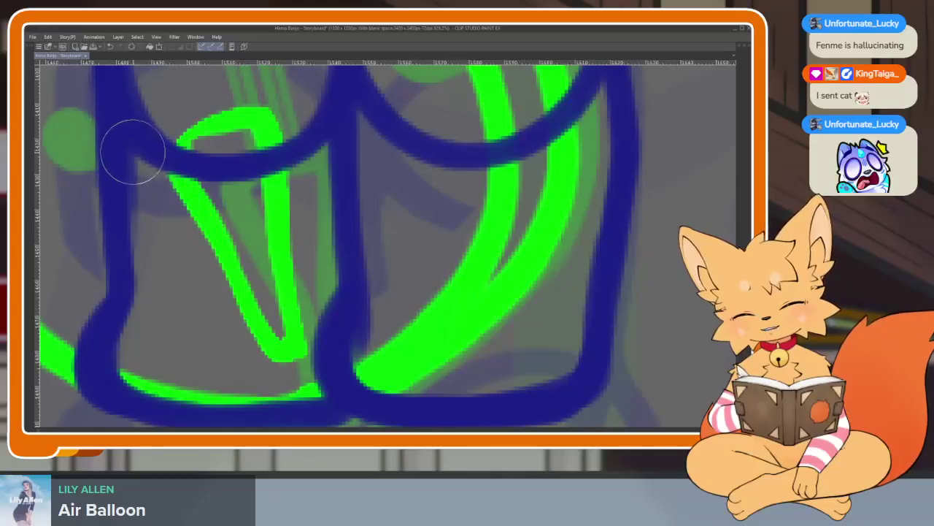
{"action": "scroll", "coordinate": [365, 229], "scroll_direction": "down", "scroll_amount": 5}
{"action": "scroll", "coordinate": [354, 195], "scroll_direction": "up", "scroll_amount": 1}
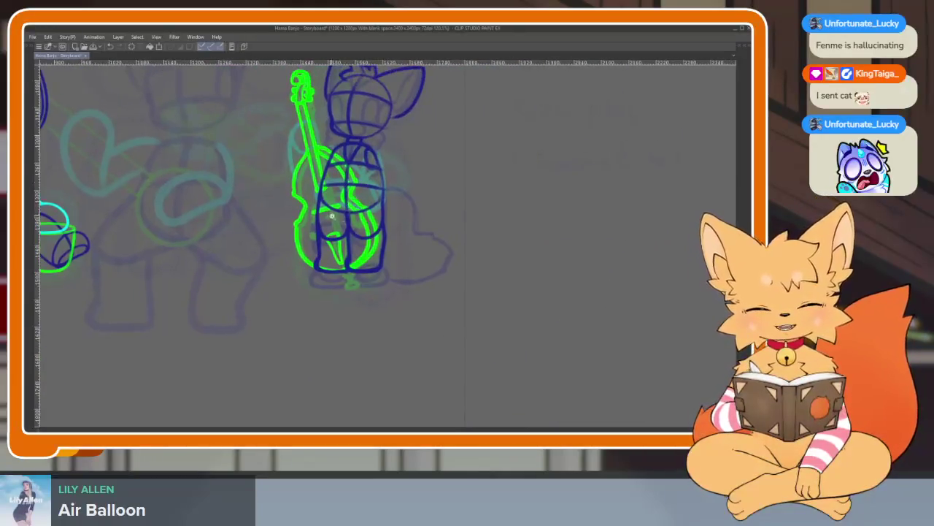
- Erase the excess green from the loop's lower-right edge between the legs
{"action": "scroll", "coordinate": [354, 195], "scroll_direction": "up", "scroll_amount": 2}
{"action": "scroll", "coordinate": [307, 241], "scroll_direction": "up", "scroll_amount": 2}
{"action": "mouse_move", "coordinate": [334, 303]}
{"action": "left_mouse_down"}
{"action": "mouse_move", "coordinate": [388, 336]}
{"action": "mouse_move", "coordinate": [325, 263]}
{"action": "left_mouse_up"}
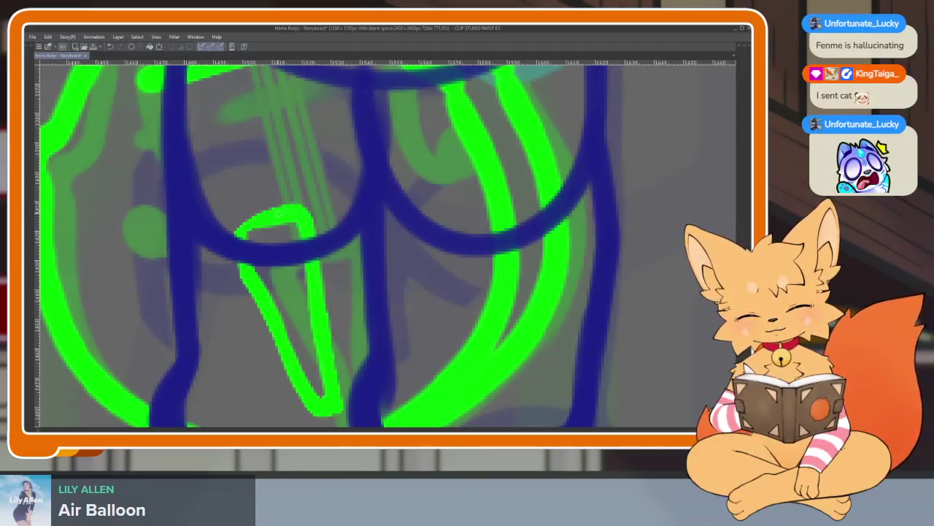
{"action": "left_click_drag", "start_coordinate": [314, 290], "coordinate": [260, 280]}
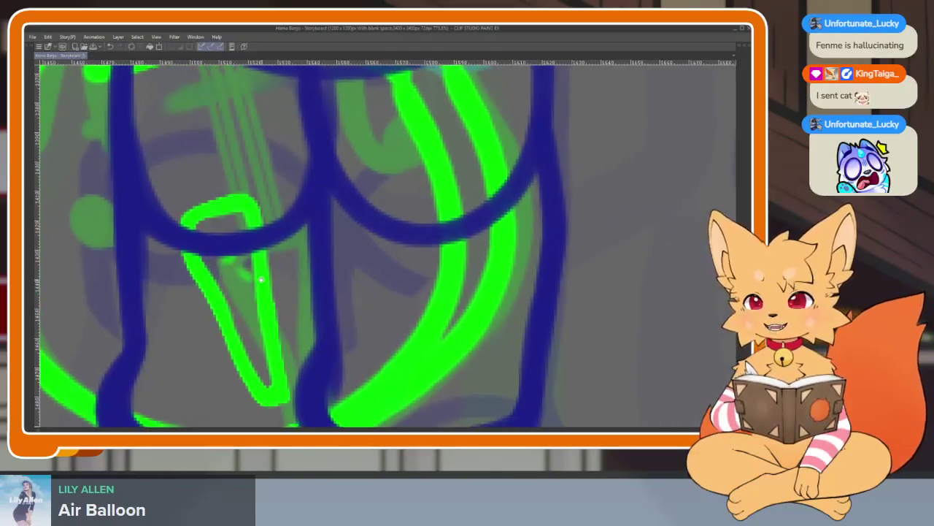
{"action": "mouse_move", "coordinate": [219, 236]}
{"action": "left_mouse_down"}
{"action": "mouse_move", "coordinate": [267, 209]}
{"action": "mouse_move", "coordinate": [269, 193]}
{"action": "mouse_move", "coordinate": [278, 252]}
{"action": "mouse_move", "coordinate": [262, 214]}
{"action": "left_mouse_up"}
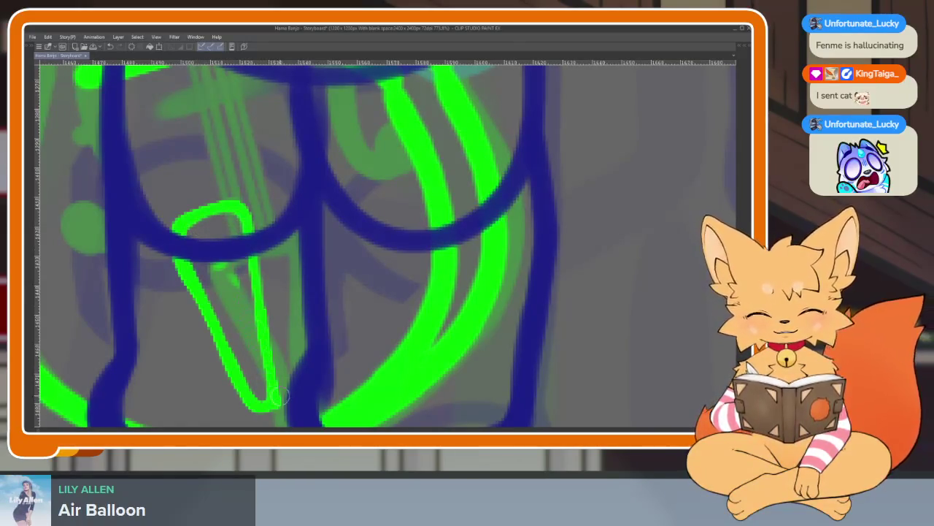
- Zoom out to view the whole fox and bass, and show the palettes again
{"action": "scroll", "coordinate": [257, 385], "scroll_direction": "down", "scroll_amount": 3}
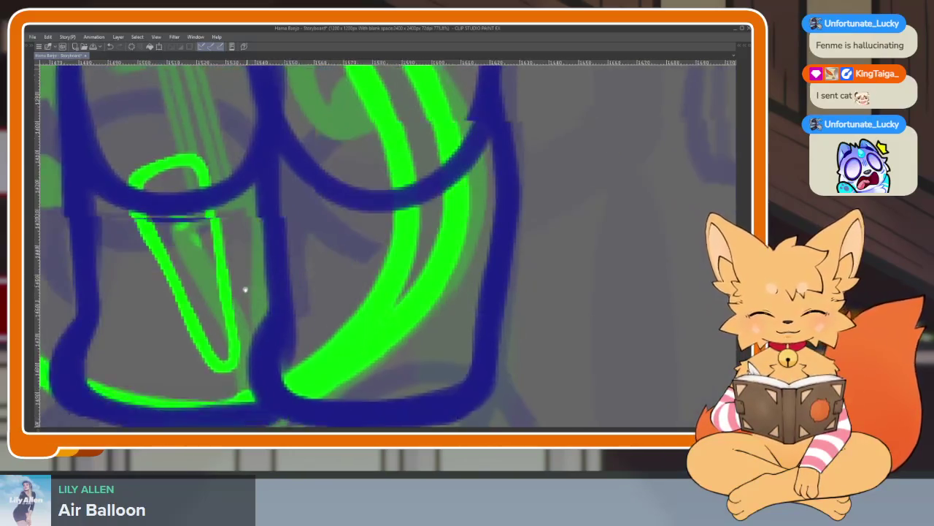
{"action": "scroll", "coordinate": [246, 287], "scroll_direction": "down", "scroll_amount": 3}
{"action": "scroll", "coordinate": [282, 268], "scroll_direction": "up", "scroll_amount": 4}
{"action": "scroll", "coordinate": [283, 267], "scroll_direction": "down", "scroll_amount": 3}
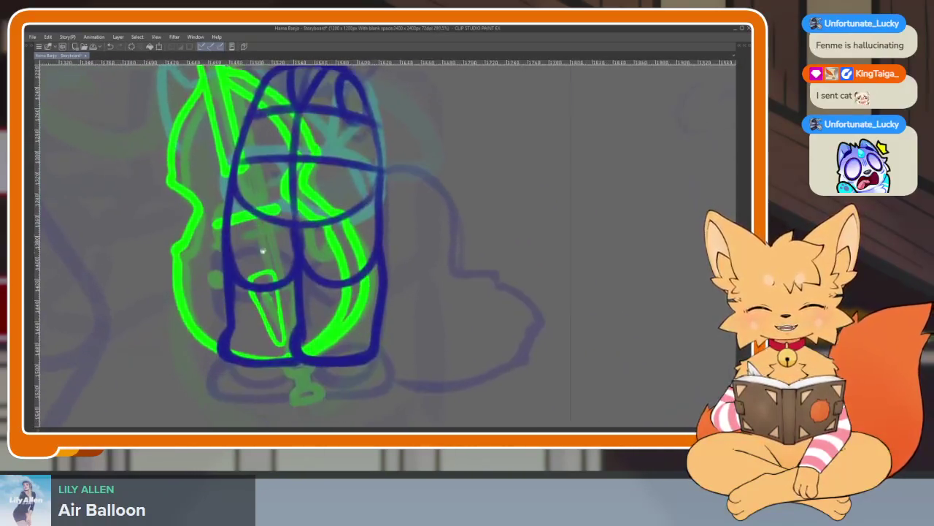
{"action": "scroll", "coordinate": [262, 282], "scroll_direction": "up", "scroll_amount": 3}
{"action": "scroll", "coordinate": [274, 360], "scroll_direction": "down", "scroll_amount": 3}
{"action": "scroll", "coordinate": [282, 214], "scroll_direction": "up", "scroll_amount": 1}
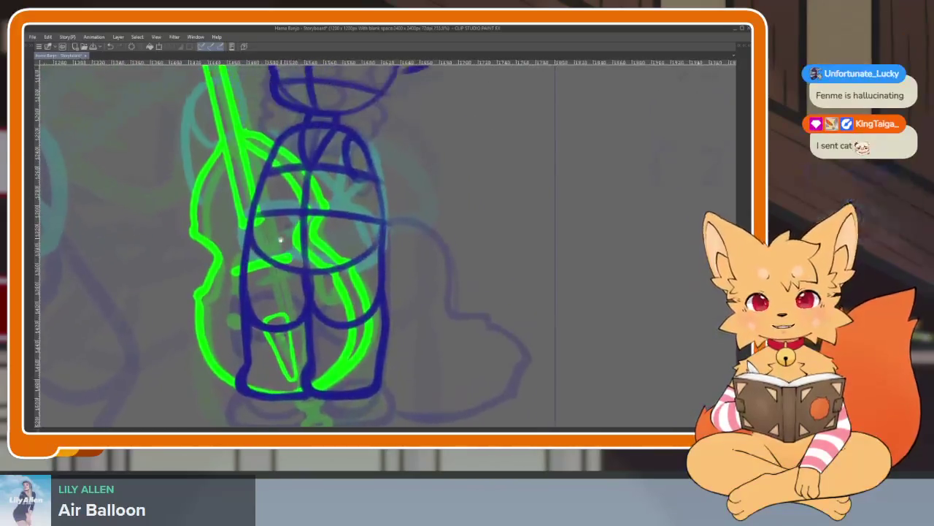
{"action": "scroll", "coordinate": [277, 241], "scroll_direction": "up", "scroll_amount": 1}
{"action": "scroll", "coordinate": [277, 244], "scroll_direction": "up", "scroll_amount": 1}
{"action": "scroll", "coordinate": [272, 247], "scroll_direction": "up", "scroll_amount": 1}
{"action": "scroll", "coordinate": [272, 246], "scroll_direction": "up", "scroll_amount": 1}
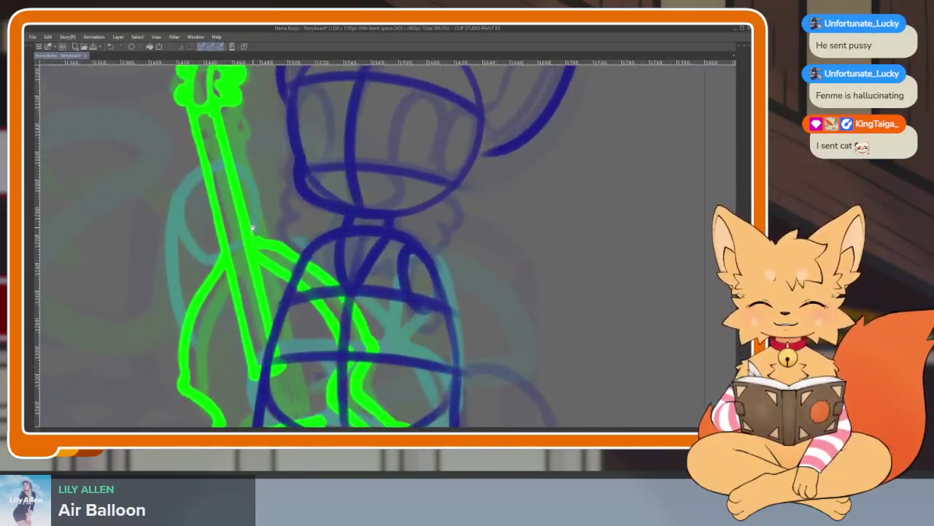
{"action": "scroll", "coordinate": [272, 247], "scroll_direction": "up", "scroll_amount": 1}
{"action": "key", "text": "Tab"}
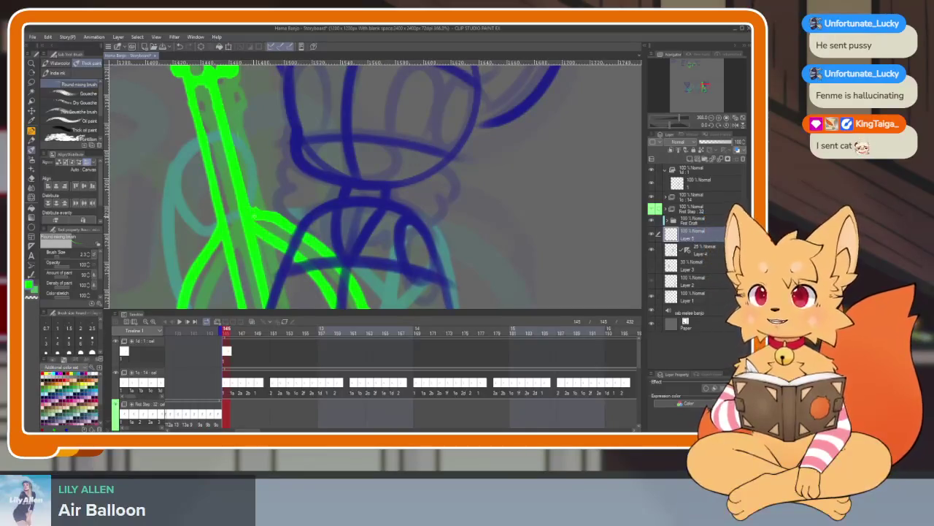
- Hide the palettes and draw the first thin string on the bass, redoing a misplaced stroke
{"action": "key", "text": "Tab"}
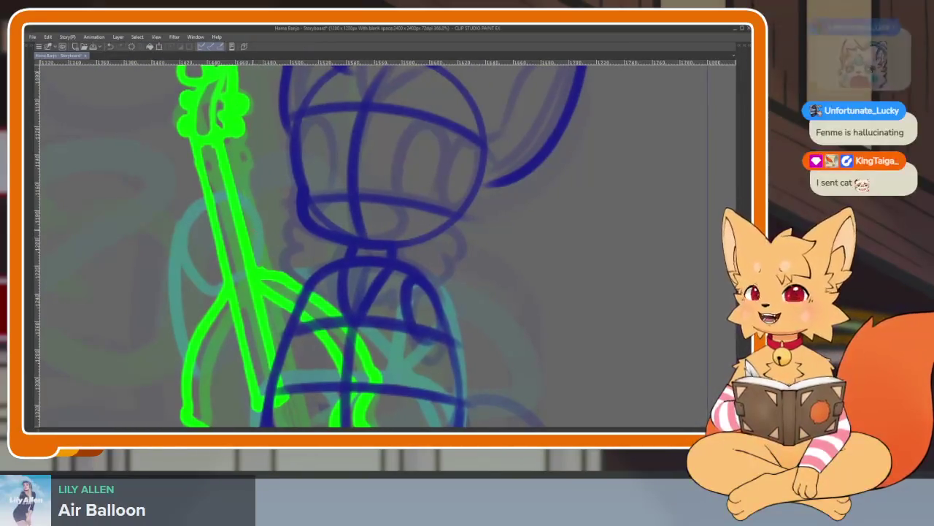
{"action": "key", "text": "Tab"}
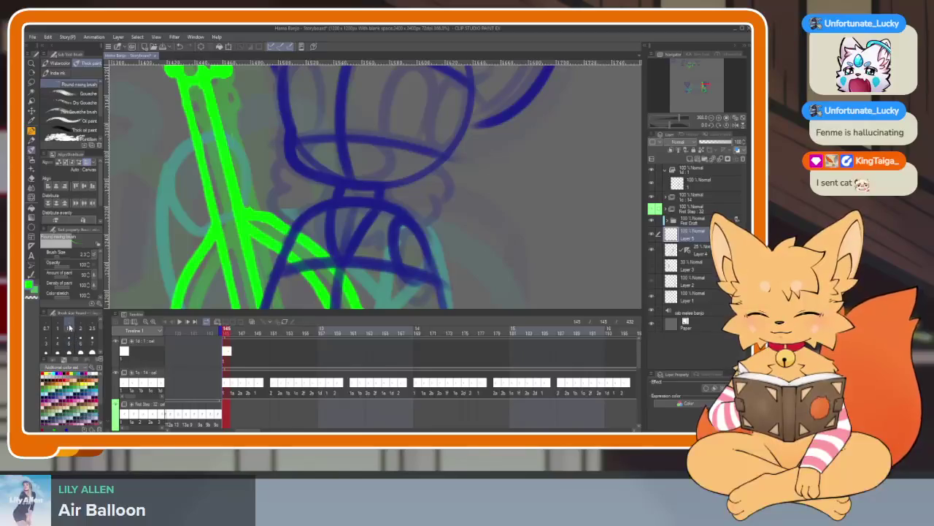
{"action": "key", "text": "Tab"}
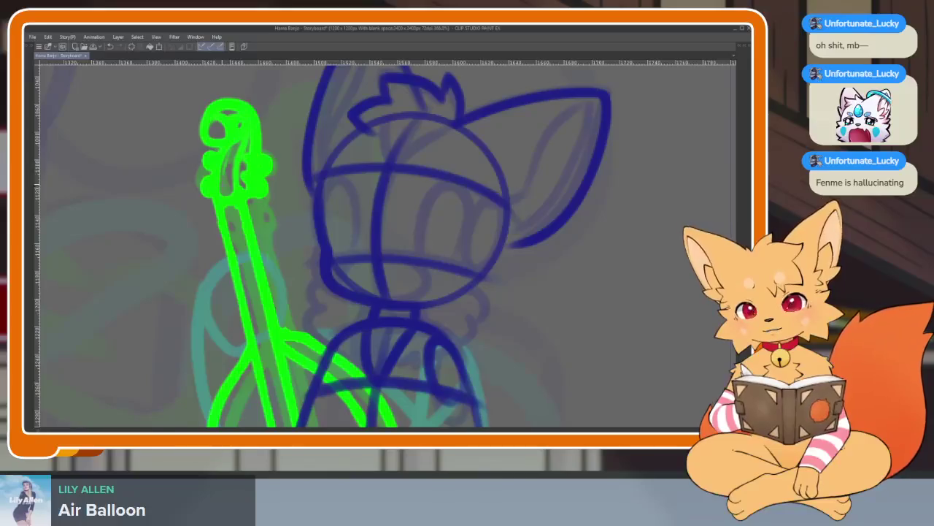
{"action": "left_click_drag", "start_coordinate": [299, 423], "coordinate": [232, 226]}
{"action": "left_click_drag", "start_coordinate": [186, 67], "coordinate": [237, 321]}
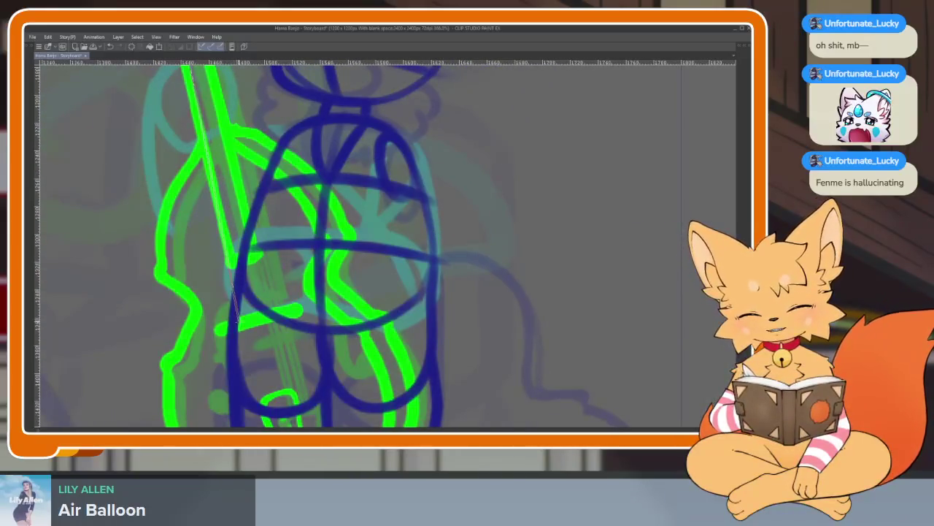
{"action": "key", "text": "ctrl+z"}
{"action": "left_click_drag", "start_coordinate": [270, 394], "coordinate": [234, 330]}
{"action": "left_click_drag", "start_coordinate": [205, 264], "coordinate": [233, 333]}
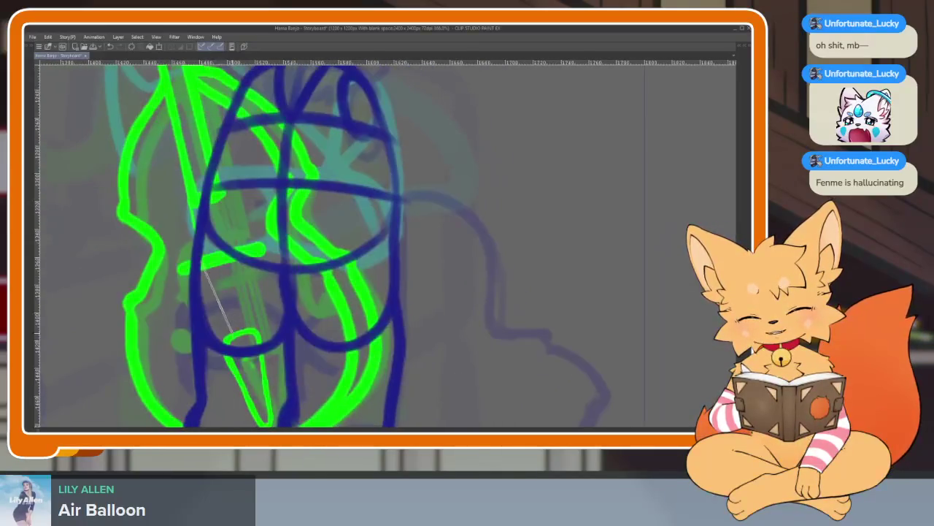
- Add more thin string lines running down the neck from the scroll into the body
{"action": "left_click_drag", "start_coordinate": [224, 218], "coordinate": [292, 416]}
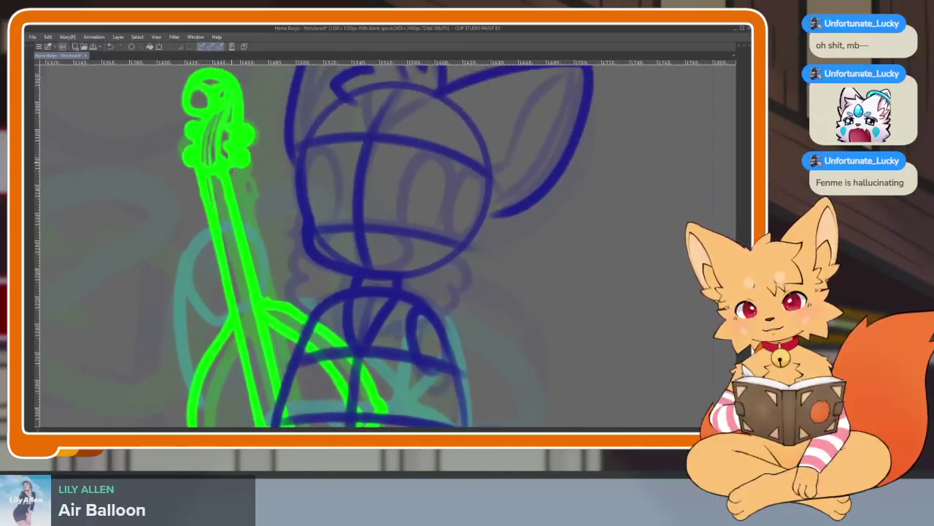
{"action": "left_click_drag", "start_coordinate": [343, 379], "coordinate": [277, 168]}
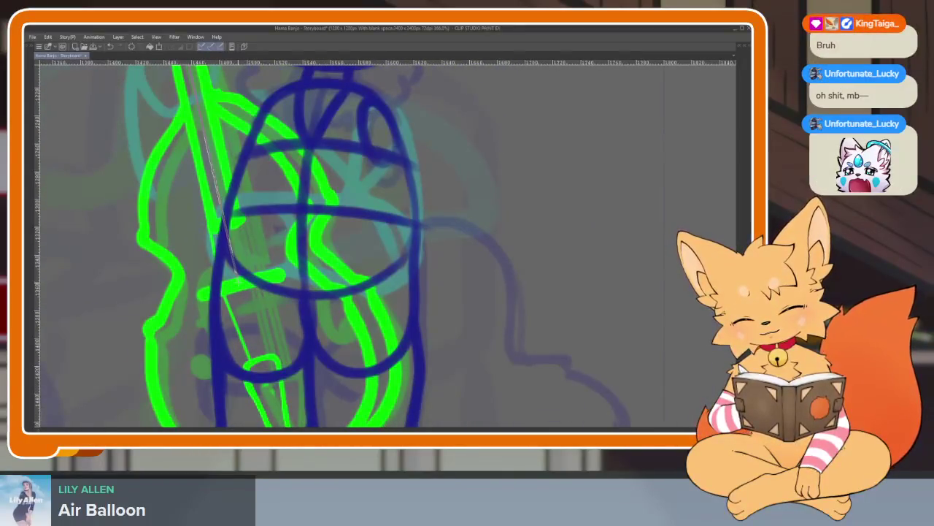
{"action": "left_click_drag", "start_coordinate": [249, 307], "coordinate": [236, 282]}
{"action": "left_click_drag", "start_coordinate": [232, 268], "coordinate": [256, 329]}
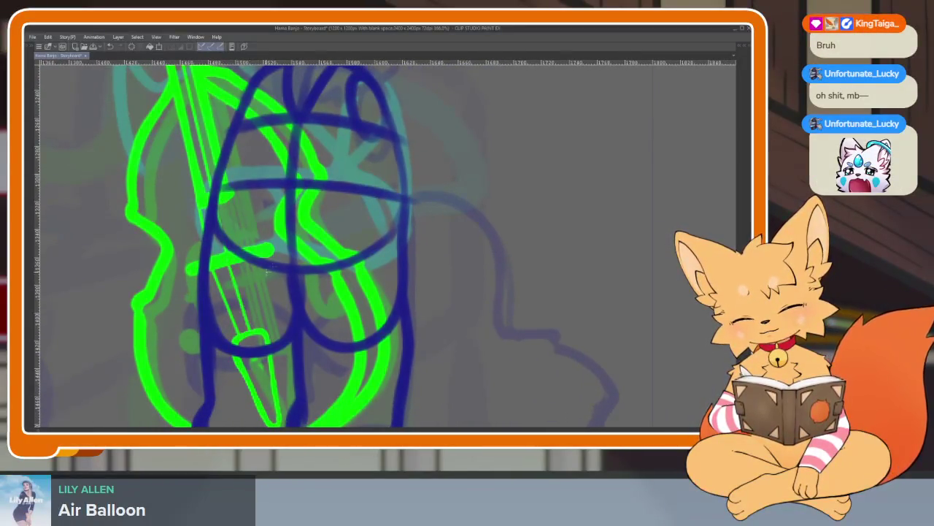
{"action": "scroll", "coordinate": [268, 269], "scroll_direction": "down", "scroll_amount": 5}
{"action": "scroll", "coordinate": [270, 212], "scroll_direction": "up", "scroll_amount": 4}
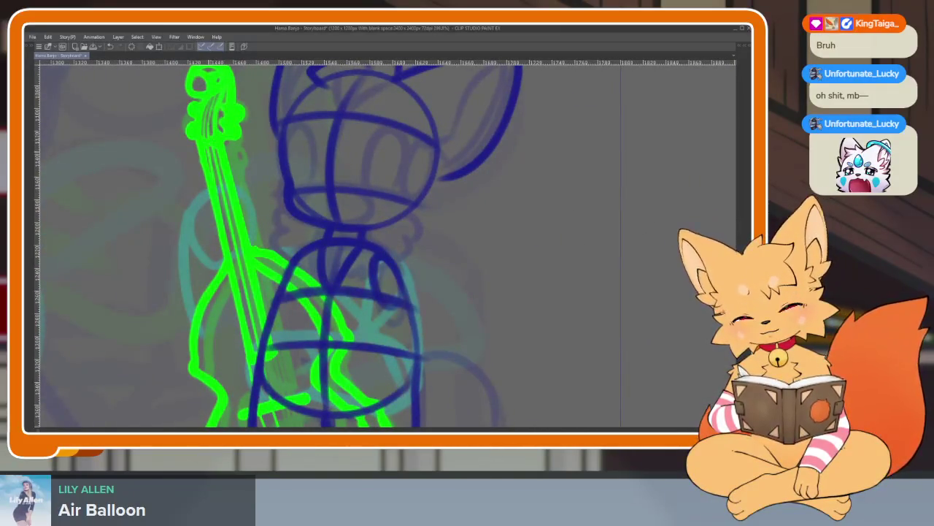
{"action": "left_click_drag", "start_coordinate": [307, 292], "coordinate": [281, 219]}
{"action": "left_click_drag", "start_coordinate": [213, 210], "coordinate": [241, 326]}
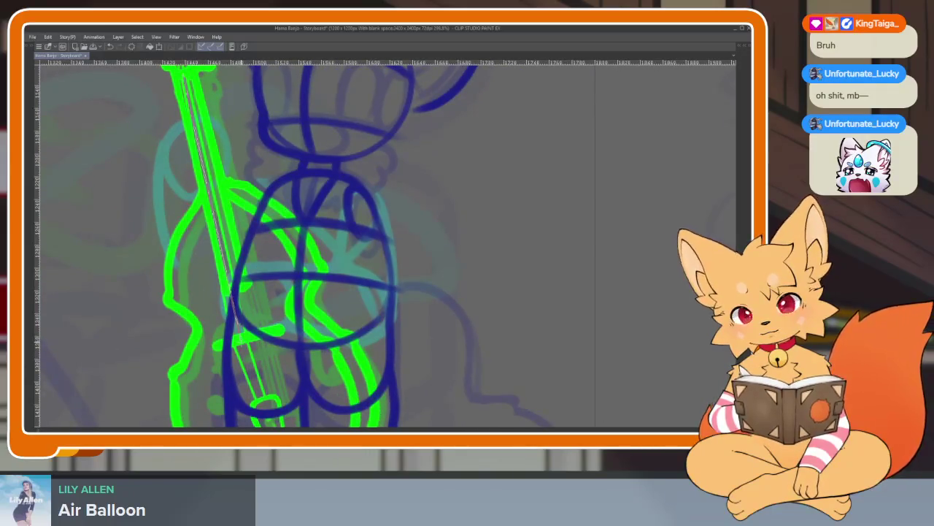
{"action": "key", "text": "ctrl+z"}
{"action": "key", "text": "ctrl+y"}
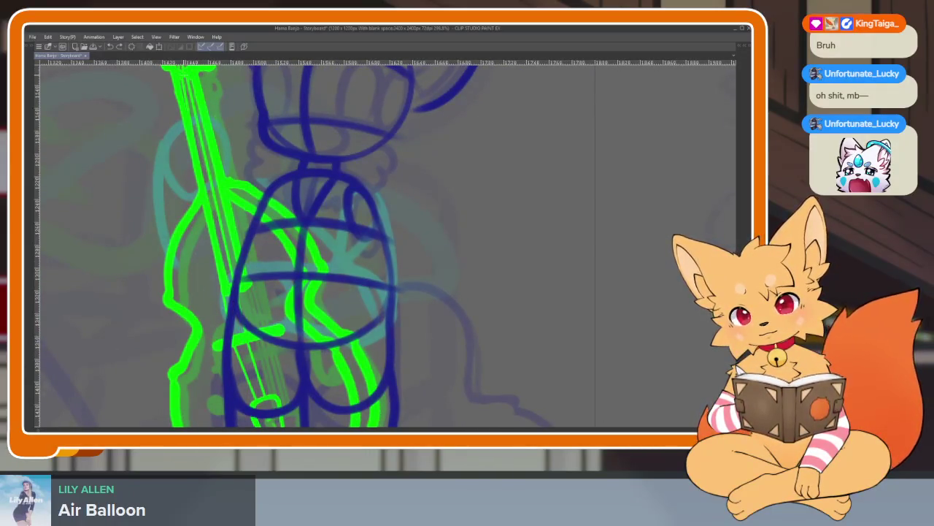
{"action": "left_click_drag", "start_coordinate": [187, 73], "coordinate": [241, 336]}
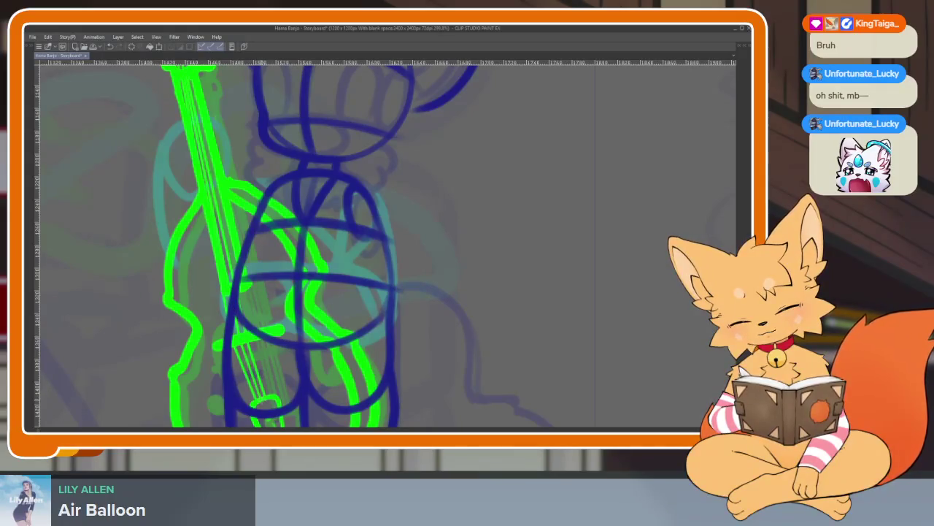
{"action": "scroll", "coordinate": [380, 245], "scroll_direction": "up", "scroll_amount": 3}
{"action": "scroll", "coordinate": [380, 244], "scroll_direction": "up", "scroll_amount": 2}
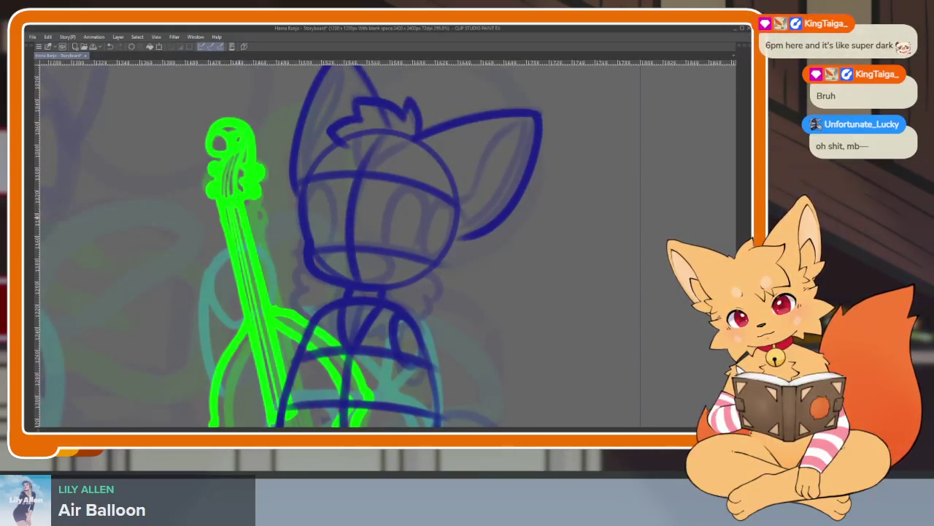
- Undo the stray last string stroke on the bass
{"action": "scroll", "coordinate": [250, 282], "scroll_direction": "down", "scroll_amount": 3}
{"action": "scroll", "coordinate": [250, 283], "scroll_direction": "down", "scroll_amount": 2}
{"action": "key", "text": "ctrl+z"}
- Zoom out to check the whole frame and bring back the tool, layer and timeline panels
{"action": "scroll", "coordinate": [276, 320], "scroll_direction": "down", "scroll_amount": 5}
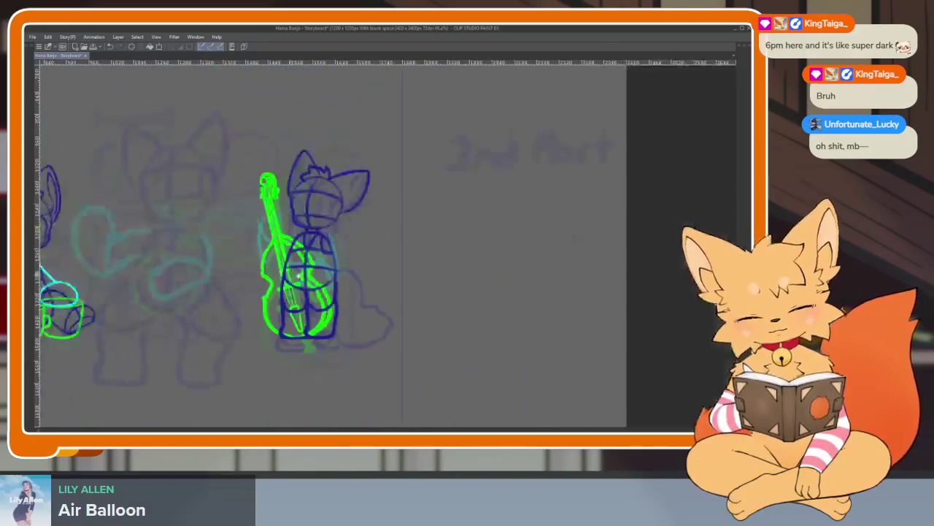
{"action": "scroll", "coordinate": [360, 324], "scroll_direction": "up", "scroll_amount": 1}
{"action": "scroll", "coordinate": [372, 333], "scroll_direction": "up", "scroll_amount": 1}
{"action": "scroll", "coordinate": [365, 353], "scroll_direction": "up", "scroll_amount": 1}
{"action": "scroll", "coordinate": [365, 352], "scroll_direction": "up", "scroll_amount": 1}
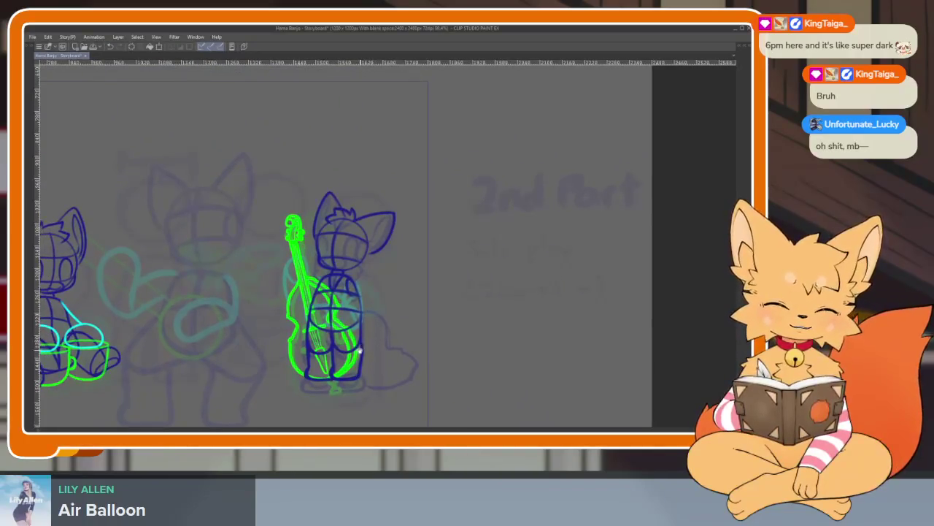
{"action": "scroll", "coordinate": [367, 352], "scroll_direction": "up", "scroll_amount": 2}
{"action": "scroll", "coordinate": [370, 353], "scroll_direction": "up", "scroll_amount": 2}
{"action": "scroll", "coordinate": [368, 353], "scroll_direction": "up", "scroll_amount": 1}
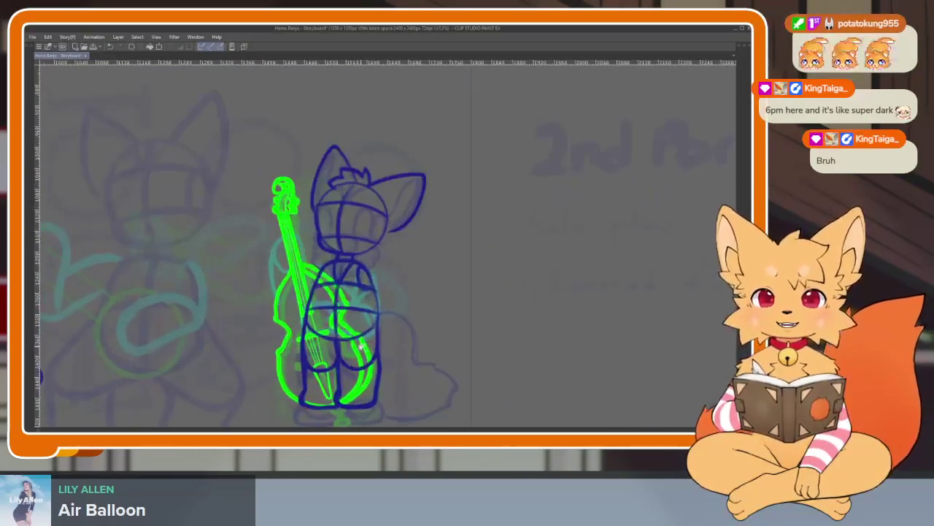
{"action": "scroll", "coordinate": [363, 350], "scroll_direction": "up", "scroll_amount": 1}
{"action": "scroll", "coordinate": [368, 344], "scroll_direction": "up", "scroll_amount": 1}
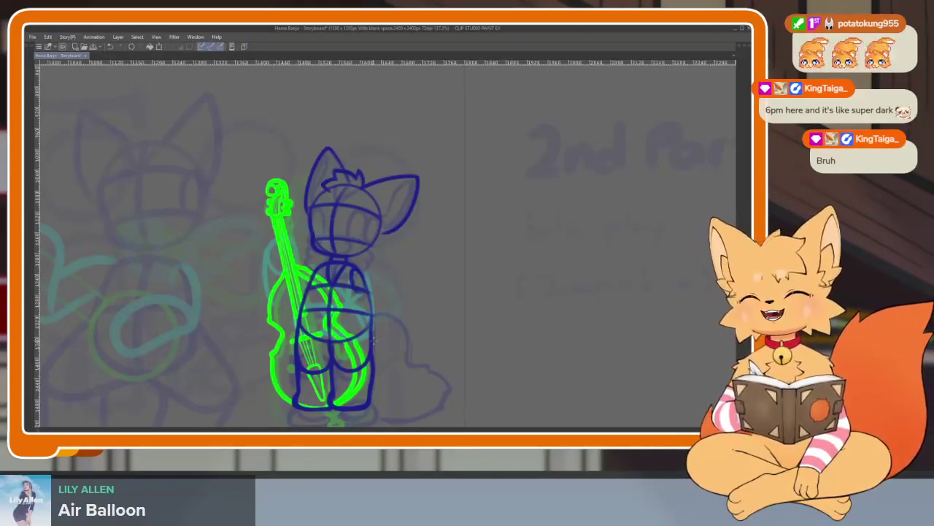
{"action": "scroll", "coordinate": [444, 333], "scroll_direction": "down", "scroll_amount": 1}
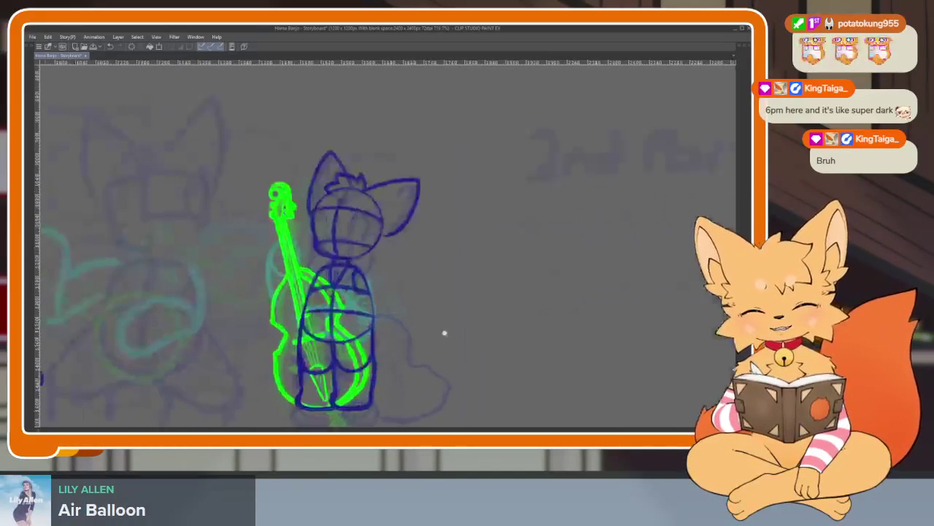
{"action": "key", "text": "Tab"}
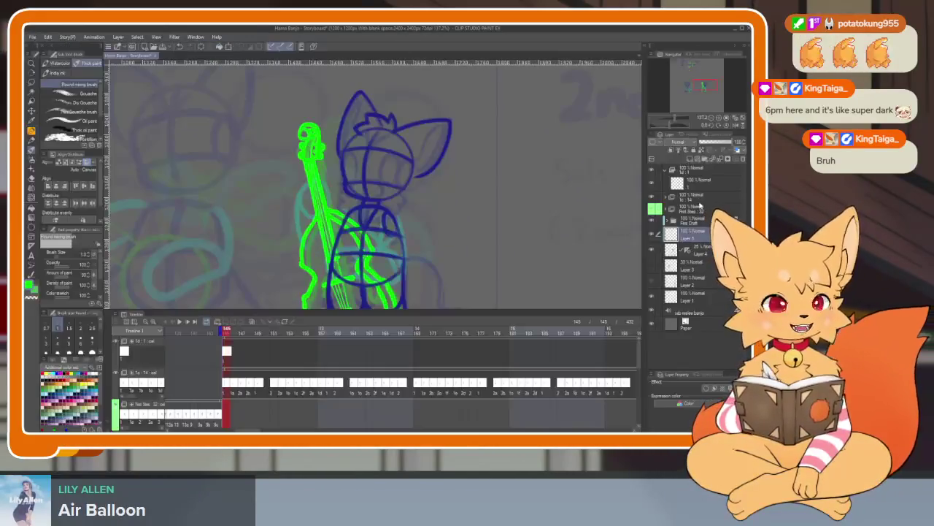
- Retrace the outer curve of the fox's ear up to its tip in bold blue
{"action": "key", "text": "Tab"}
{"action": "scroll", "coordinate": [416, 342], "scroll_direction": "up", "scroll_amount": 1}
{"action": "scroll", "coordinate": [411, 333], "scroll_direction": "up", "scroll_amount": 2}
{"action": "scroll", "coordinate": [378, 320], "scroll_direction": "up", "scroll_amount": 1}
{"action": "key", "text": "Tab"}
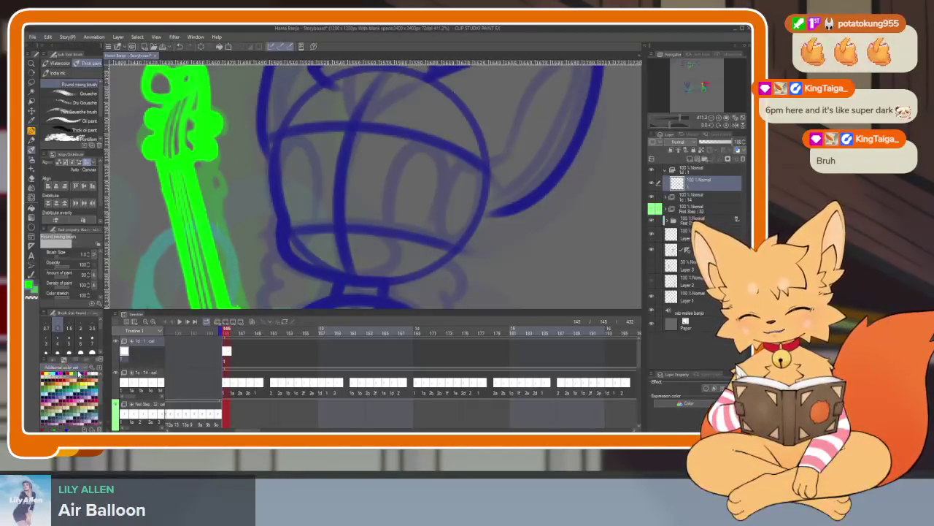
{"action": "key", "text": "Tab"}
{"action": "scroll", "coordinate": [434, 340], "scroll_direction": "up", "scroll_amount": 1}
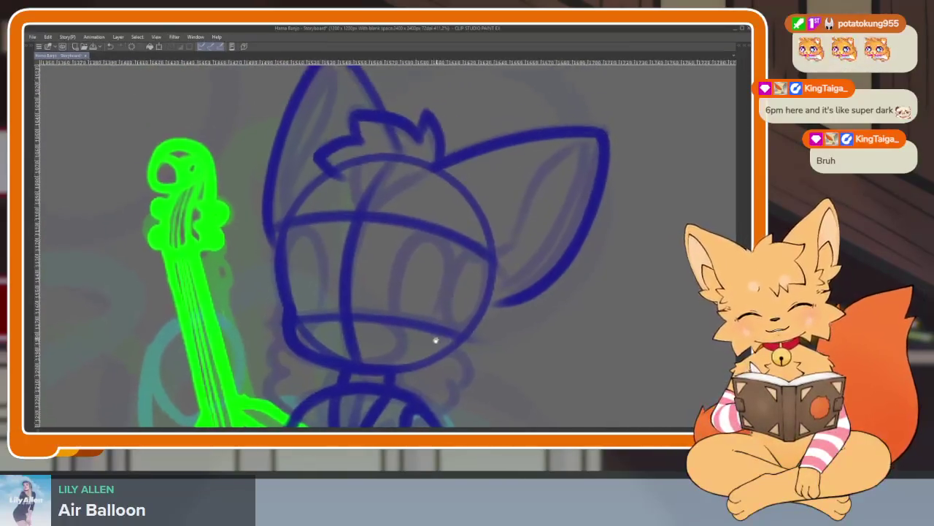
{"action": "scroll", "coordinate": [423, 344], "scroll_direction": "up", "scroll_amount": 1}
{"action": "scroll", "coordinate": [395, 403], "scroll_direction": "up", "scroll_amount": 2}
{"action": "mouse_move", "coordinate": [365, 371]}
{"action": "left_mouse_down"}
{"action": "mouse_move", "coordinate": [428, 344]}
{"action": "mouse_move", "coordinate": [421, 330]}
{"action": "mouse_move", "coordinate": [500, 183]}
{"action": "mouse_move", "coordinate": [573, 170]}
{"action": "left_mouse_up"}
{"action": "scroll", "coordinate": [533, 251], "scroll_direction": "down", "scroll_amount": 2}
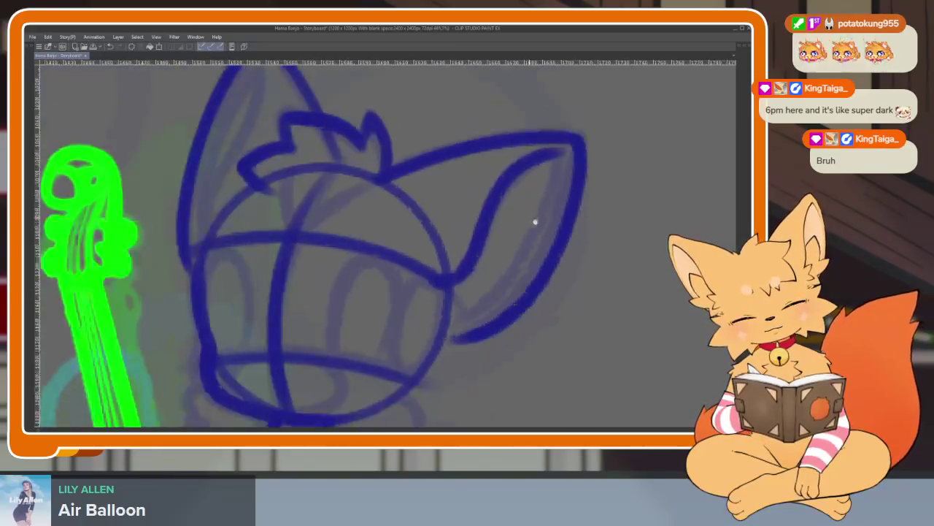
{"action": "key", "text": "Tab"}
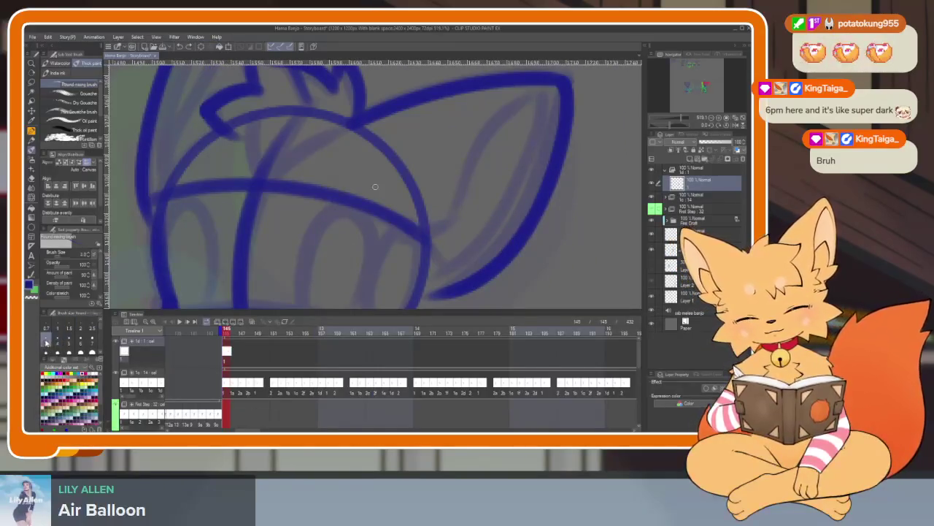
{"action": "key", "text": "Tab"}
{"action": "mouse_move", "coordinate": [471, 260]}
{"action": "left_mouse_down"}
{"action": "mouse_move", "coordinate": [546, 165]}
{"action": "mouse_move", "coordinate": [438, 345]}
{"action": "left_mouse_up"}
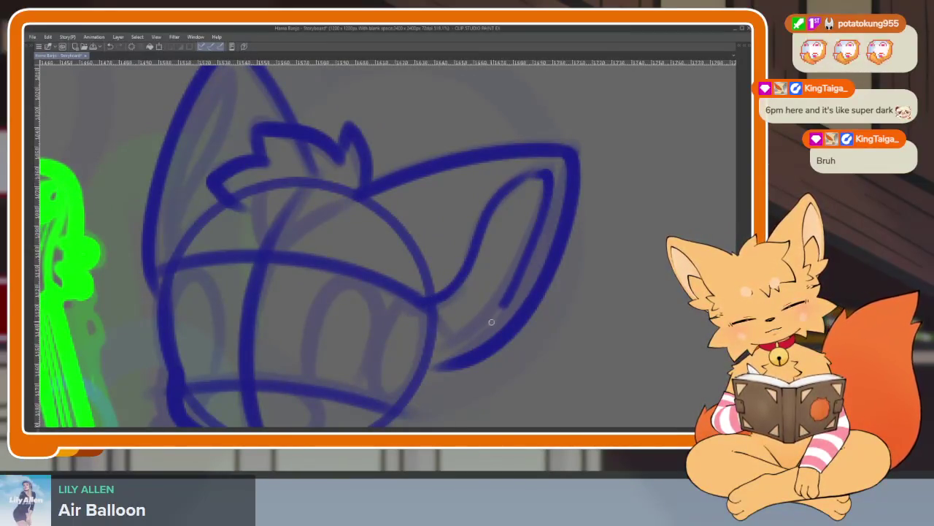
- Trace the left edge of the ear and head plus the face guideline
{"action": "scroll", "coordinate": [527, 337], "scroll_direction": "down", "scroll_amount": 3}
{"action": "scroll", "coordinate": [460, 340], "scroll_direction": "up", "scroll_amount": 4}
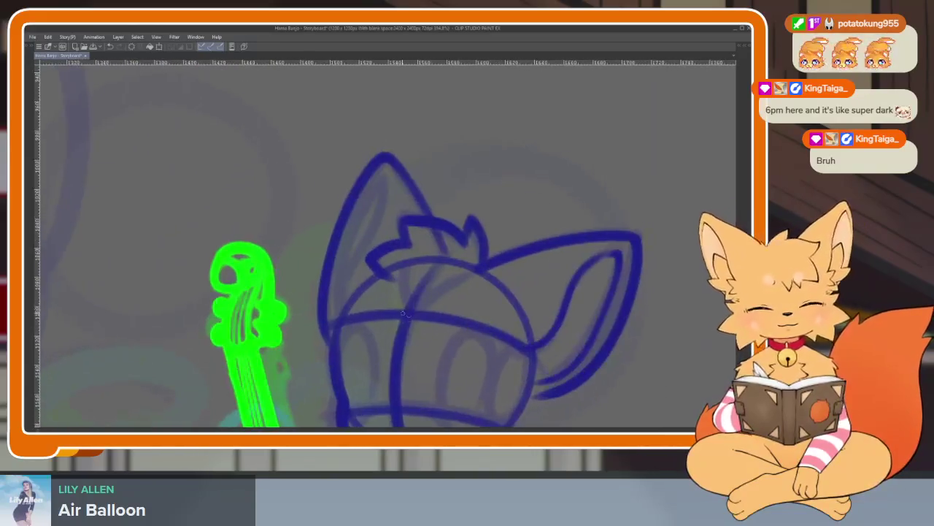
{"action": "mouse_move", "coordinate": [358, 250]}
{"action": "left_mouse_down"}
{"action": "mouse_move", "coordinate": [384, 179]}
{"action": "mouse_move", "coordinate": [346, 248]}
{"action": "mouse_move", "coordinate": [336, 321]}
{"action": "left_mouse_up"}
{"action": "scroll", "coordinate": [516, 321], "scroll_direction": "down", "scroll_amount": 3}
{"action": "scroll", "coordinate": [484, 340], "scroll_direction": "up", "scroll_amount": 3}
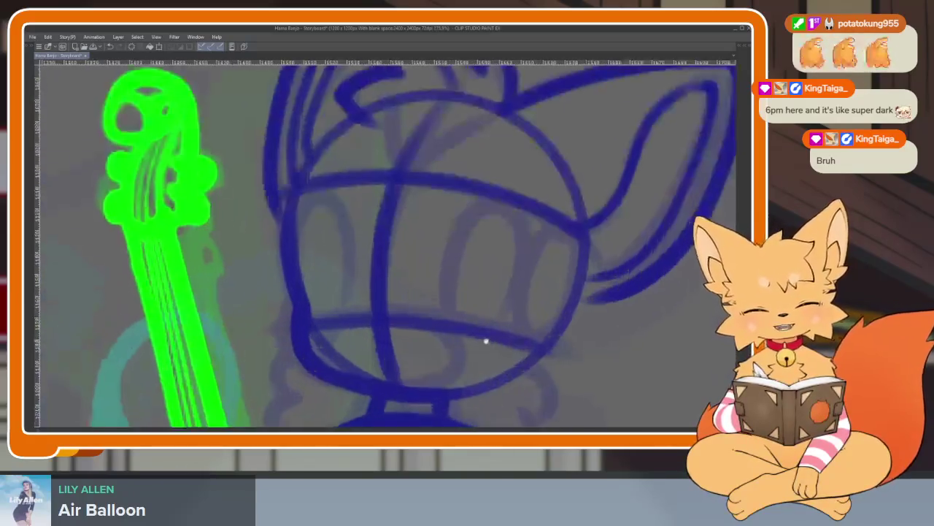
{"action": "scroll", "coordinate": [484, 348], "scroll_direction": "up", "scroll_amount": 2}
{"action": "scroll", "coordinate": [409, 325], "scroll_direction": "up", "scroll_amount": 2}
{"action": "scroll", "coordinate": [343, 297], "scroll_direction": "down", "scroll_amount": 2}
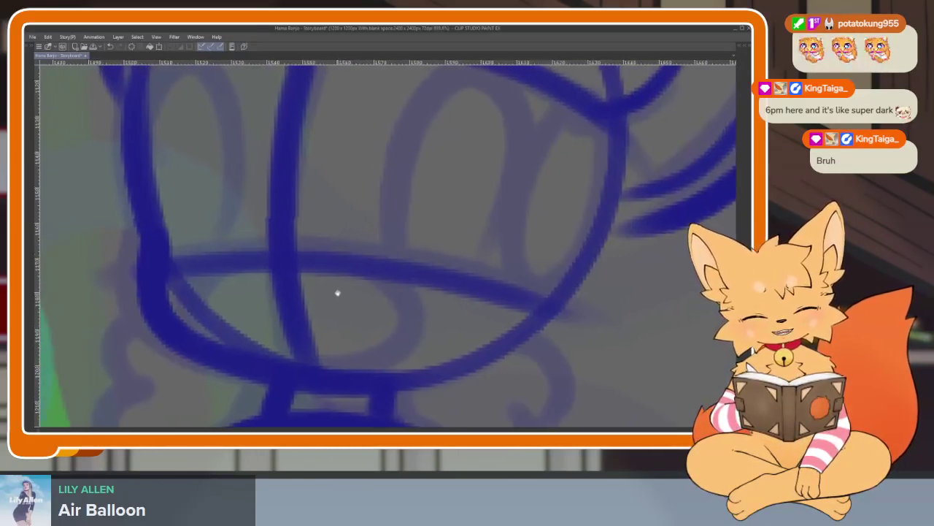
{"action": "mouse_move", "coordinate": [287, 263]}
{"action": "left_mouse_down"}
{"action": "mouse_move", "coordinate": [225, 285]}
{"action": "mouse_move", "coordinate": [347, 361]}
{"action": "left_mouse_up"}
- Ink the eye ovals over the faint sketch, then show the panels again
{"action": "mouse_move", "coordinate": [275, 264]}
{"action": "left_mouse_down"}
{"action": "mouse_move", "coordinate": [411, 289]}
{"action": "mouse_move", "coordinate": [323, 375]}
{"action": "mouse_move", "coordinate": [358, 301]}
{"action": "mouse_move", "coordinate": [463, 190]}
{"action": "mouse_move", "coordinate": [425, 406]}
{"action": "left_mouse_up"}
{"action": "scroll", "coordinate": [428, 350], "scroll_direction": "up", "scroll_amount": 3}
{"action": "scroll", "coordinate": [430, 363], "scroll_direction": "left", "scroll_amount": 3}
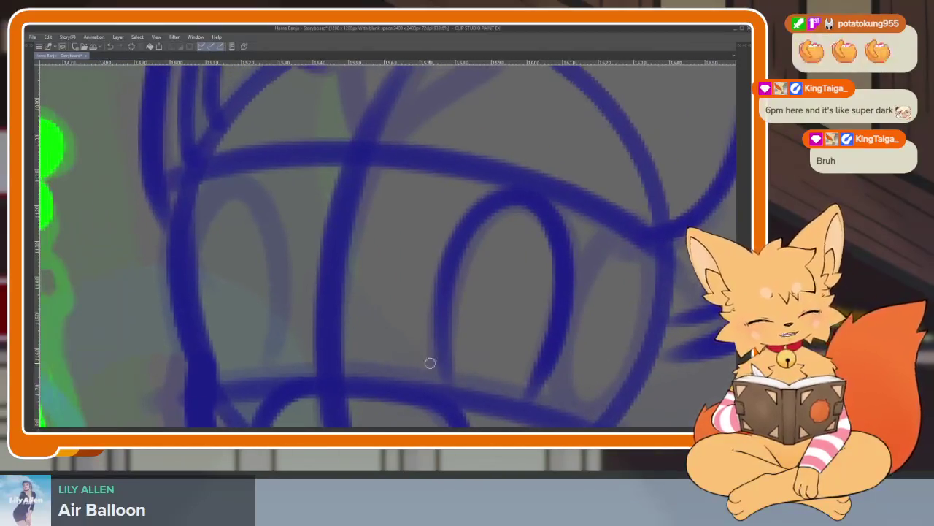
{"action": "mouse_move", "coordinate": [277, 383]}
{"action": "left_mouse_down"}
{"action": "mouse_move", "coordinate": [292, 241]}
{"action": "mouse_move", "coordinate": [200, 329]}
{"action": "mouse_move", "coordinate": [197, 351]}
{"action": "left_mouse_up"}
{"action": "scroll", "coordinate": [423, 328], "scroll_direction": "down", "scroll_amount": 5}
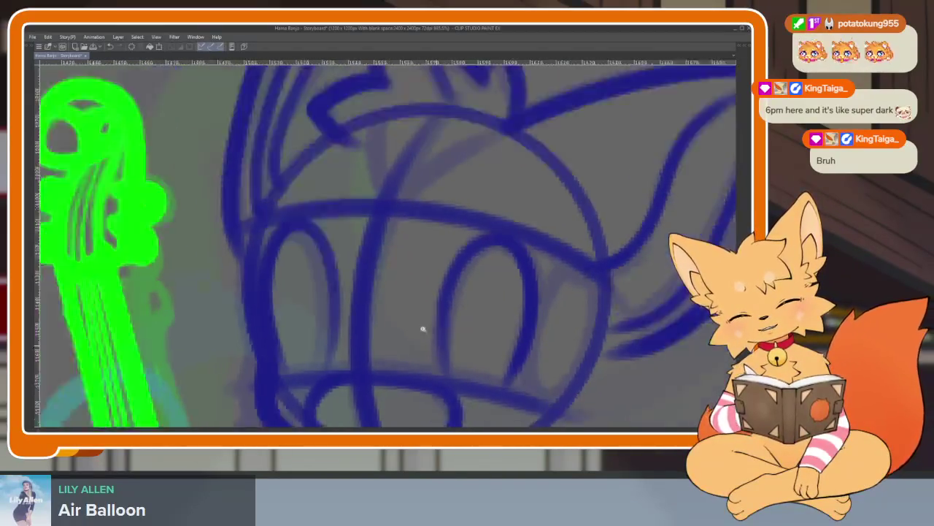
{"action": "scroll", "coordinate": [461, 333], "scroll_direction": "down", "scroll_amount": 3}
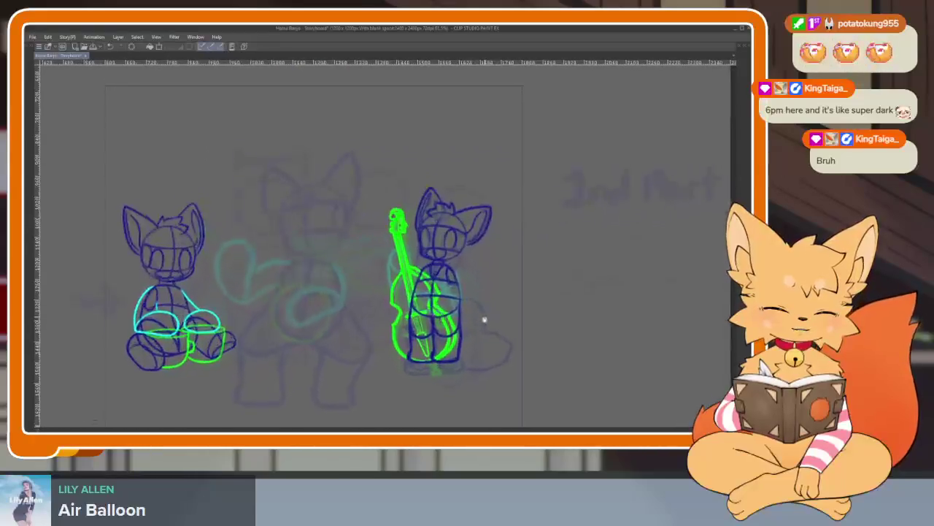
{"action": "scroll", "coordinate": [465, 336], "scroll_direction": "up", "scroll_amount": 3}
{"action": "scroll", "coordinate": [443, 328], "scroll_direction": "up", "scroll_amount": 3}
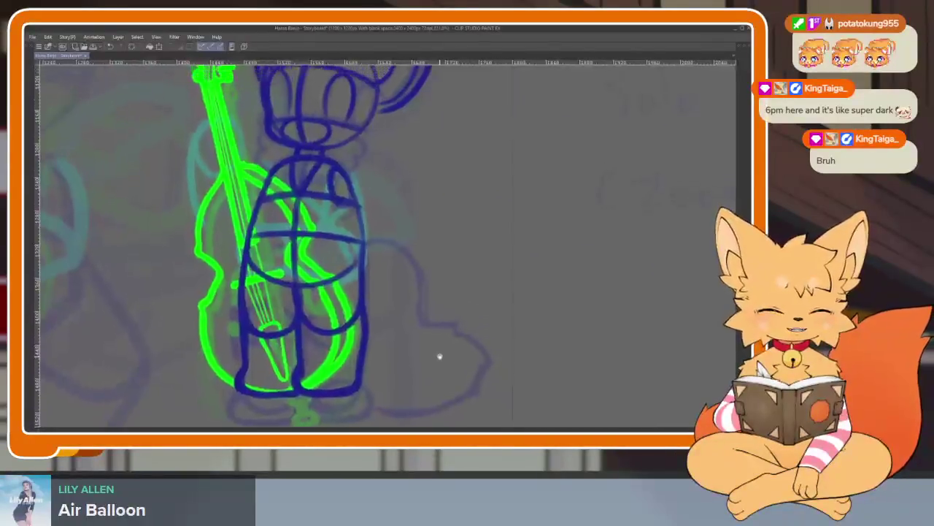
{"action": "scroll", "coordinate": [438, 358], "scroll_direction": "down", "scroll_amount": 2}
{"action": "scroll", "coordinate": [428, 324], "scroll_direction": "up", "scroll_amount": 2}
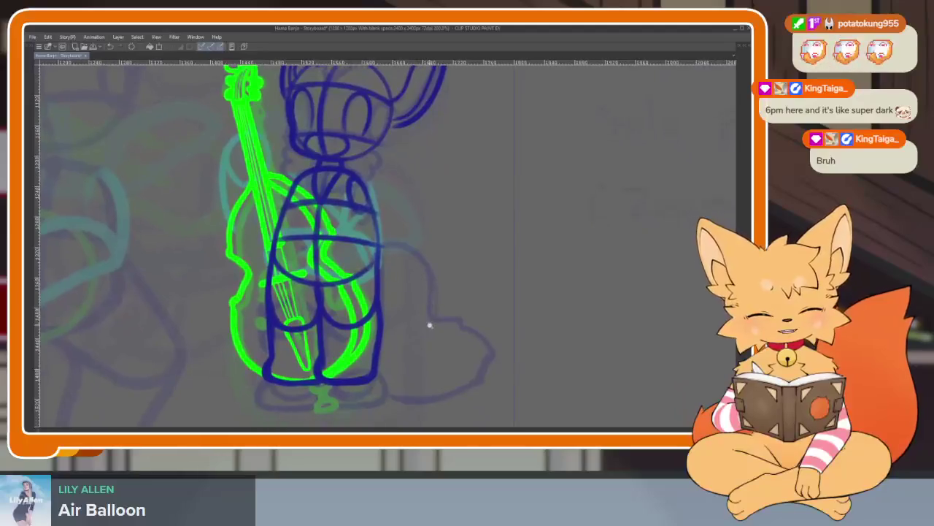
{"action": "scroll", "coordinate": [443, 336], "scroll_direction": "up", "scroll_amount": 2}
{"action": "scroll", "coordinate": [443, 336], "scroll_direction": "up", "scroll_amount": 2}
{"action": "scroll", "coordinate": [361, 258], "scroll_direction": "up", "scroll_amount": 1}
{"action": "scroll", "coordinate": [378, 358], "scroll_direction": "up", "scroll_amount": 2}
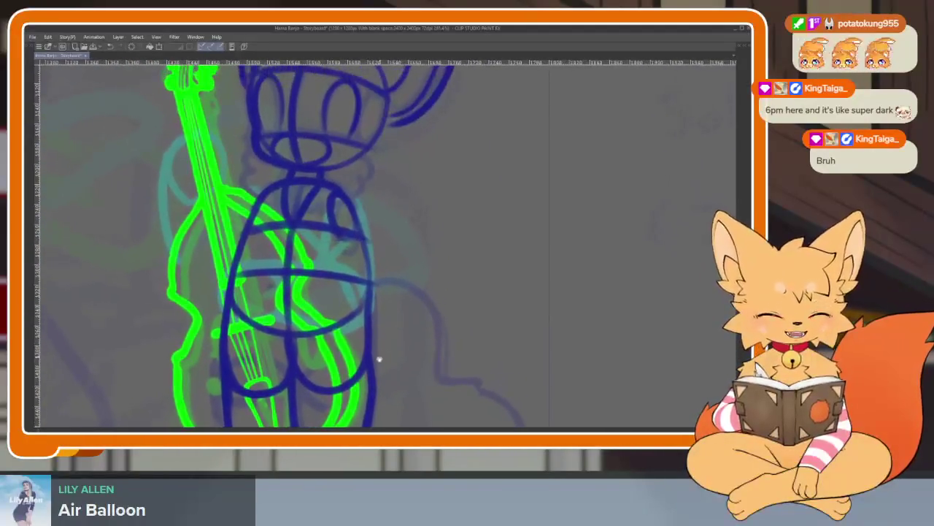
{"action": "scroll", "coordinate": [380, 343], "scroll_direction": "up", "scroll_amount": 2}
{"action": "scroll", "coordinate": [438, 321], "scroll_direction": "up", "scroll_amount": 2}
{"action": "key", "text": "Tab"}
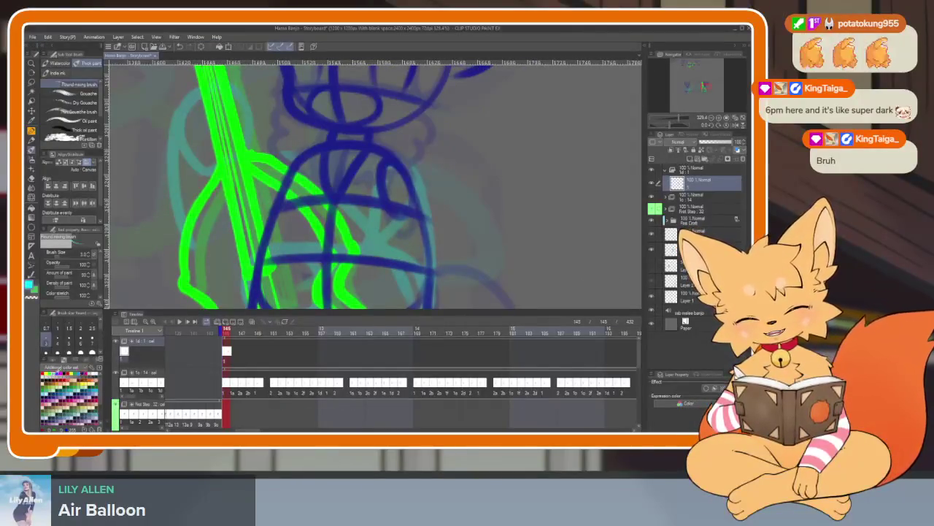
- Hide the palettes, zoom in on the bass fox, and undo a misplaced cyan arm stroke
{"action": "key", "text": "Tab"}
{"action": "scroll", "coordinate": [417, 343], "scroll_direction": "up", "scroll_amount": 1}
{"action": "scroll", "coordinate": [409, 339], "scroll_direction": "up", "scroll_amount": 1}
{"action": "scroll", "coordinate": [375, 334], "scroll_direction": "up", "scroll_amount": 1}
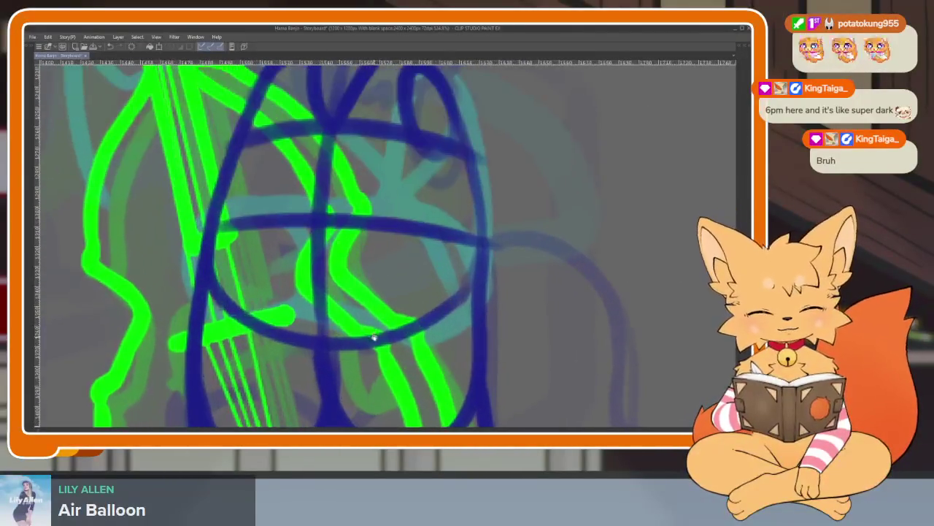
{"action": "scroll", "coordinate": [368, 343], "scroll_direction": "up", "scroll_amount": 1}
{"action": "scroll", "coordinate": [369, 343], "scroll_direction": "down", "scroll_amount": 1}
{"action": "scroll", "coordinate": [362, 351], "scroll_direction": "down", "scroll_amount": 2}
{"action": "scroll", "coordinate": [355, 358], "scroll_direction": "down", "scroll_amount": 1}
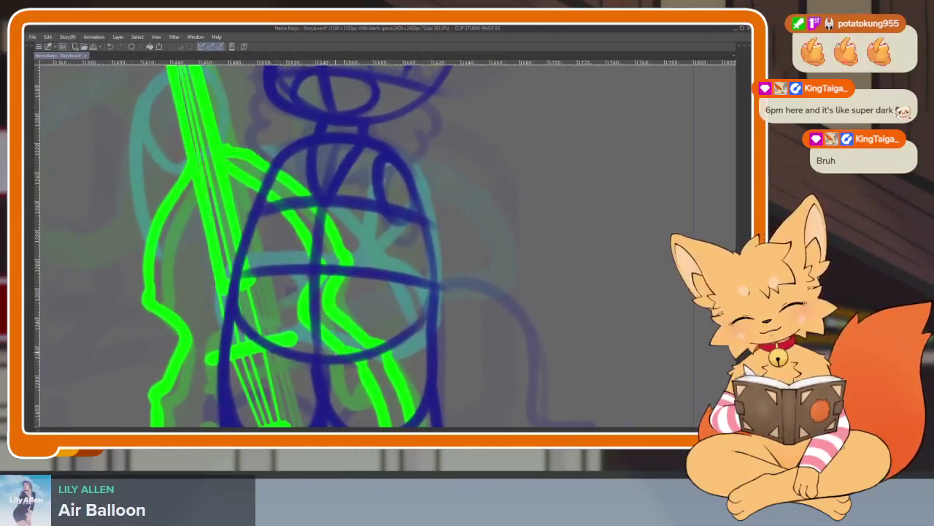
{"action": "scroll", "coordinate": [359, 299], "scroll_direction": "up", "scroll_amount": 1}
{"action": "scroll", "coordinate": [359, 299], "scroll_direction": "up", "scroll_amount": 1}
{"action": "scroll", "coordinate": [359, 299], "scroll_direction": "up", "scroll_amount": 2}
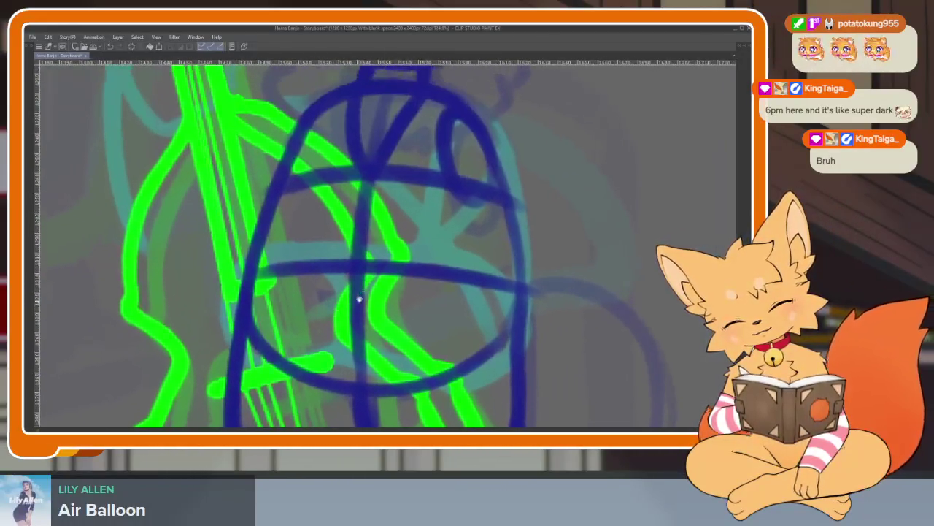
{"action": "mouse_move", "coordinate": [260, 251]}
{"action": "left_mouse_down"}
{"action": "mouse_move", "coordinate": [235, 360]}
{"action": "mouse_move", "coordinate": [311, 371]}
{"action": "mouse_move", "coordinate": [349, 318]}
{"action": "left_mouse_up"}
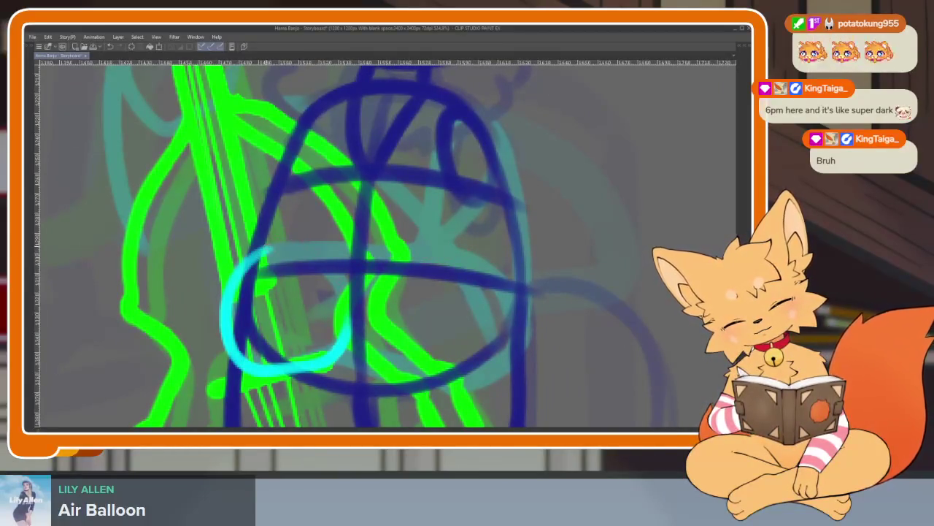
{"action": "key", "text": "ctrl+z"}
- Sketch cyan forearms folded across the belly, the upper arm, and an arm around the bass neck
{"action": "mouse_move", "coordinate": [466, 234]}
{"action": "left_mouse_down"}
{"action": "mouse_move", "coordinate": [252, 267]}
{"action": "mouse_move", "coordinate": [241, 354]}
{"action": "mouse_move", "coordinate": [329, 365]}
{"action": "mouse_move", "coordinate": [457, 360]}
{"action": "mouse_move", "coordinate": [510, 321]}
{"action": "mouse_move", "coordinate": [457, 237]}
{"action": "left_mouse_up"}
{"action": "mouse_move", "coordinate": [483, 383]}
{"action": "left_mouse_down"}
{"action": "mouse_move", "coordinate": [514, 285]}
{"action": "mouse_move", "coordinate": [437, 128]}
{"action": "left_mouse_up"}
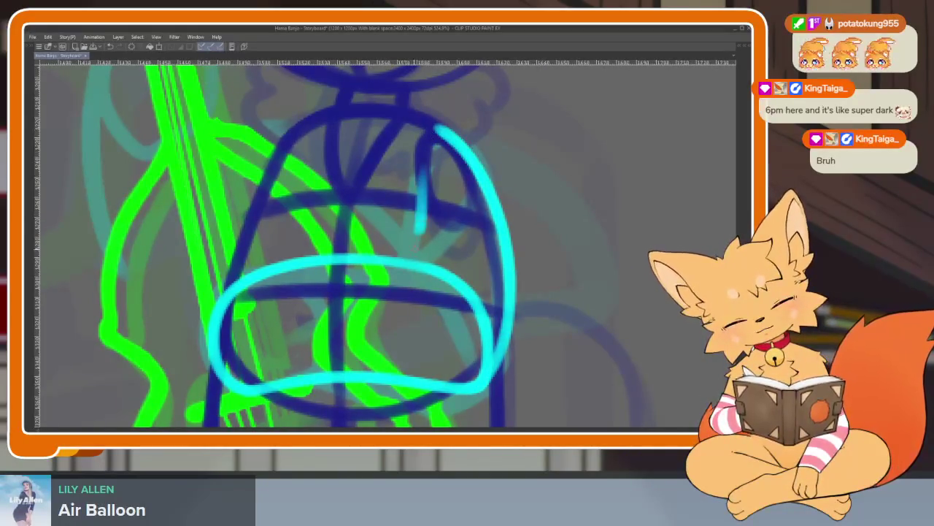
{"action": "scroll", "coordinate": [568, 242], "scroll_direction": "down", "scroll_amount": 5}
{"action": "scroll", "coordinate": [568, 243], "scroll_direction": "up", "scroll_amount": 5}
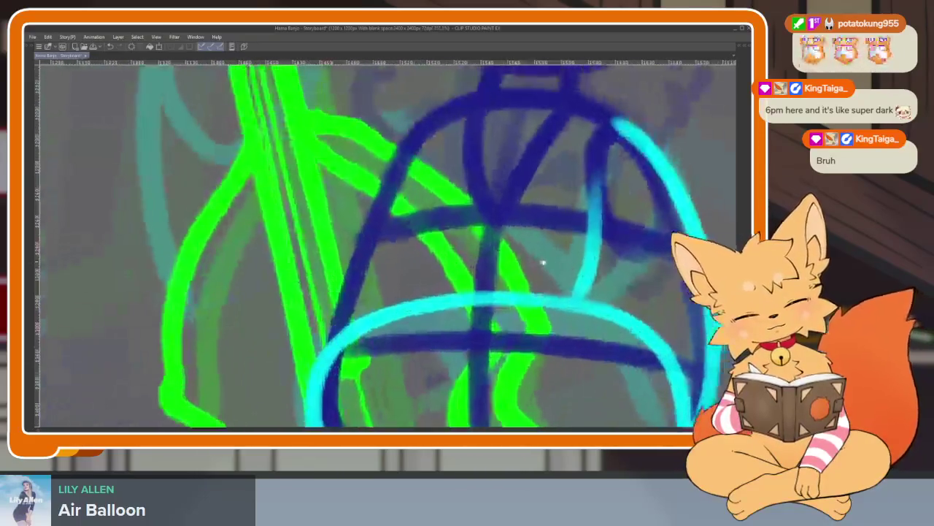
{"action": "mouse_move", "coordinate": [310, 385]}
{"action": "left_mouse_down"}
{"action": "mouse_move", "coordinate": [284, 290]}
{"action": "mouse_move", "coordinate": [351, 151]}
{"action": "mouse_move", "coordinate": [413, 226]}
{"action": "mouse_move", "coordinate": [354, 295]}
{"action": "mouse_move", "coordinate": [313, 394]}
{"action": "mouse_move", "coordinate": [321, 400]}
{"action": "left_mouse_up"}
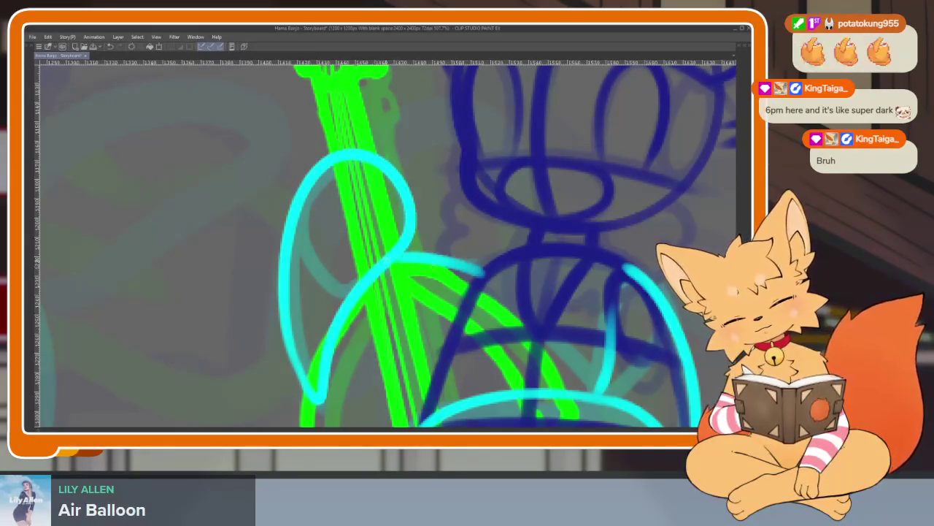
- Zoom out and pan to show both foxes, then restore the palettes
{"action": "scroll", "coordinate": [511, 284], "scroll_direction": "down", "scroll_amount": 4}
{"action": "scroll", "coordinate": [584, 292], "scroll_direction": "down", "scroll_amount": 2}
{"action": "scroll", "coordinate": [535, 311], "scroll_direction": "up", "scroll_amount": 4}
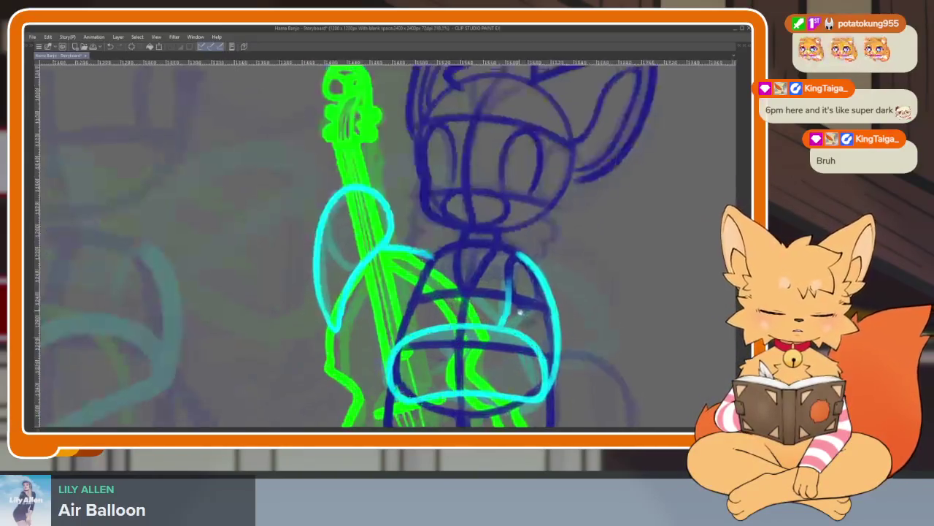
{"action": "scroll", "coordinate": [529, 303], "scroll_direction": "up", "scroll_amount": 1}
{"action": "scroll", "coordinate": [527, 301], "scroll_direction": "down", "scroll_amount": 5}
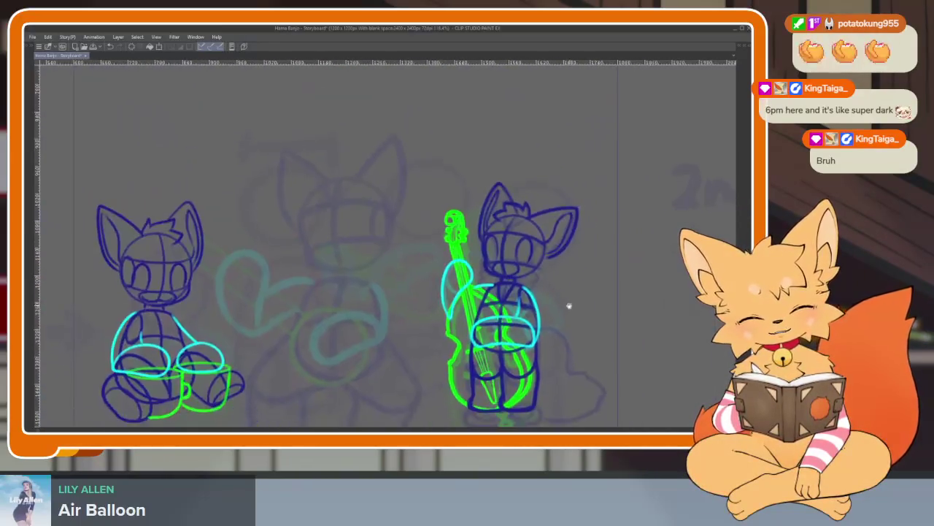
{"action": "left_click_drag", "start_coordinate": [568, 307], "coordinate": [506, 315]}
{"action": "scroll", "coordinate": [443, 338], "scroll_direction": "up", "scroll_amount": 2}
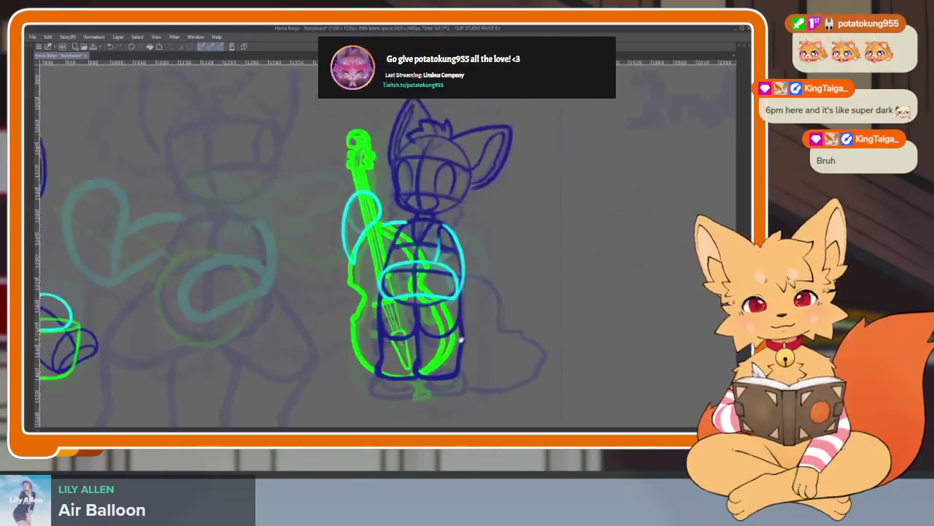
{"action": "scroll", "coordinate": [484, 324], "scroll_direction": "up", "scroll_amount": 1}
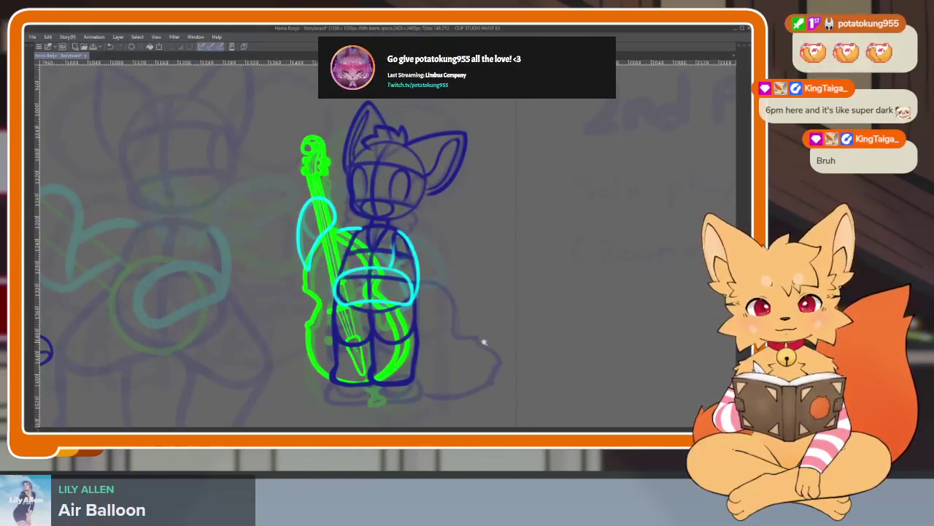
{"action": "scroll", "coordinate": [484, 341], "scroll_direction": "down", "scroll_amount": 2}
{"action": "key", "text": "Tab"}
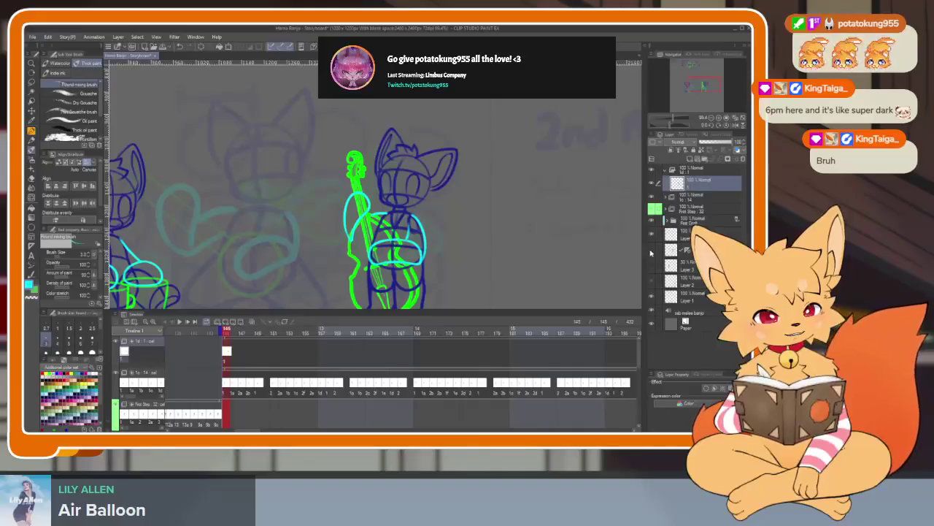
- Reselect the upper sketch layer and hide the palettes around the canvas
{"action": "left_click", "coordinate": [665, 234]}
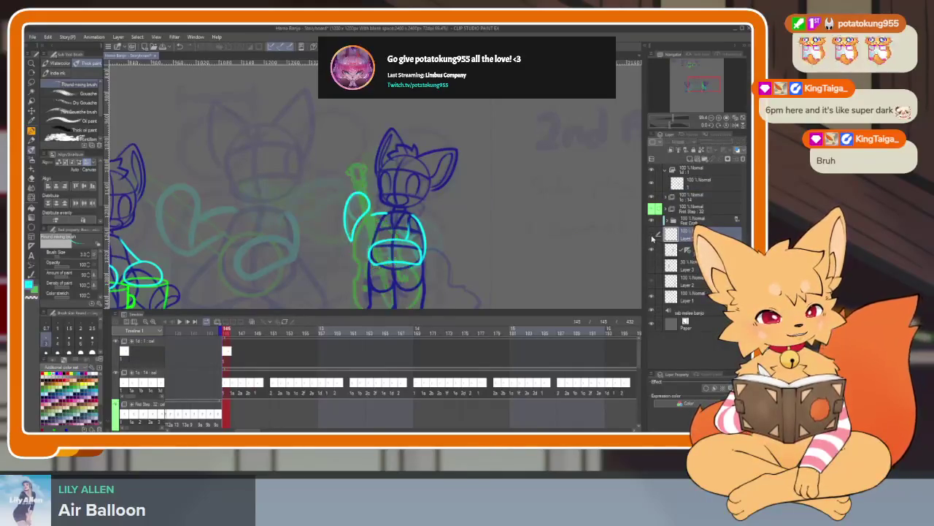
{"action": "left_click", "coordinate": [694, 182]}
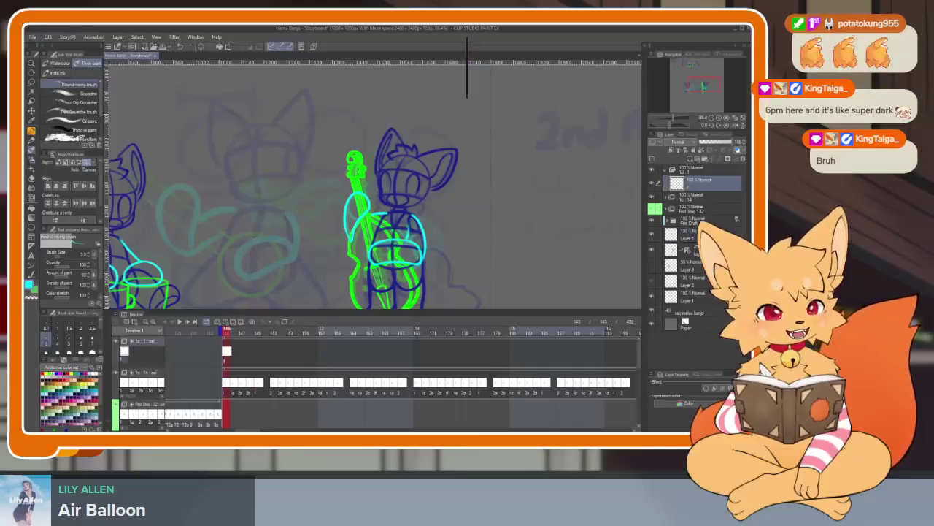
{"action": "key", "text": "Tab"}
{"action": "scroll", "coordinate": [514, 325], "scroll_direction": "down", "scroll_amount": 2}
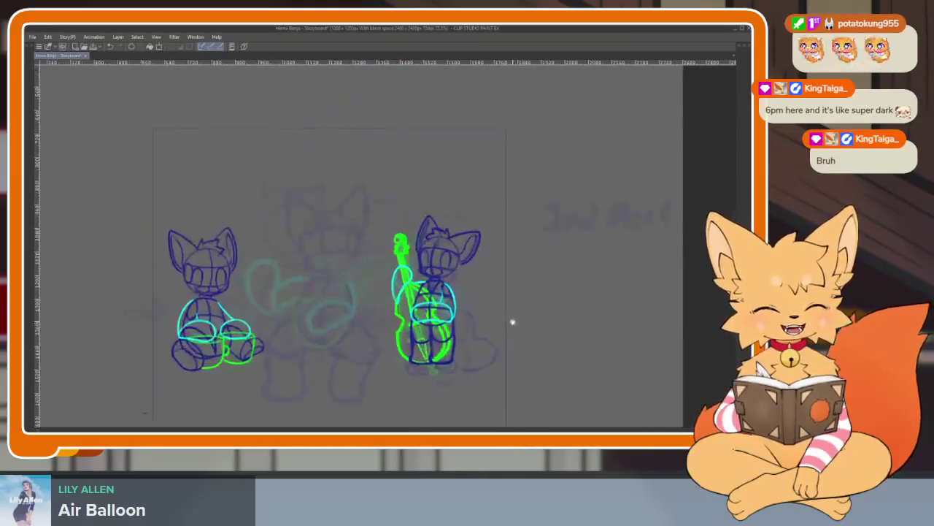
- Free-transform the bass-playing fox to enlarge it slightly and apply the change
{"action": "key", "text": "ctrl+t"}
{"action": "left_click_drag", "start_coordinate": [499, 214], "coordinate": [514, 194]}
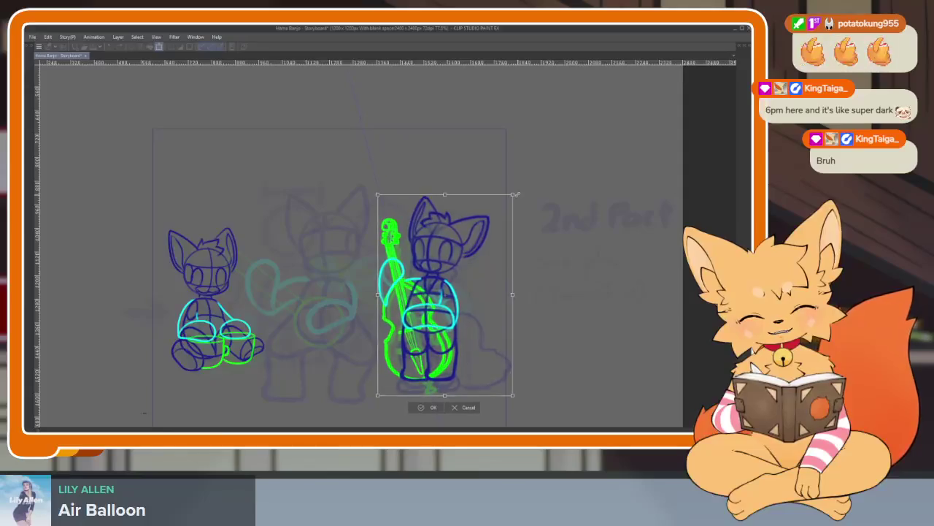
{"action": "mouse_move", "coordinate": [463, 312]}
{"action": "left_mouse_down"}
{"action": "mouse_move", "coordinate": [266, 333]}
{"action": "mouse_move", "coordinate": [465, 290]}
{"action": "left_mouse_up"}
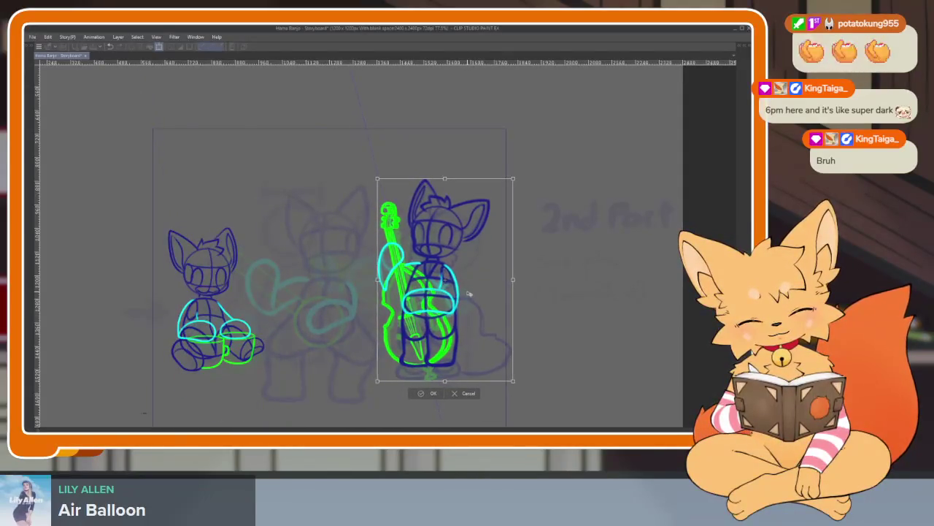
{"action": "key", "text": "Return"}
- Retry the transform, then shift the bass fox slightly right and down
{"action": "key", "text": "ctrl+t"}
{"action": "key", "text": "ctrl+z"}
{"action": "left_click_drag", "start_coordinate": [252, 334], "coordinate": [241, 326]}
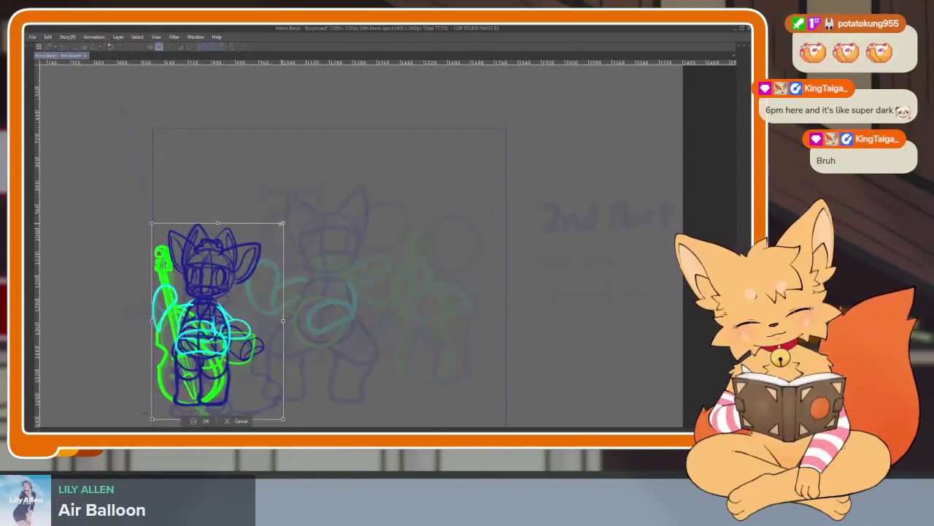
{"action": "left_click_drag", "start_coordinate": [284, 219], "coordinate": [280, 222]}
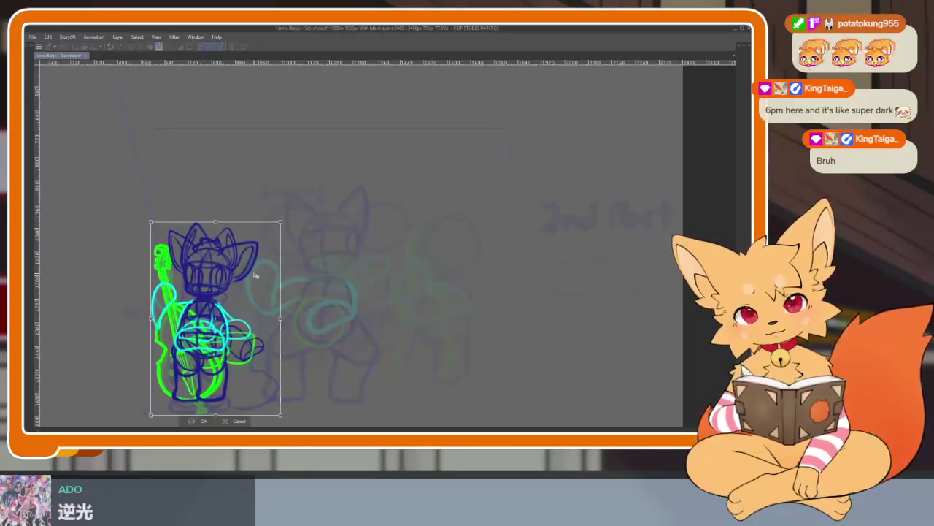
{"action": "key", "text": "Return"}
{"action": "key", "text": "ctrl+t"}
{"action": "left_click_drag", "start_coordinate": [428, 293], "coordinate": [463, 312]}
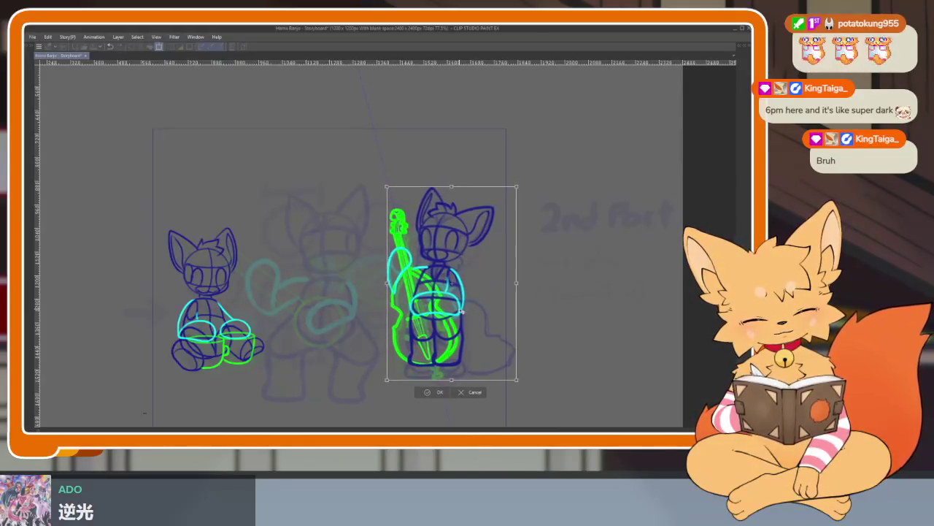
- Commit the enlarged bass fox at its lower-right position and bring the palettes back
{"action": "left_click", "coordinate": [436, 392]}
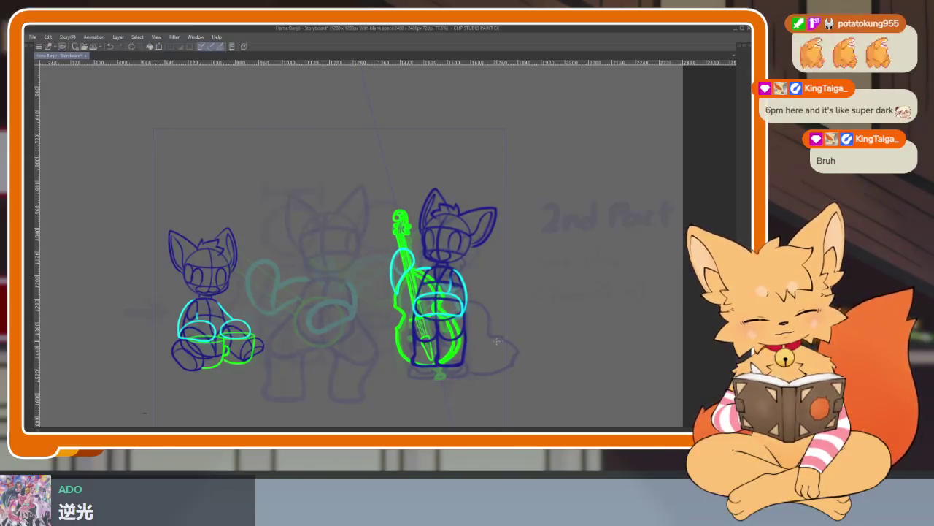
{"action": "scroll", "coordinate": [513, 331], "scroll_direction": "down", "scroll_amount": 1}
{"action": "scroll", "coordinate": [504, 334], "scroll_direction": "up", "scroll_amount": 2}
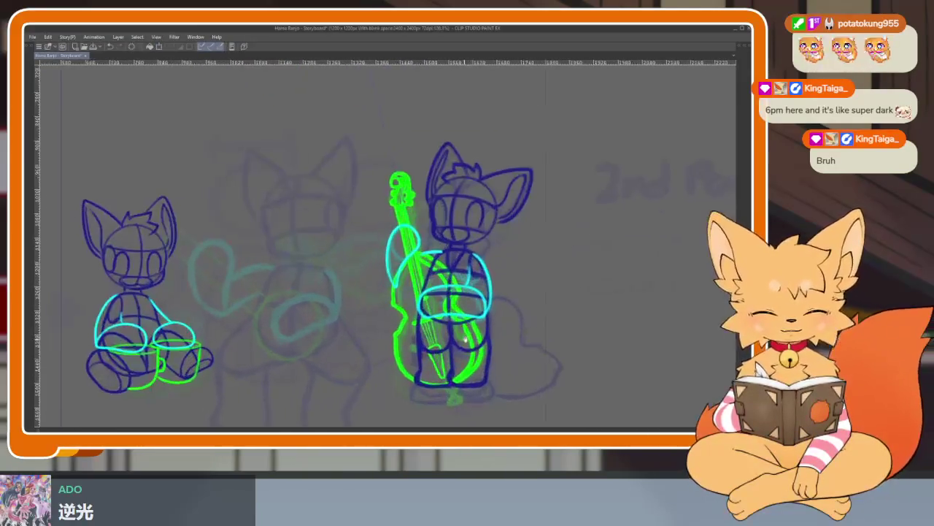
{"action": "key", "text": "ctrl+z"}
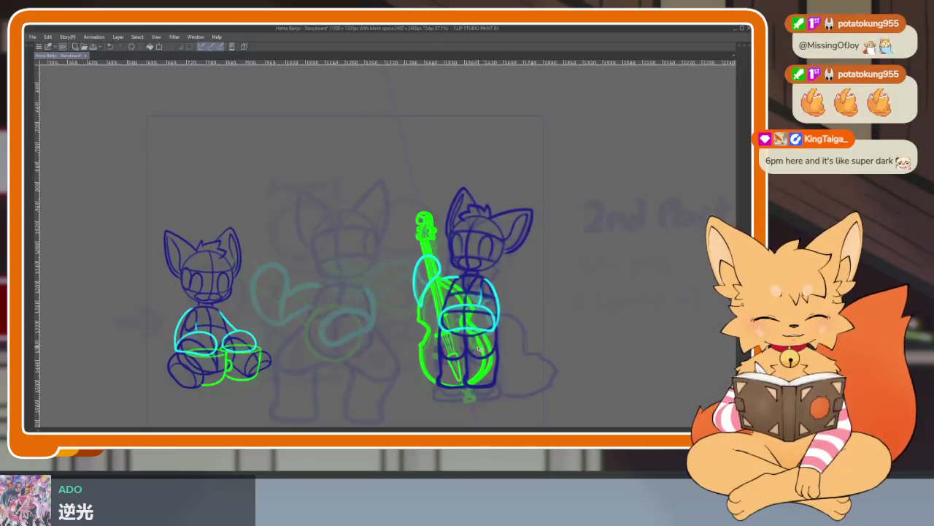
{"action": "scroll", "coordinate": [501, 338], "scroll_direction": "up", "scroll_amount": 1}
{"action": "scroll", "coordinate": [492, 334], "scroll_direction": "up", "scroll_amount": 1}
{"action": "scroll", "coordinate": [492, 334], "scroll_direction": "up", "scroll_amount": 1}
{"action": "key", "text": "Tab"}
{"action": "left_click", "coordinate": [691, 233]}
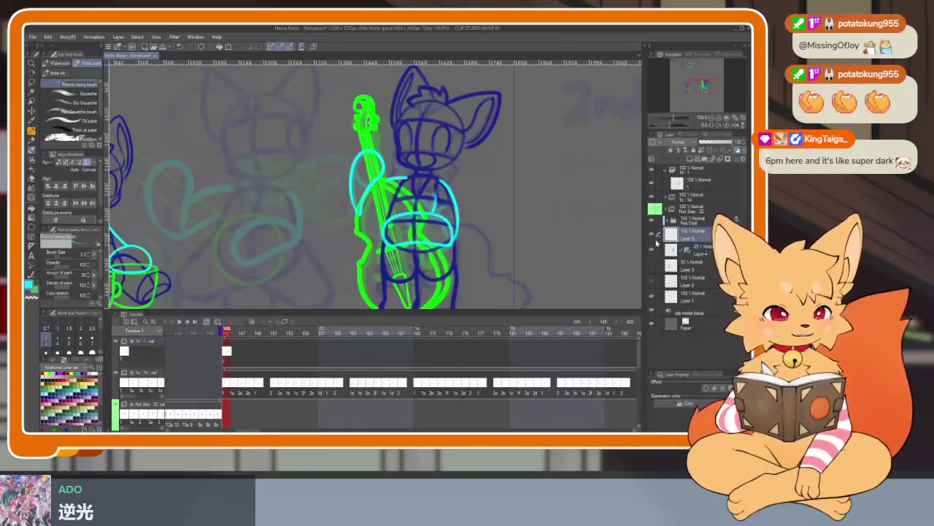
- Toggle Layer 5's green bass lines off and on twice, then play the animation
{"action": "left_click", "coordinate": [652, 235]}
{"action": "left_click", "coordinate": [652, 235]}
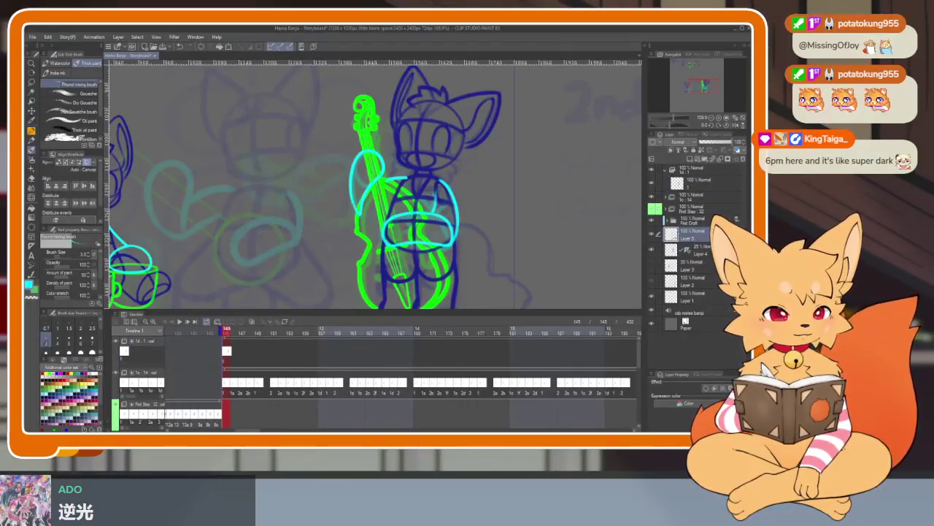
{"action": "double_click", "coordinate": [698, 238]}
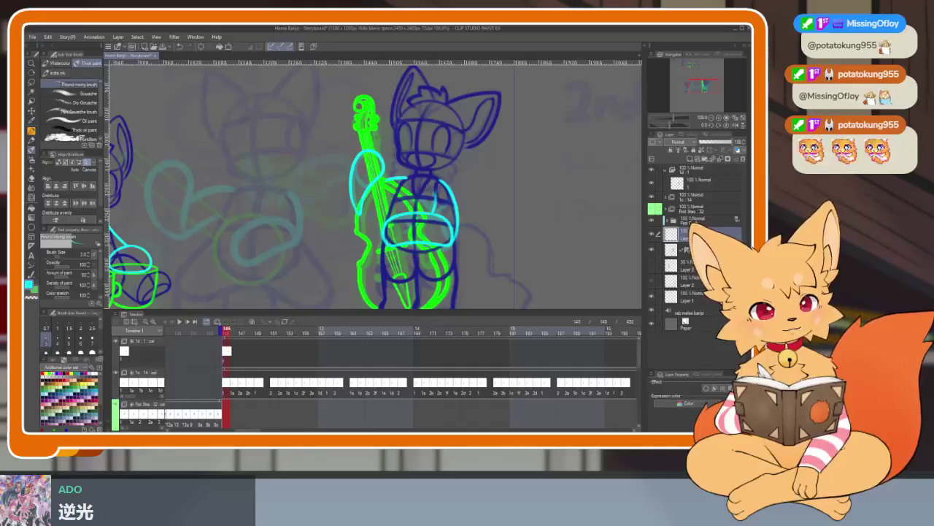
{"action": "left_click", "coordinate": [652, 234]}
{"action": "left_click", "coordinate": [652, 234]}
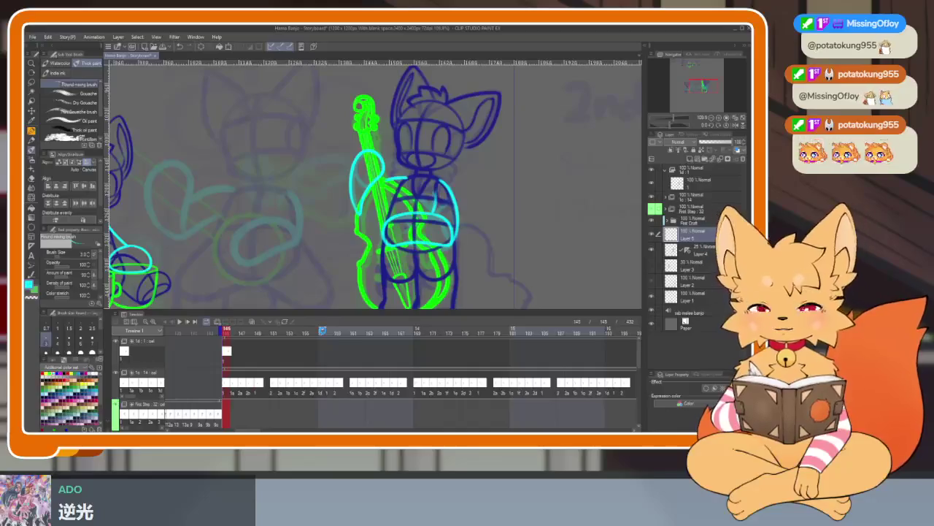
{"action": "key", "text": "space"}
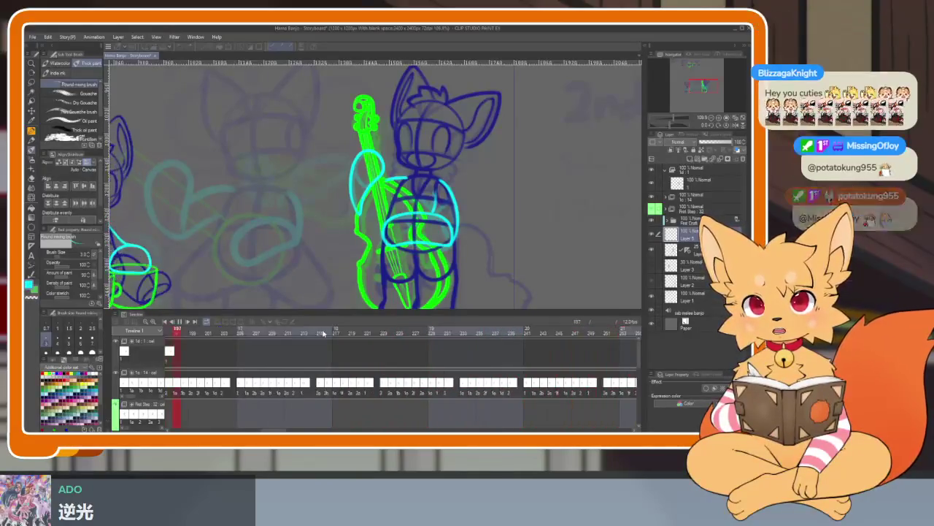
- Stop playback, scroll the timeline back, and set the playhead to frame 145
{"action": "key", "text": "space"}
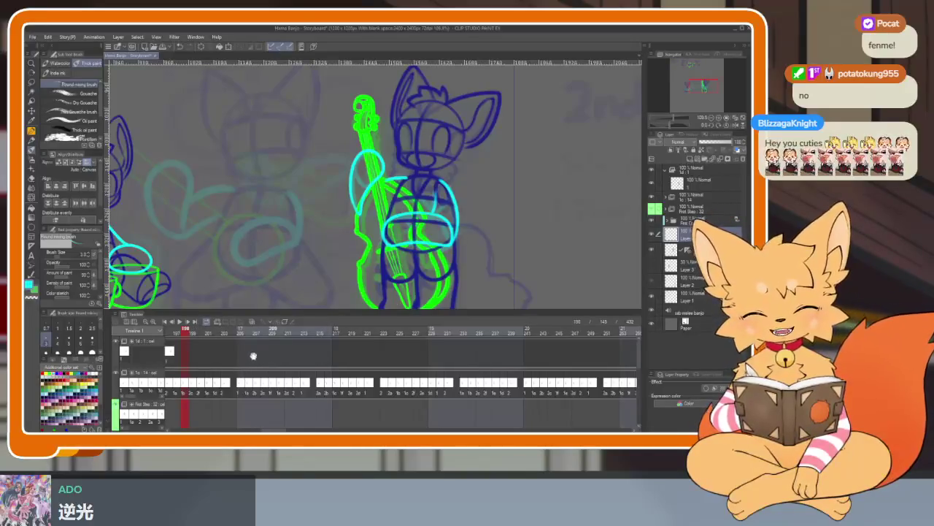
{"action": "scroll", "coordinate": [303, 364], "scroll_direction": "left", "scroll_amount": 4}
{"action": "scroll", "coordinate": [303, 363], "scroll_direction": "left", "scroll_amount": 2}
{"action": "scroll", "coordinate": [303, 364], "scroll_direction": "left", "scroll_amount": 6}
{"action": "left_click", "coordinate": [271, 329]}
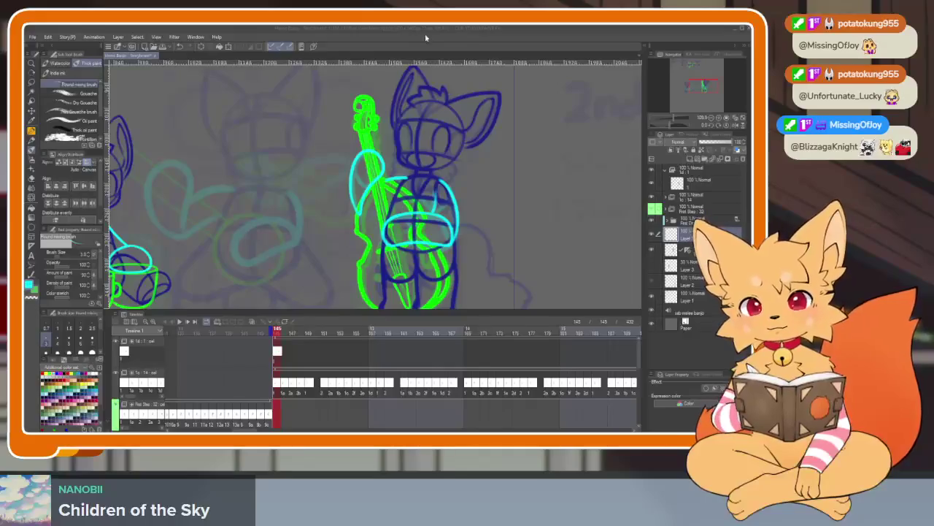
{"action": "left_click", "coordinate": [496, 166]}
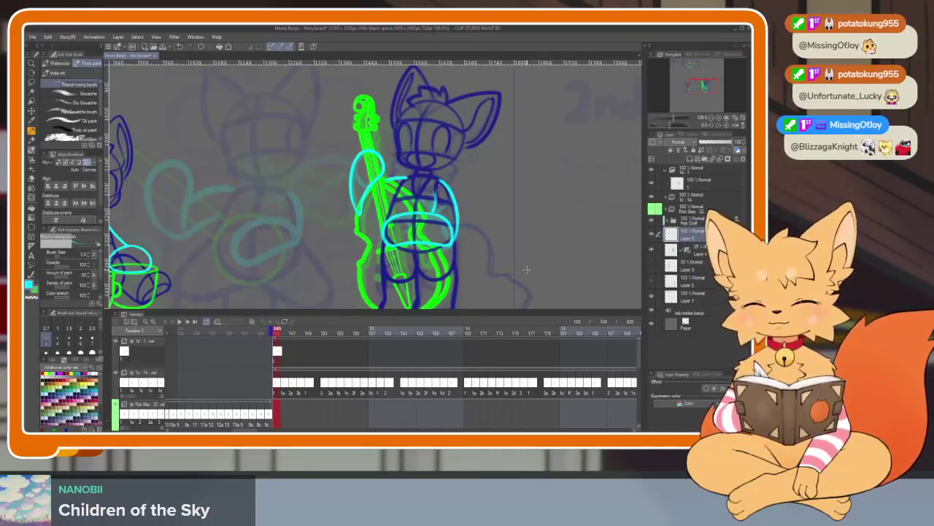
- Select the top animation layer and preview the animation full-canvas with palettes hidden
{"action": "key", "text": "Tab"}
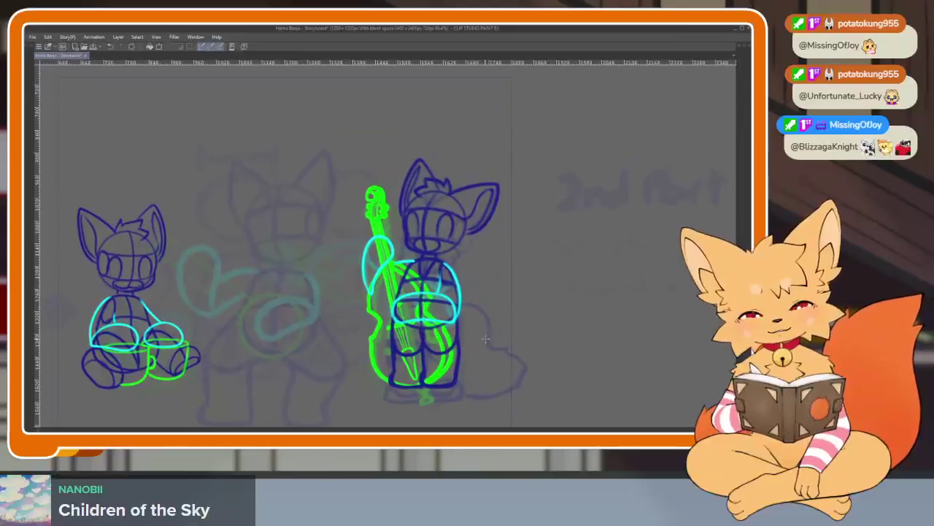
{"action": "key", "text": "Tab"}
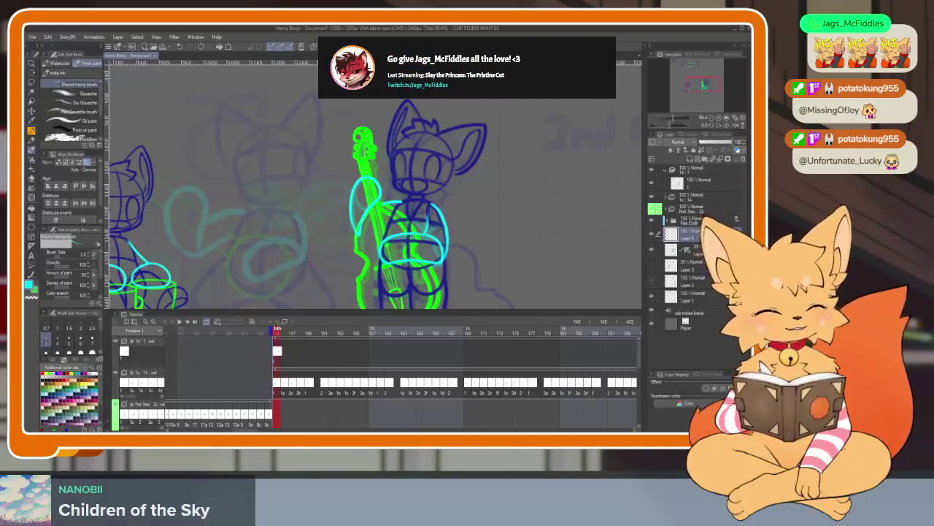
{"action": "left_click", "coordinate": [701, 181]}
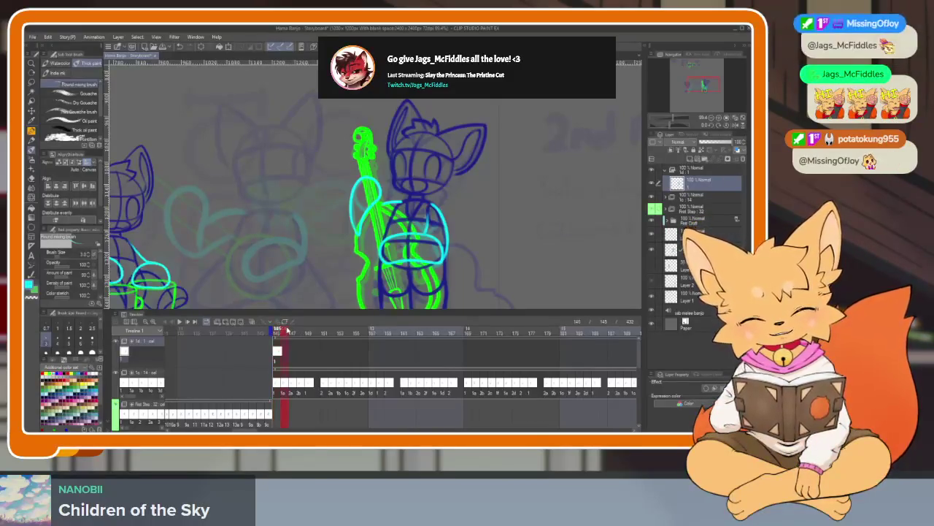
{"action": "key", "text": "Tab"}
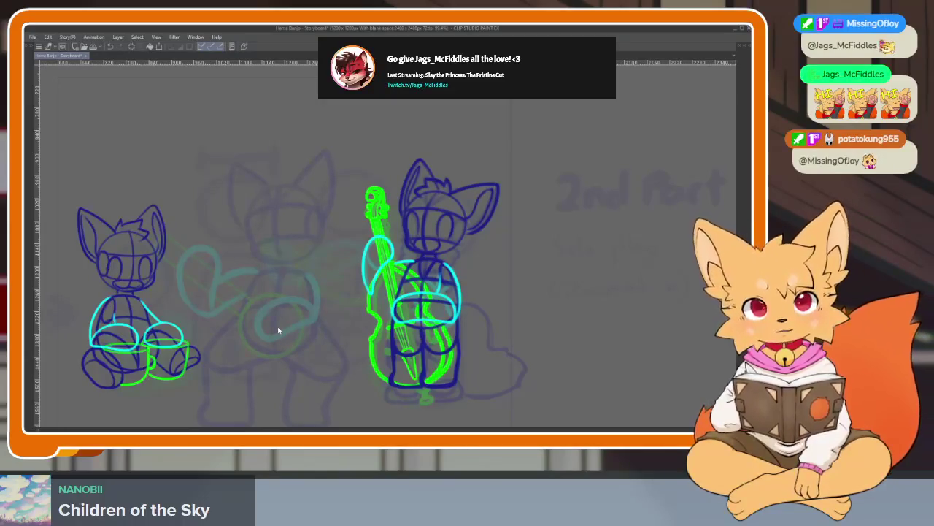
{"action": "key", "text": "space"}
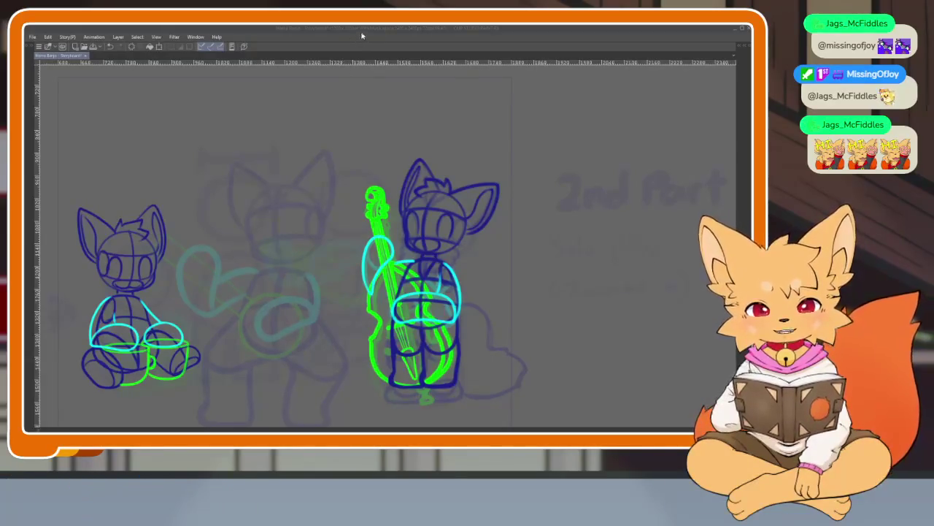
{"action": "key", "text": "Tab"}
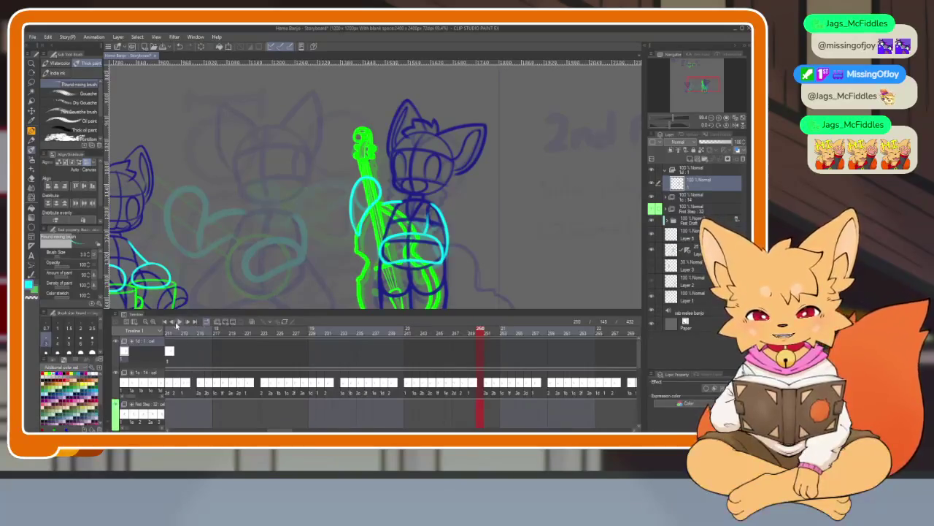
- Replay the animation several times, jumping back to frame 145 between runs
{"action": "left_click", "coordinate": [165, 321]}
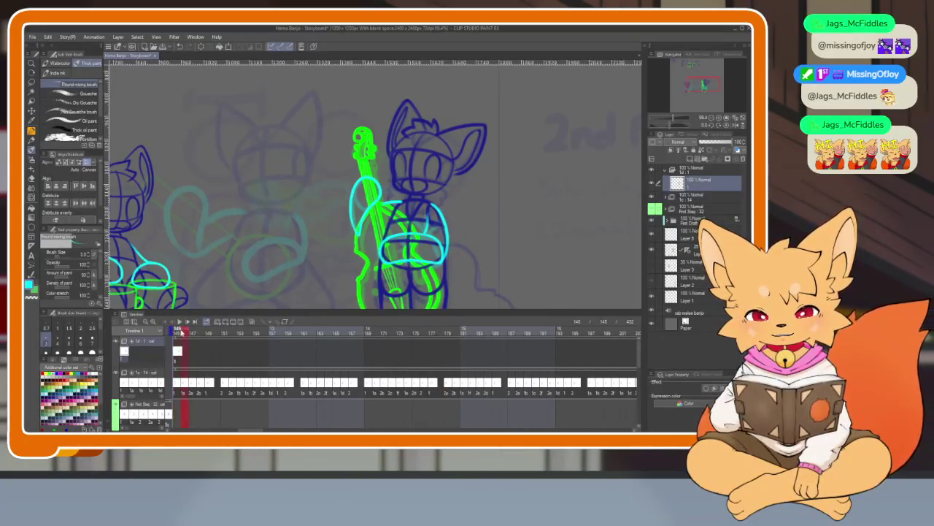
{"action": "left_click", "coordinate": [178, 321]}
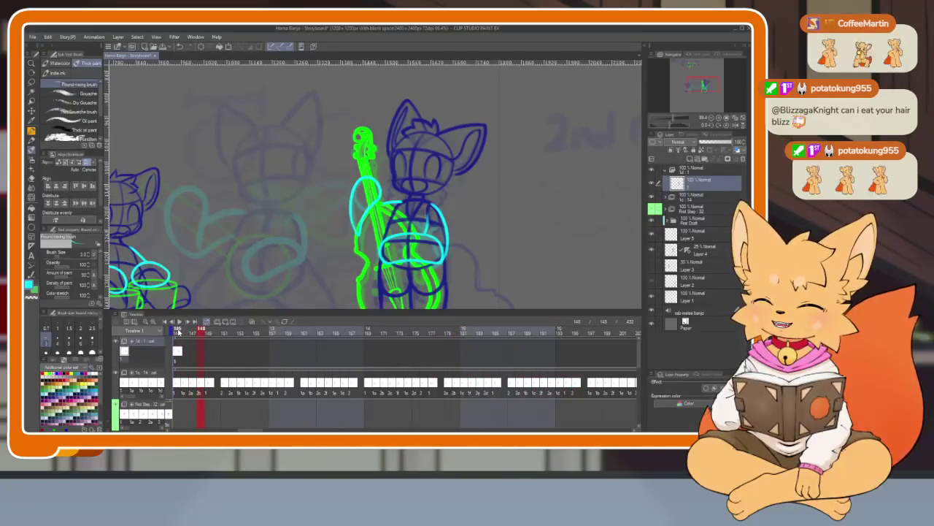
{"action": "key", "text": "space"}
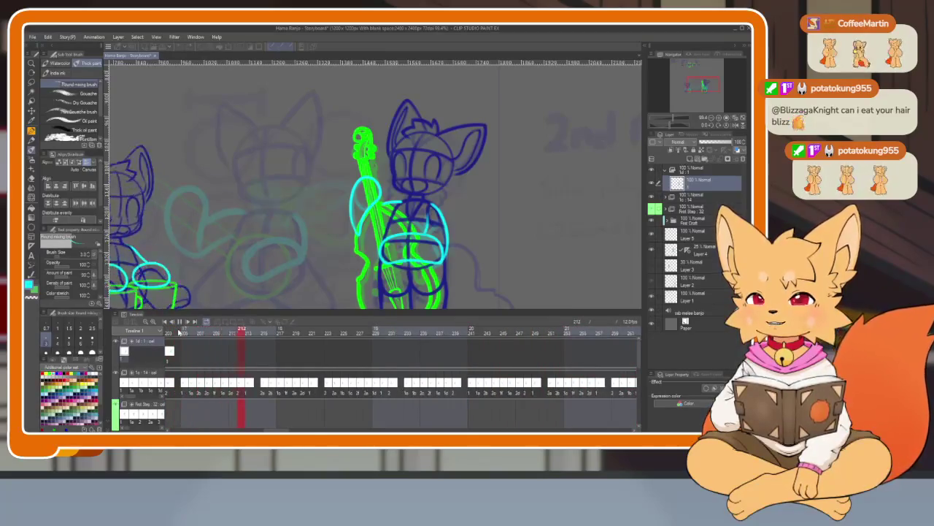
{"action": "key", "text": "space"}
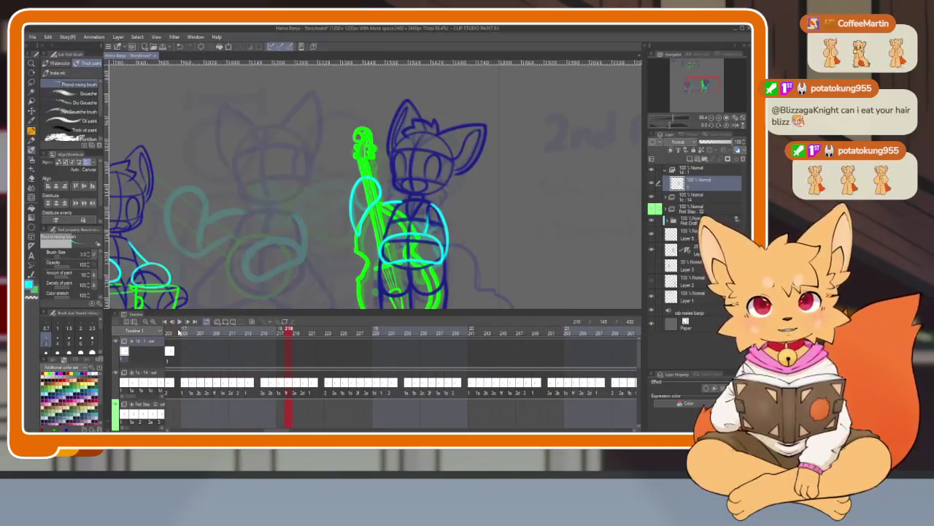
{"action": "key", "text": "Home"}
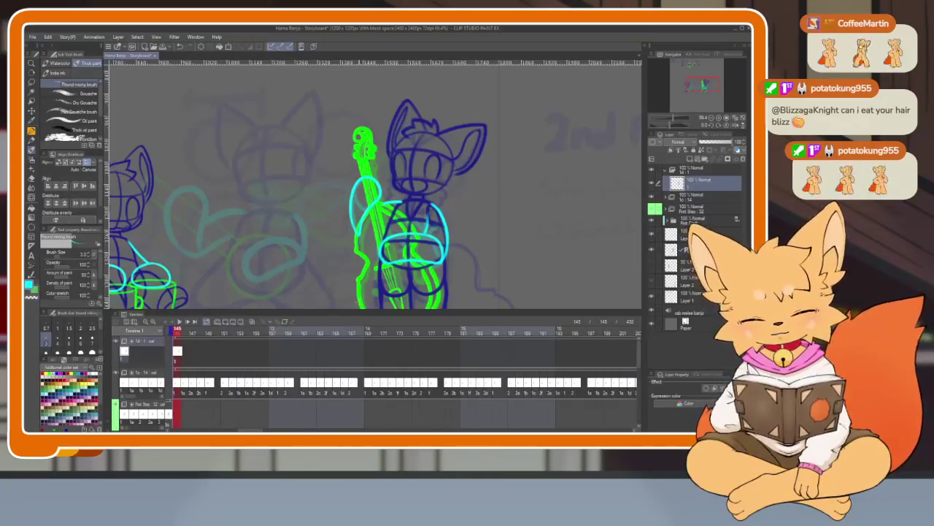
{"action": "key", "text": "space"}
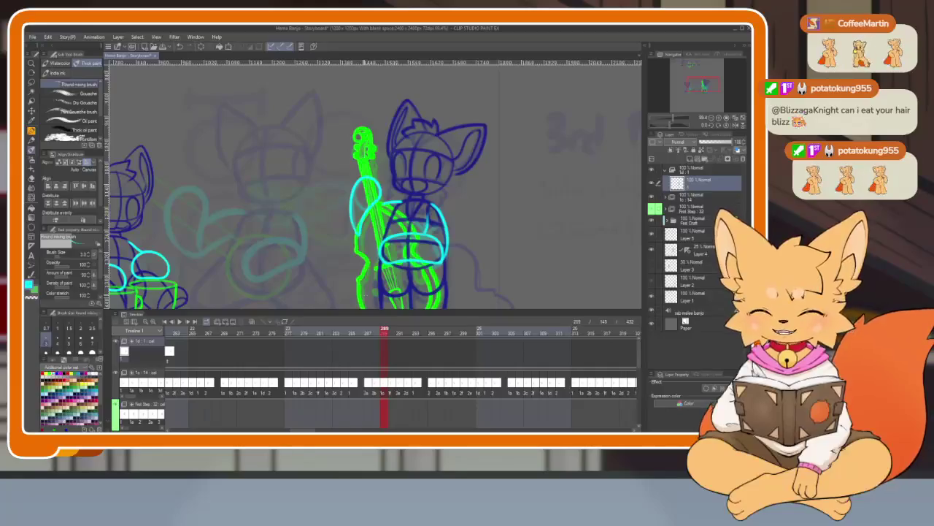
{"action": "key", "text": "Home"}
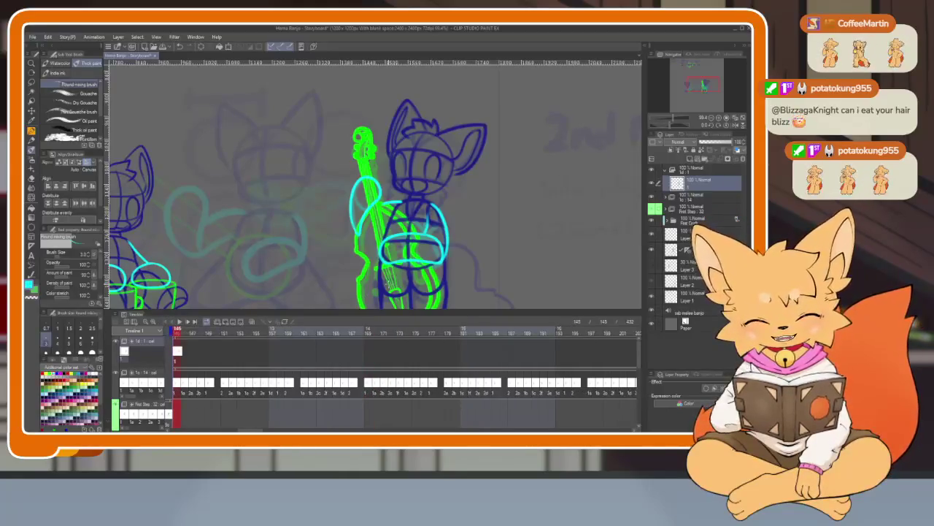
{"action": "key", "text": "space"}
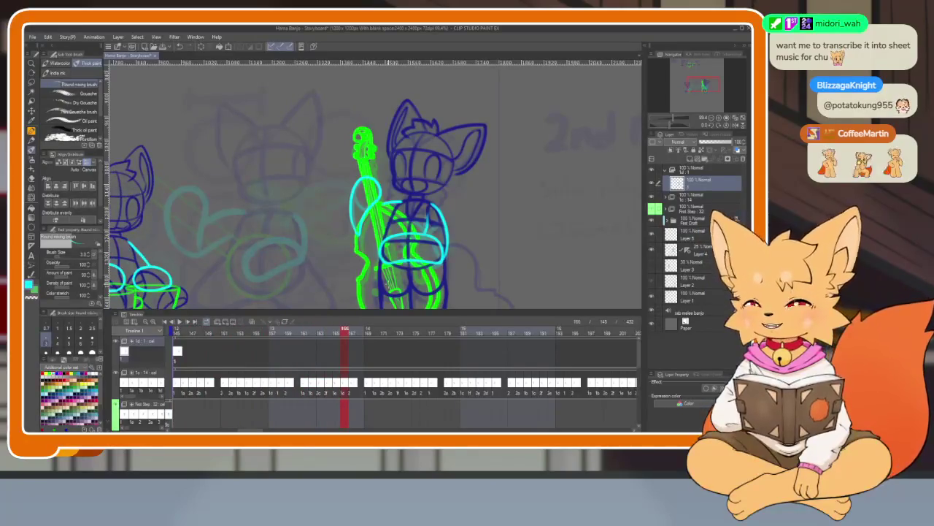
- Return to frame 145, then scrub through the opening frames to frame 147
{"action": "left_click", "coordinate": [166, 322]}
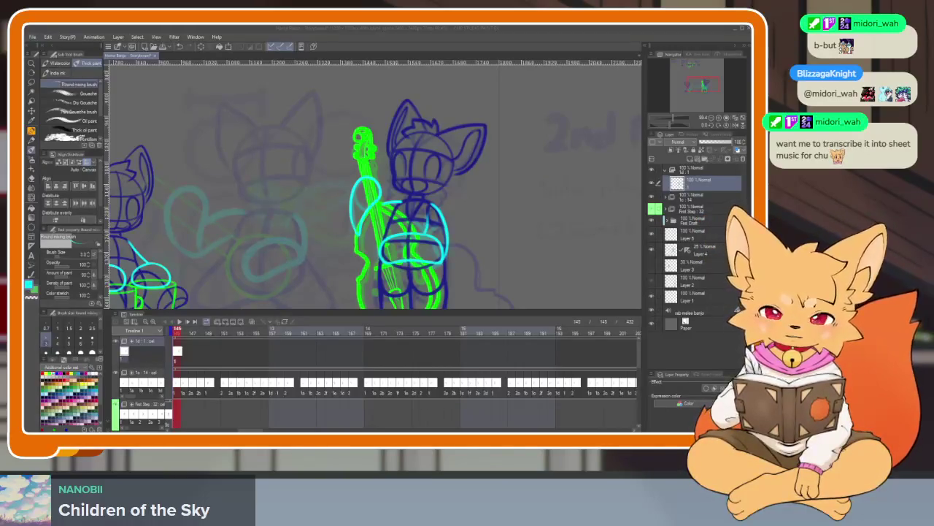
{"action": "left_click", "coordinate": [185, 334]}
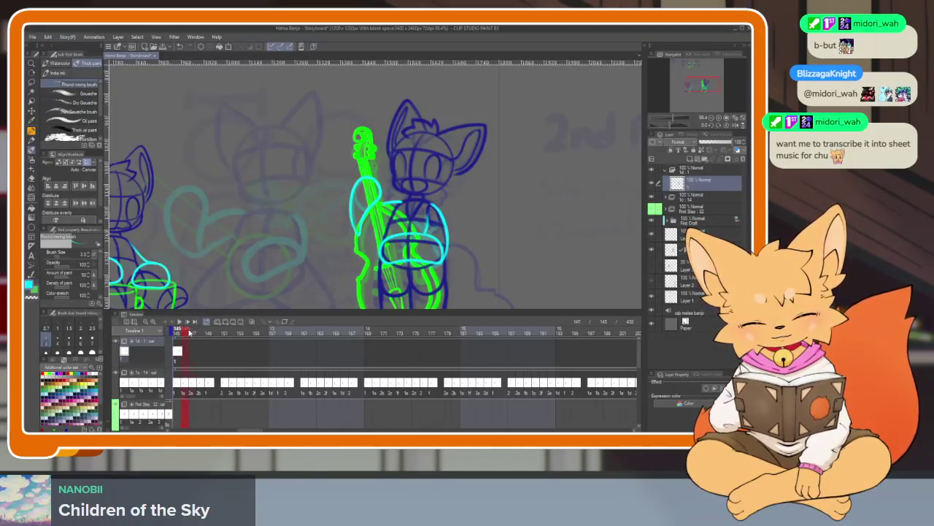
{"action": "left_click", "coordinate": [190, 333]}
{"action": "left_click_drag", "start_coordinate": [190, 334], "coordinate": [198, 330]}
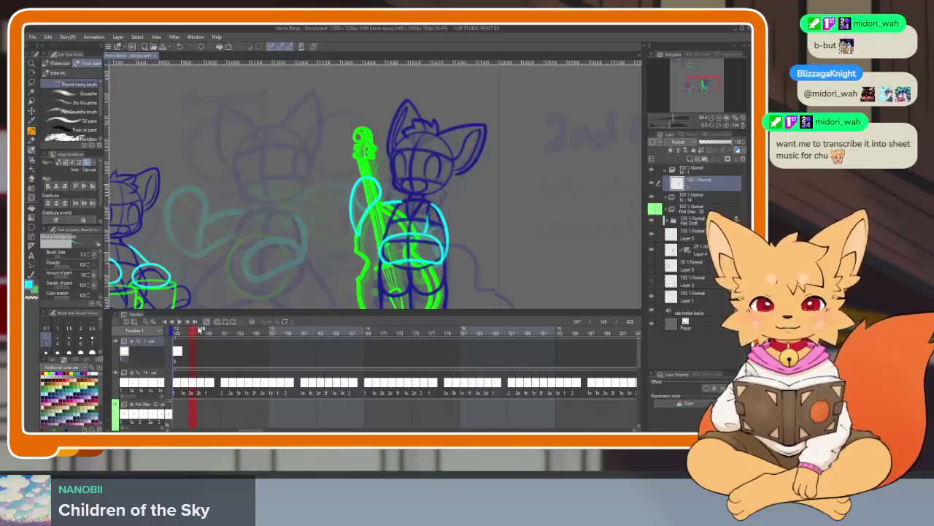
{"action": "left_click", "coordinate": [697, 159]}
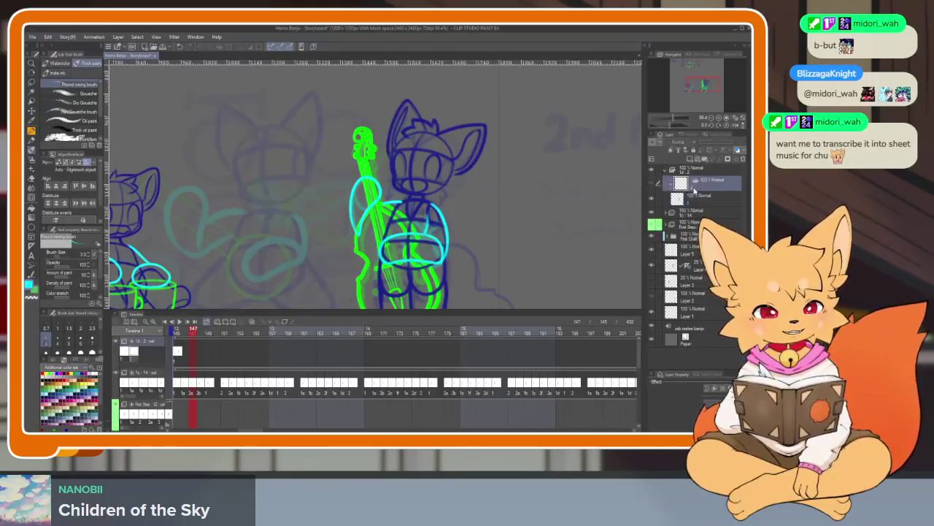
- Place the new cel layer inside the top animation folder, restacking it over the bass
{"action": "left_click_drag", "start_coordinate": [700, 195], "coordinate": [704, 190]}
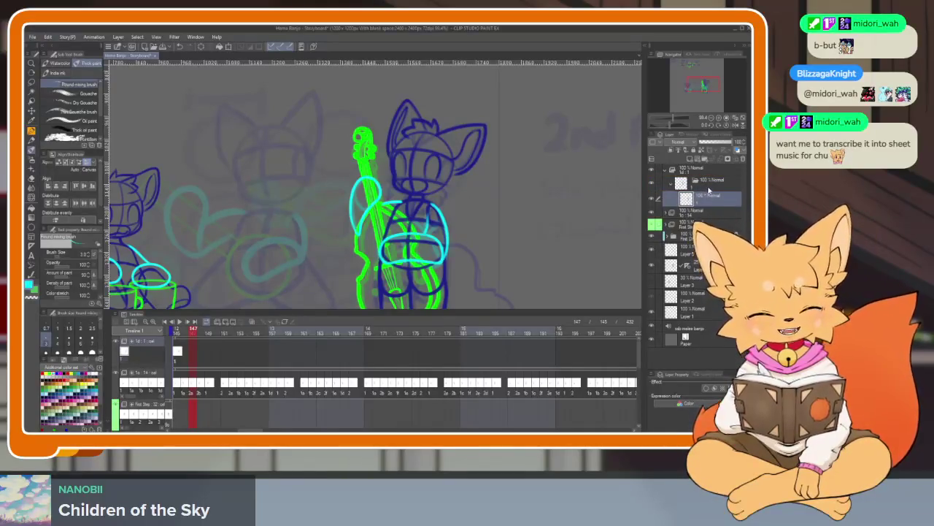
{"action": "left_click", "coordinate": [675, 249]}
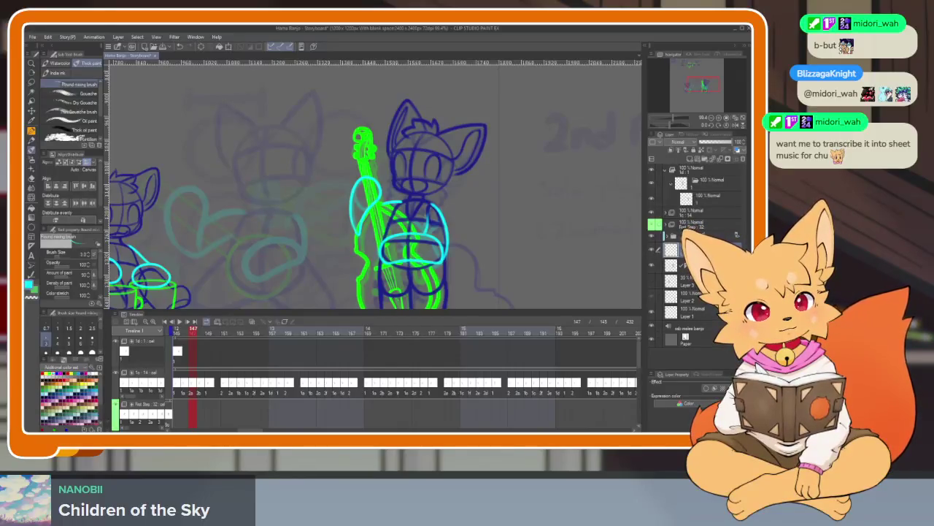
{"action": "left_click", "coordinate": [709, 199]}
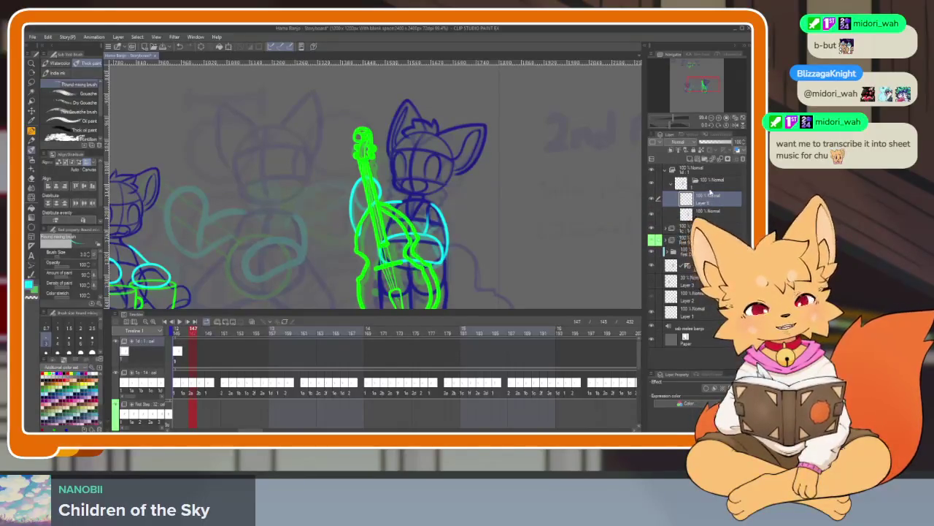
{"action": "left_click", "coordinate": [710, 186]}
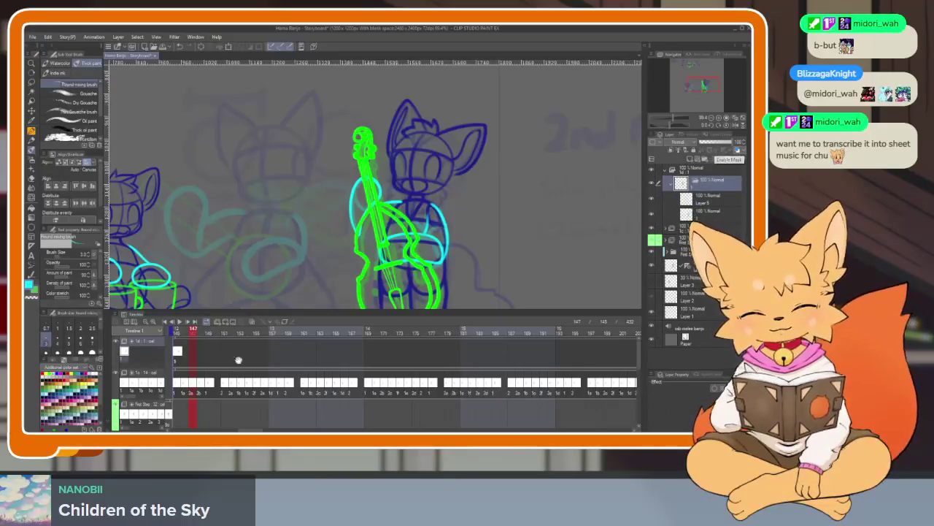
- Scrub the timeline from frame 146 to frame 147 and reselect Layer 5
{"action": "scroll", "coordinate": [365, 365], "scroll_direction": "left", "scroll_amount": 3}
{"action": "left_click", "coordinate": [249, 333]}
{"action": "left_click_drag", "start_coordinate": [248, 332], "coordinate": [262, 331]}
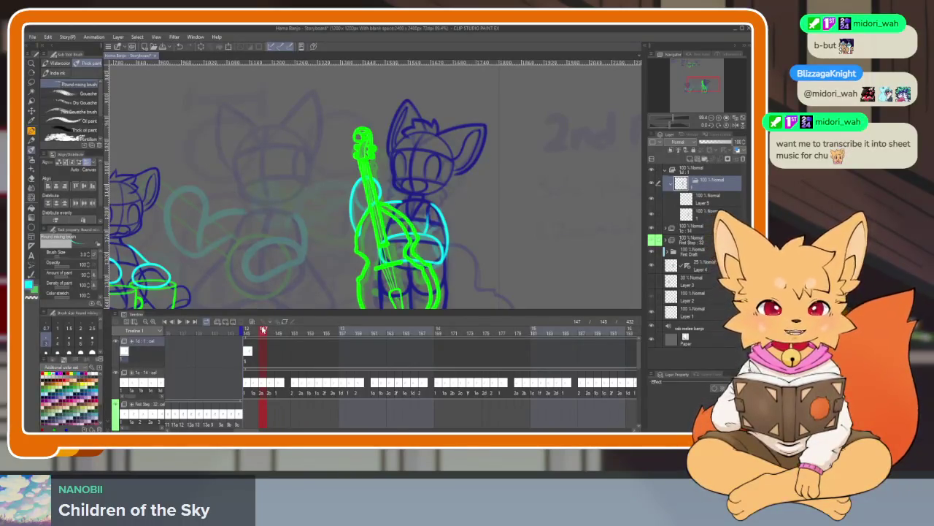
{"action": "left_click", "coordinate": [712, 197]}
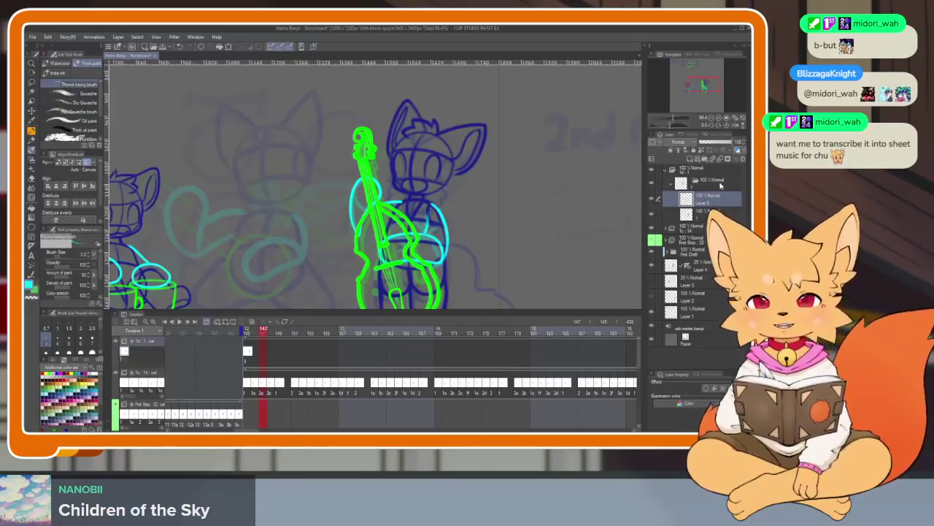
- From frame 146, add blank cels 2–6 to the top animation track with Ctrl+Shift+N
{"action": "left_click", "coordinate": [254, 333]}
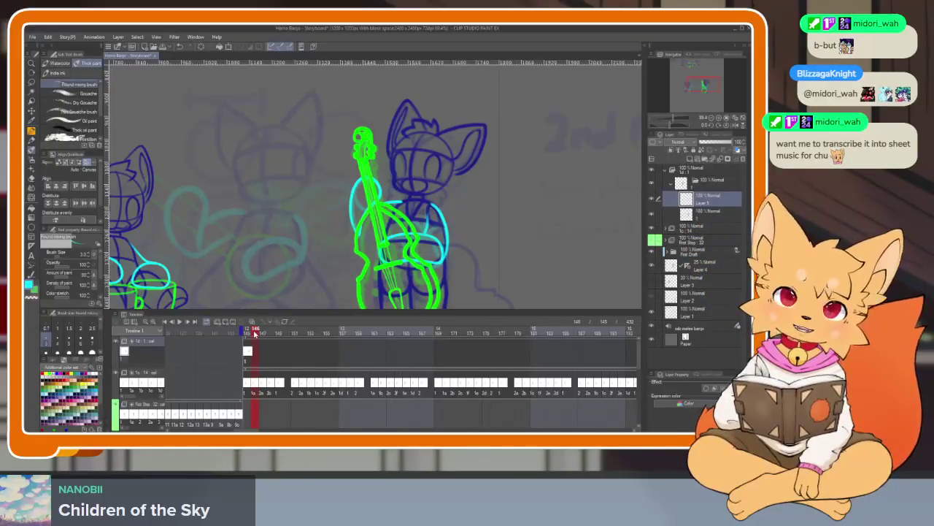
{"action": "key", "text": "ctrl+shift+n"}
{"action": "key", "text": "ctrl+shift+n"}
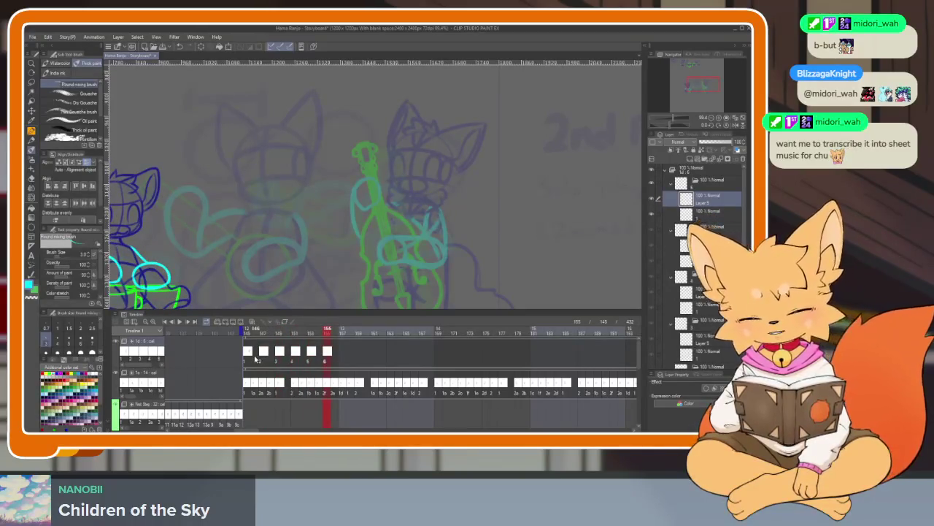
- Scrub the new cels from frame 146, then group Layer 9 and two lower cel layers into a folder
{"action": "left_click", "coordinate": [255, 358]}
{"action": "left_click_drag", "start_coordinate": [255, 333], "coordinate": [294, 333]}
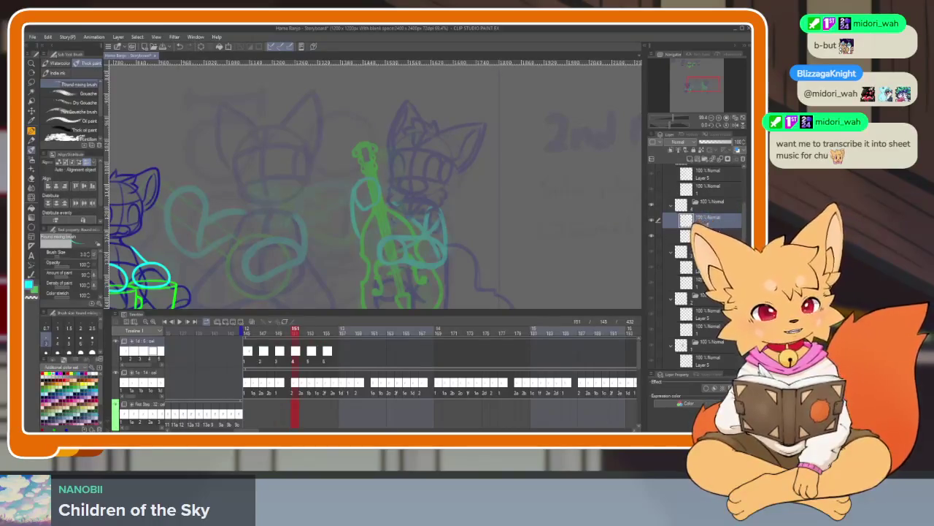
{"action": "scroll", "coordinate": [697, 219], "scroll_direction": "up", "scroll_amount": 1}
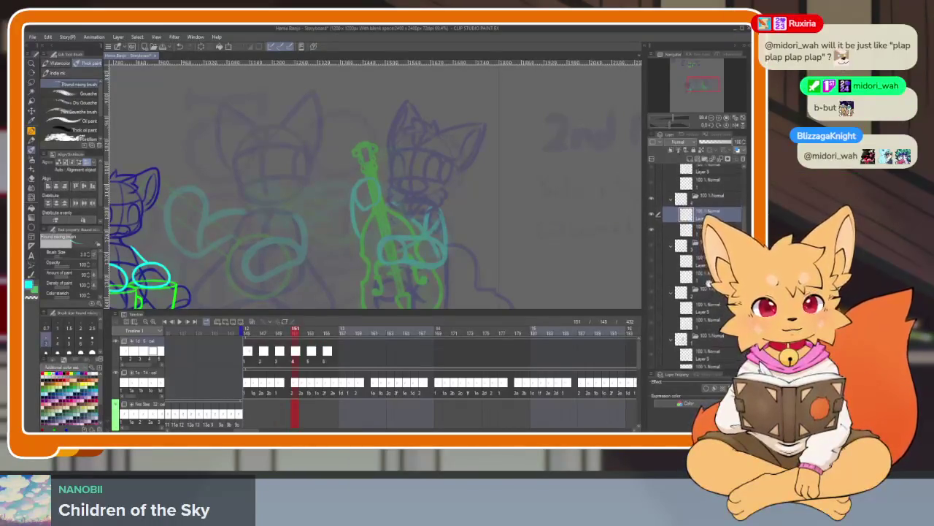
{"action": "scroll", "coordinate": [697, 219], "scroll_direction": "up", "scroll_amount": 1}
{"action": "left_click", "coordinate": [706, 189], "text": "ctrl"}
{"action": "left_click", "coordinate": [693, 282], "text": "ctrl"}
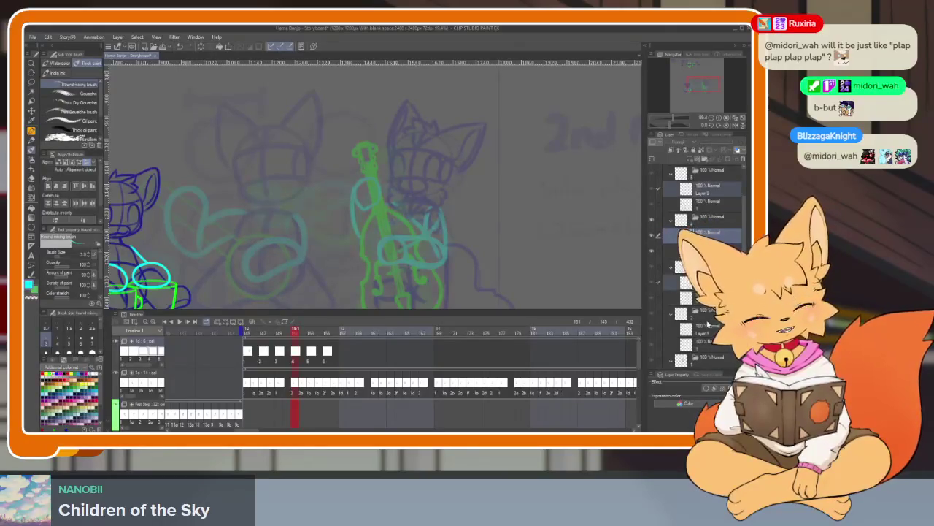
{"action": "left_click", "coordinate": [692, 329], "text": "ctrl"}
{"action": "left_click", "coordinate": [744, 160]}
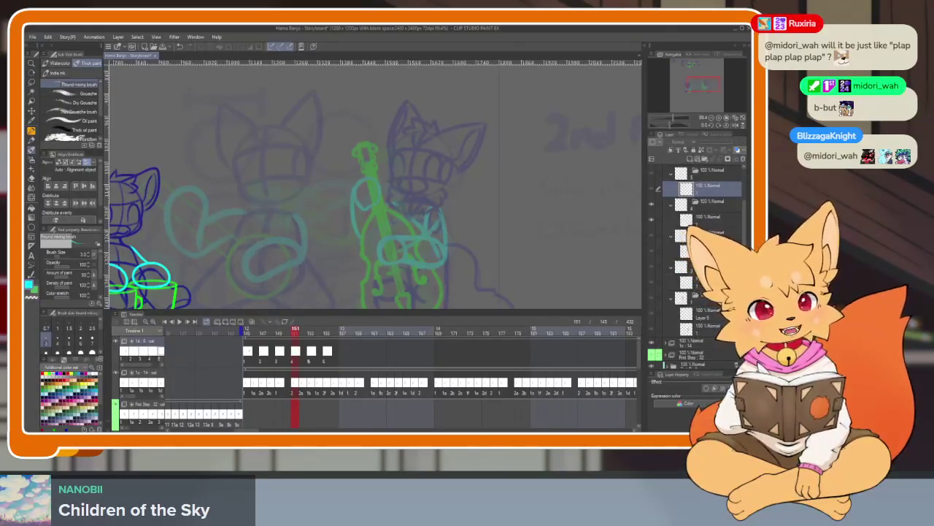
- Select the cel layer at frame 145, hide all palettes, and start a free transform on the bass
{"action": "left_click", "coordinate": [705, 314]}
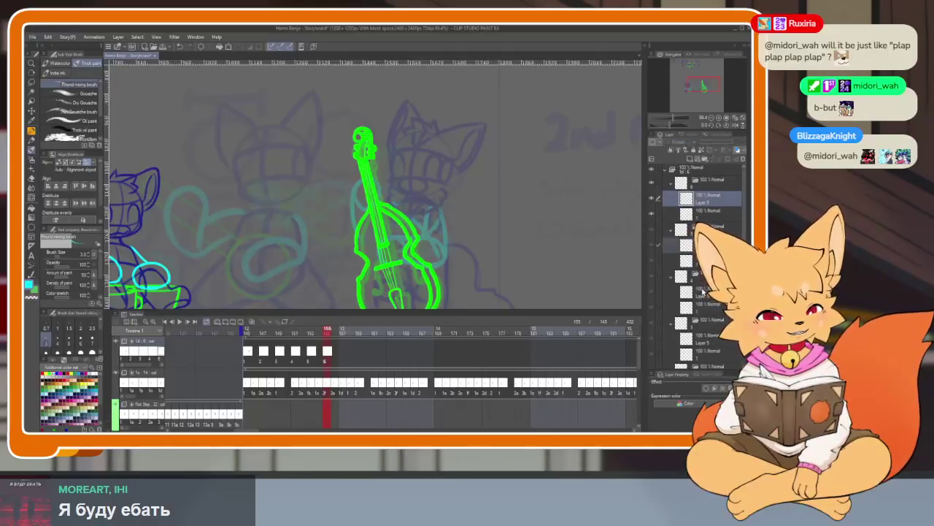
{"action": "key", "text": "Tab"}
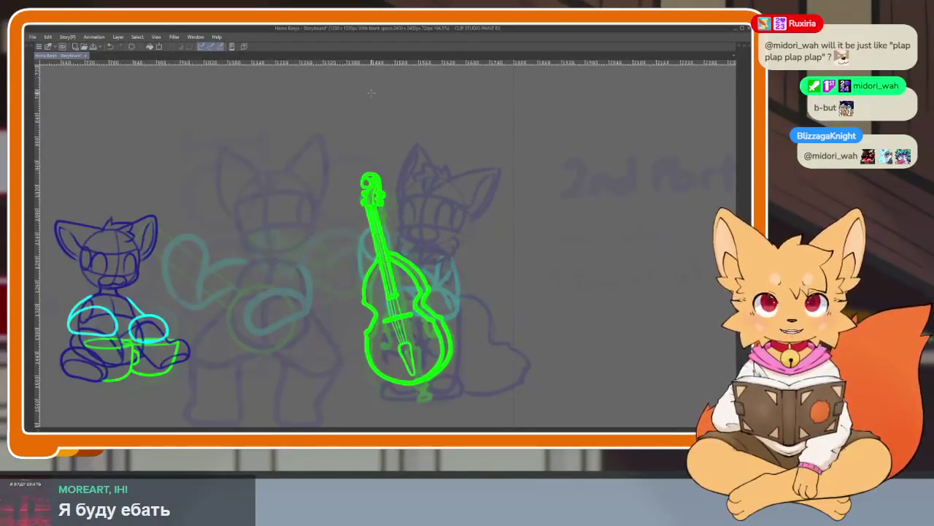
{"action": "key", "text": "ctrl+t"}
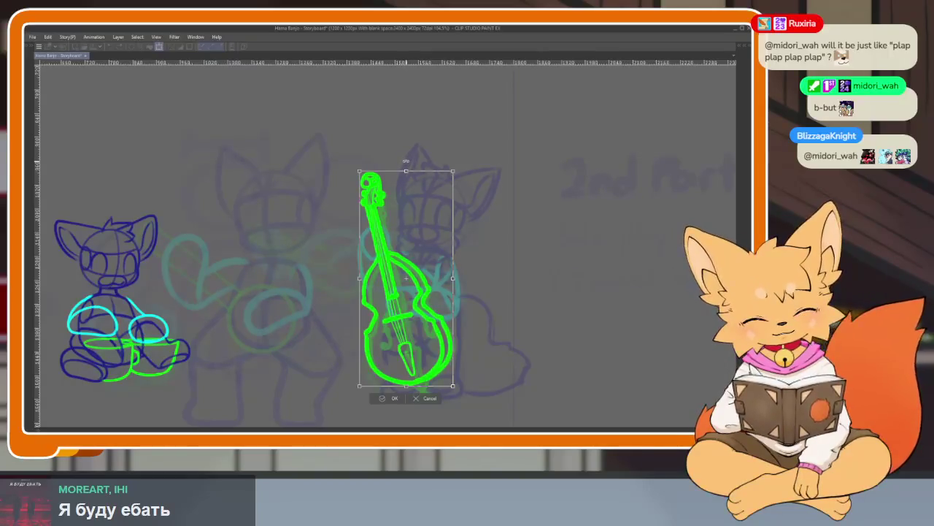
- Rotate the green bass slightly counter-clockwise, retrying once, and confirm the rotation
{"action": "left_click_drag", "start_coordinate": [420, 186], "coordinate": [410, 199]}
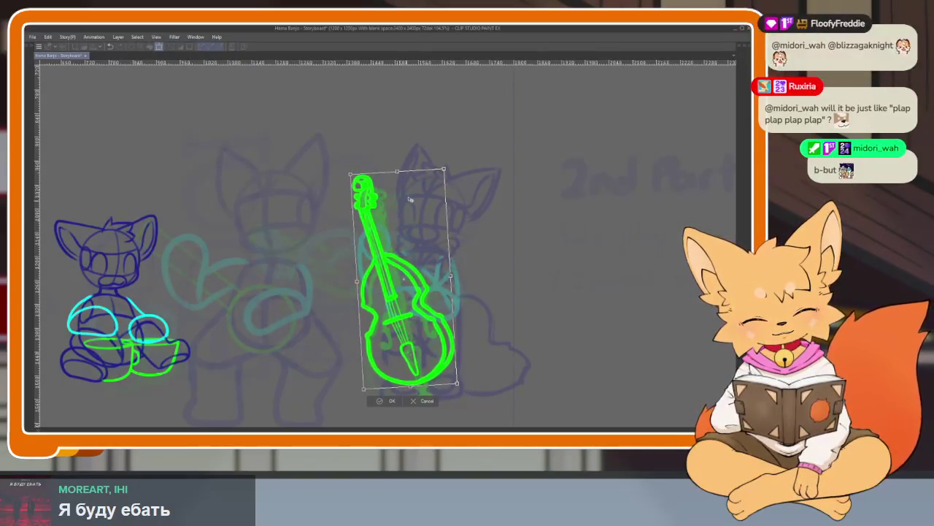
{"action": "key", "text": "ctrl+z"}
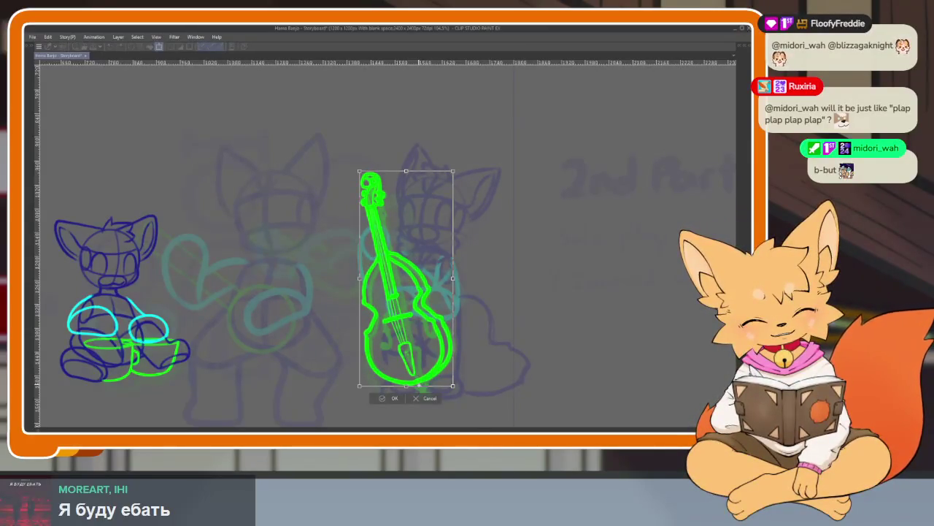
{"action": "left_click_drag", "start_coordinate": [406, 153], "coordinate": [397, 152]}
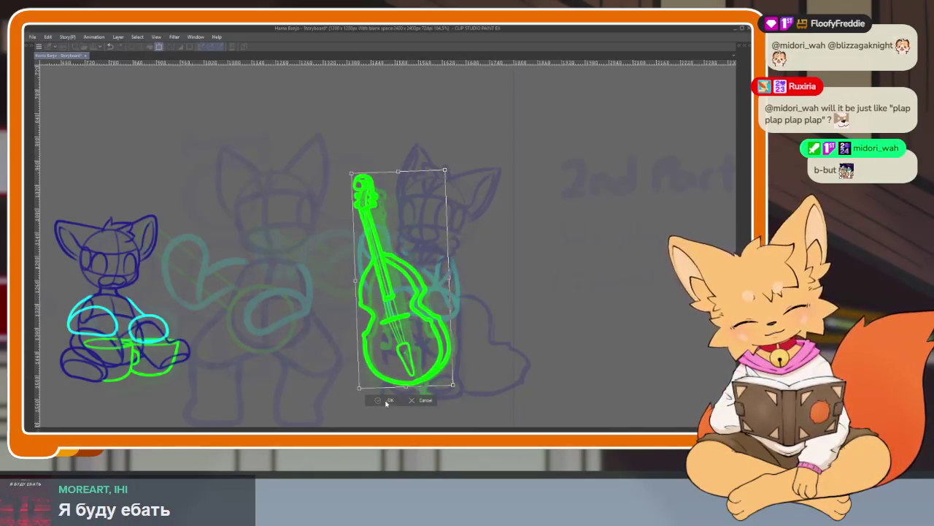
{"action": "key", "text": "Return"}
{"action": "scroll", "coordinate": [418, 321], "scroll_direction": "up", "scroll_amount": 3}
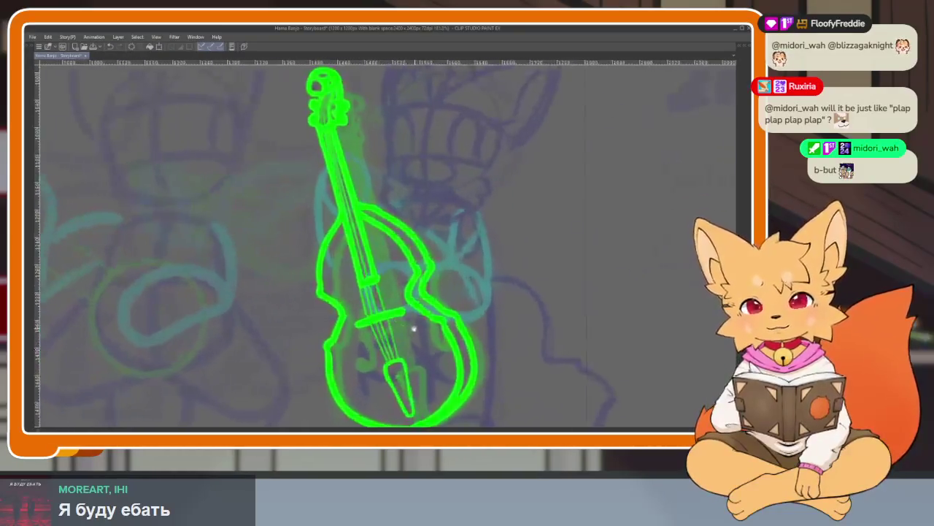
- Switch to the layer below Layer 5 and try a cyan stroke beside the bass, then undo it
{"action": "key", "text": "Tab"}
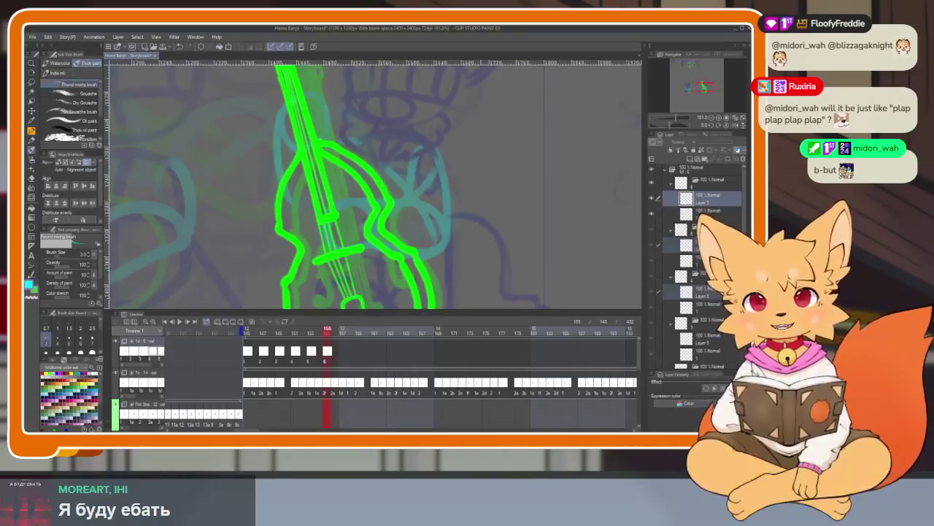
{"action": "left_click", "coordinate": [712, 217]}
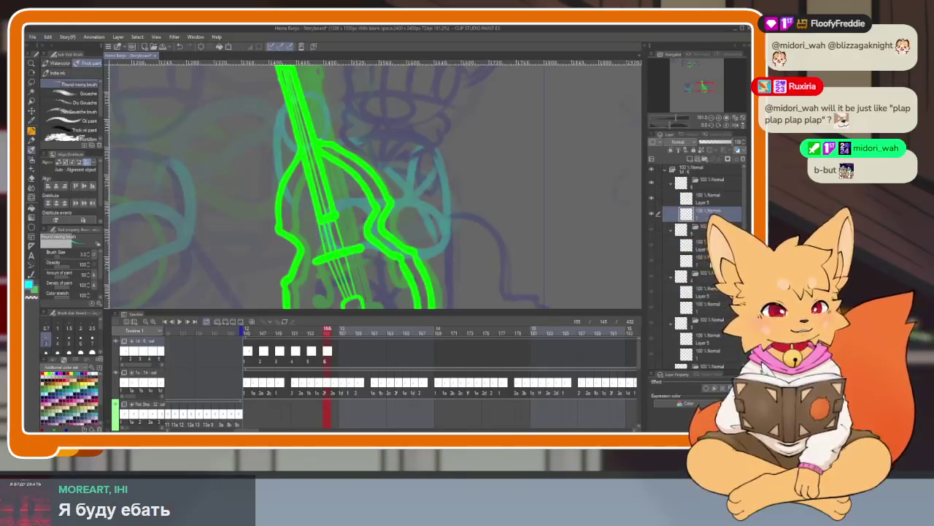
{"action": "key", "text": "Tab"}
{"action": "mouse_move", "coordinate": [438, 292]}
{"action": "left_mouse_down"}
{"action": "mouse_move", "coordinate": [503, 241]}
{"action": "mouse_move", "coordinate": [488, 325]}
{"action": "left_mouse_up"}
{"action": "key", "text": "ctrl+z"}
- Toggle the palettes and zoom to inspect the tilted bass against the fox rough
{"action": "scroll", "coordinate": [423, 340], "scroll_direction": "down", "scroll_amount": 2}
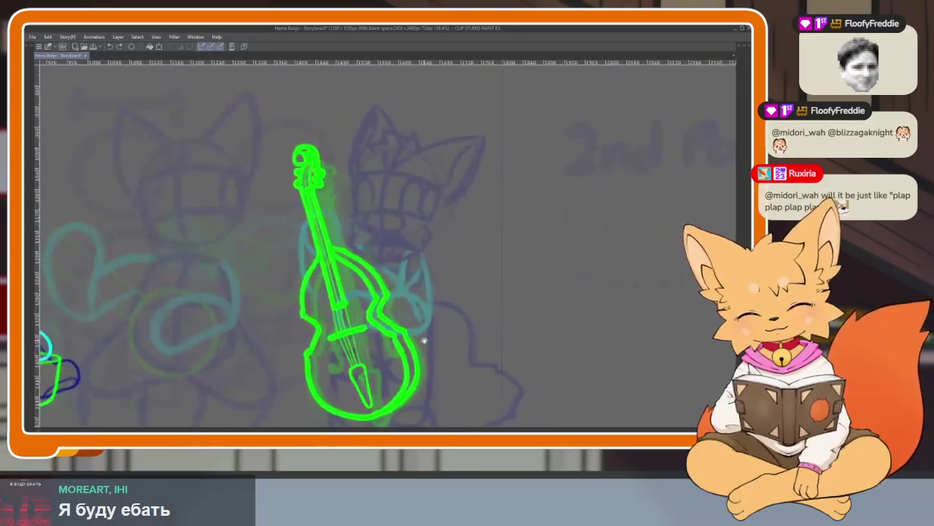
{"action": "key", "text": "Tab"}
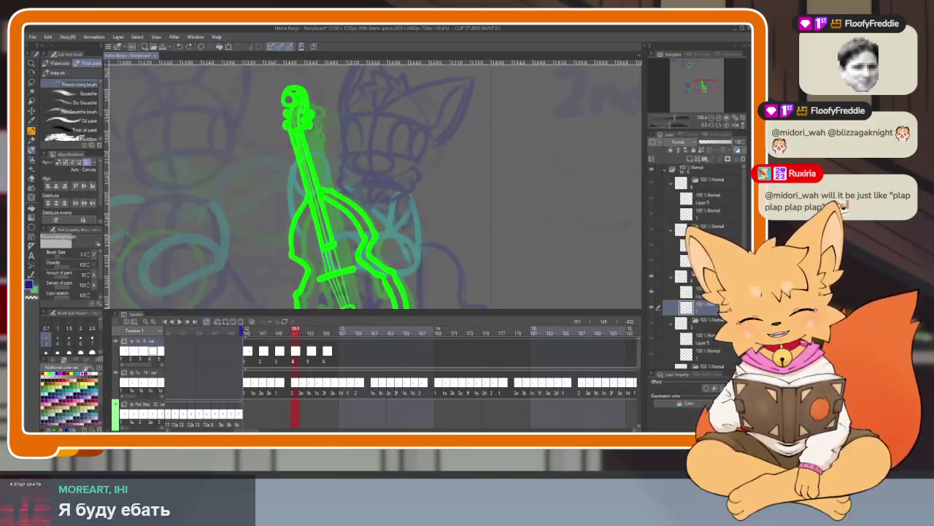
{"action": "key", "text": "Tab"}
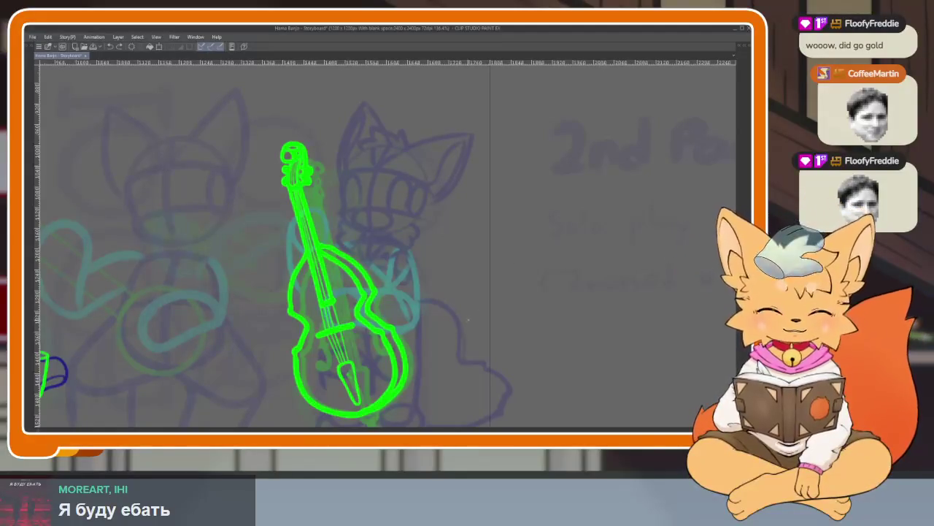
{"action": "scroll", "coordinate": [409, 309], "scroll_direction": "up", "scroll_amount": 2}
{"action": "scroll", "coordinate": [419, 331], "scroll_direction": "up", "scroll_amount": 2}
{"action": "scroll", "coordinate": [419, 331], "scroll_direction": "down", "scroll_amount": 2}
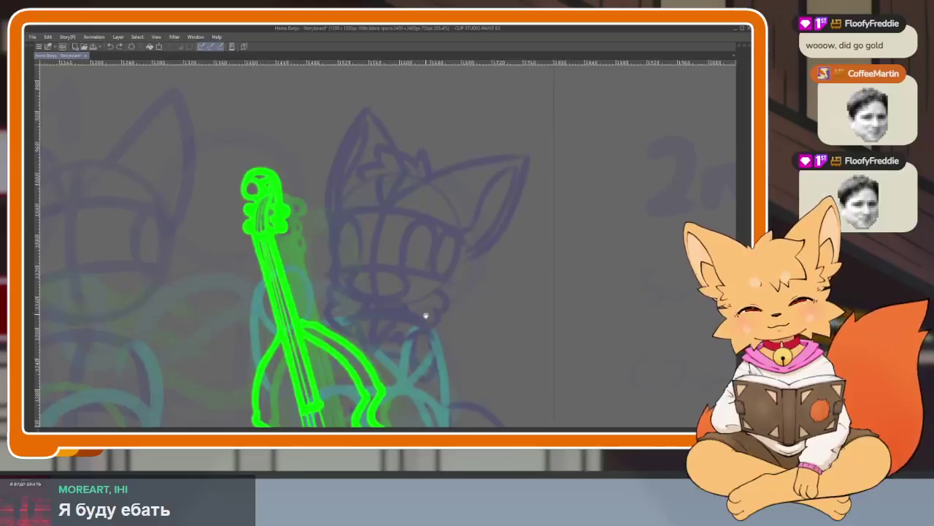
{"action": "key", "text": "Tab"}
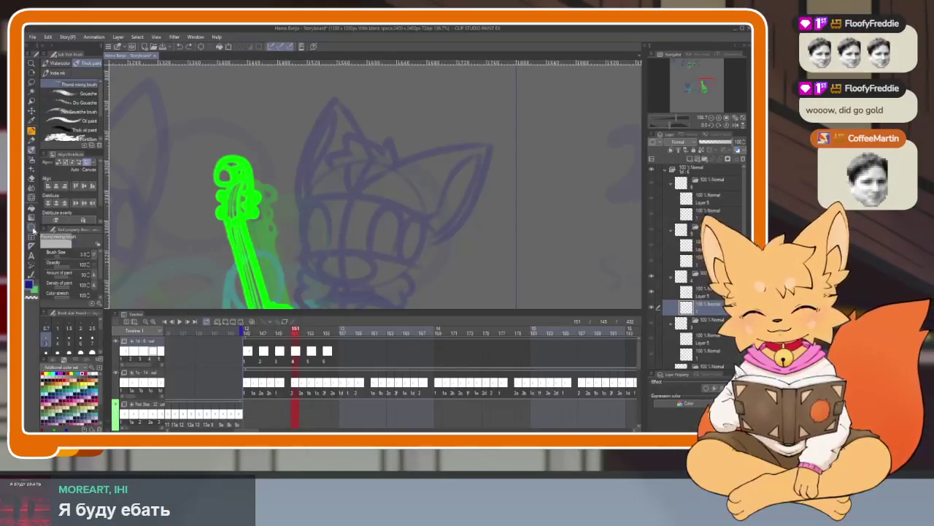
{"action": "key", "text": "Tab"}
{"action": "scroll", "coordinate": [384, 340], "scroll_direction": "up", "scroll_amount": 1}
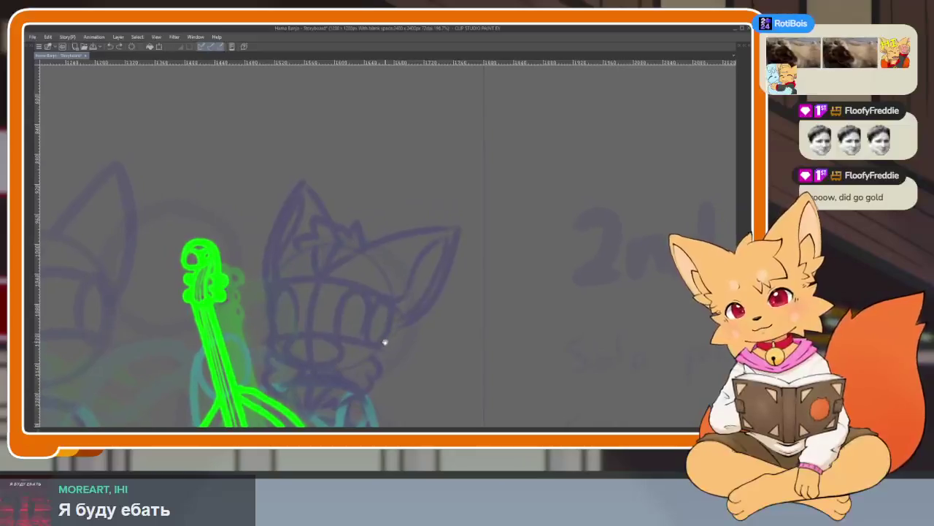
{"action": "scroll", "coordinate": [375, 348], "scroll_direction": "up", "scroll_amount": 1}
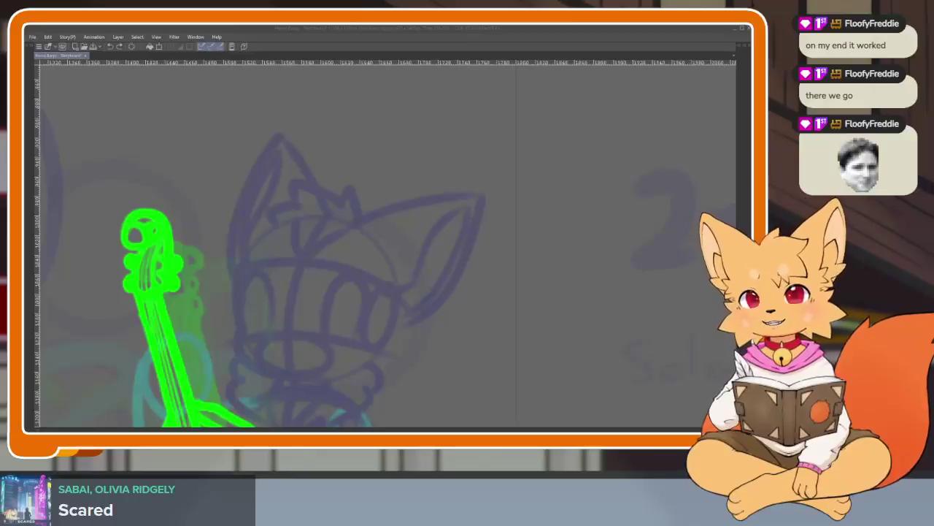
{"action": "left_click", "coordinate": [383, 31]}
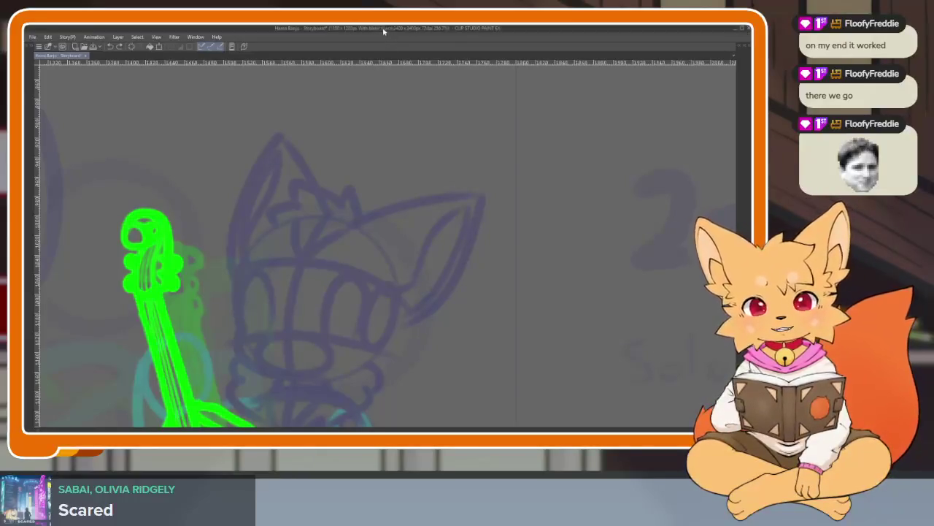
- Zoom in and toggle the palettes to frame the fox standing behind the bass
{"action": "scroll", "coordinate": [417, 332], "scroll_direction": "up", "scroll_amount": 1}
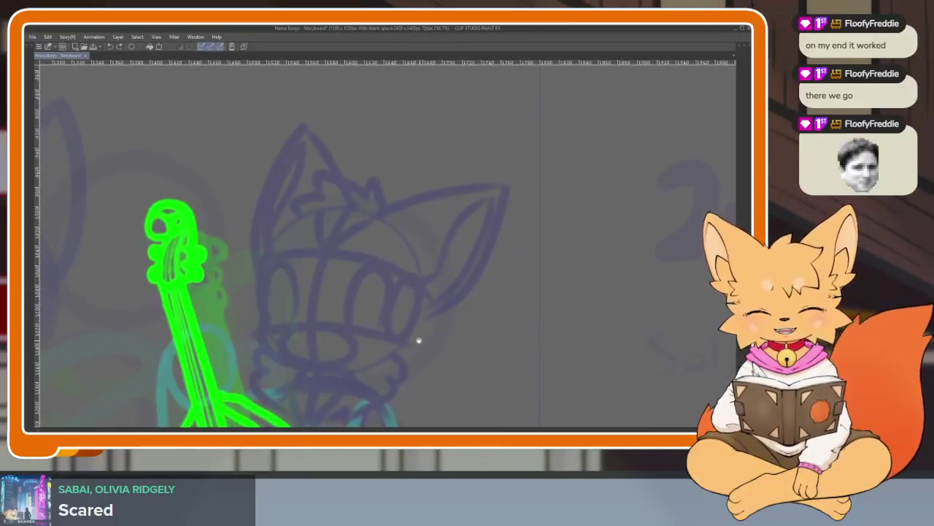
{"action": "scroll", "coordinate": [417, 333], "scroll_direction": "up", "scroll_amount": 1}
{"action": "scroll", "coordinate": [398, 347], "scroll_direction": "up", "scroll_amount": 2}
{"action": "key", "text": "Tab"}
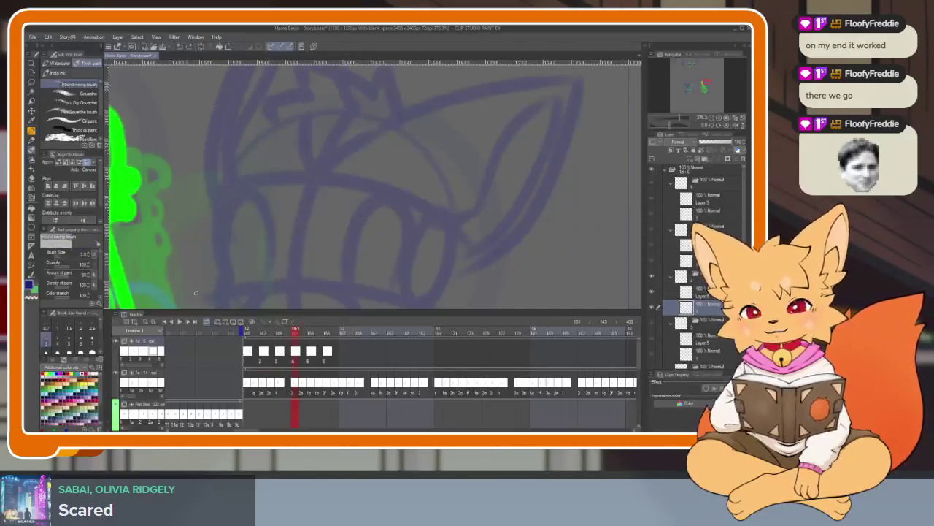
{"action": "key", "text": "Tab"}
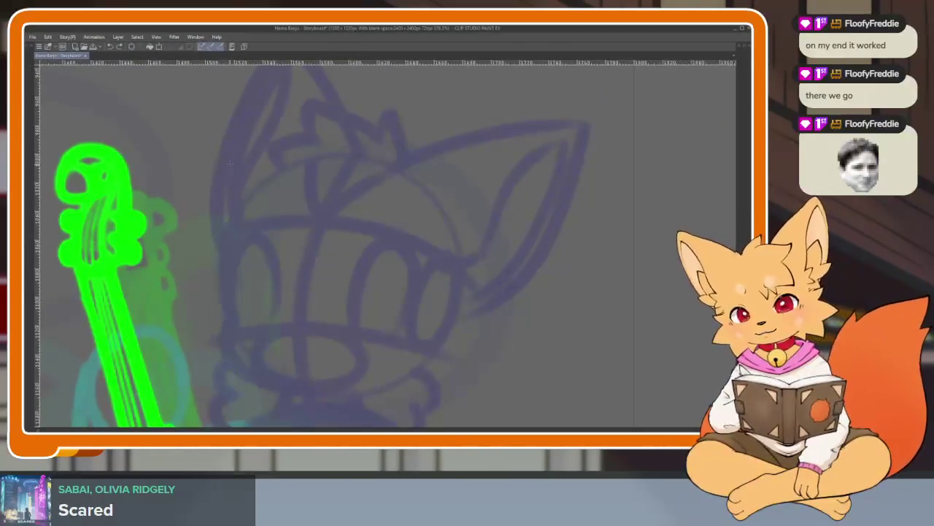
{"action": "scroll", "coordinate": [246, 184], "scroll_direction": "down", "scroll_amount": 3}
{"action": "scroll", "coordinate": [323, 229], "scroll_direction": "up", "scroll_amount": 2}
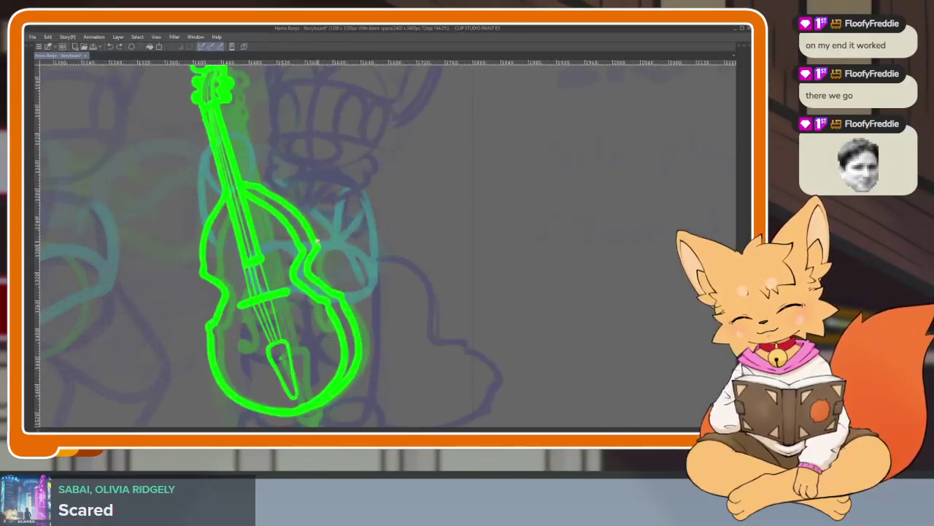
{"action": "scroll", "coordinate": [323, 229], "scroll_direction": "up", "scroll_amount": 1}
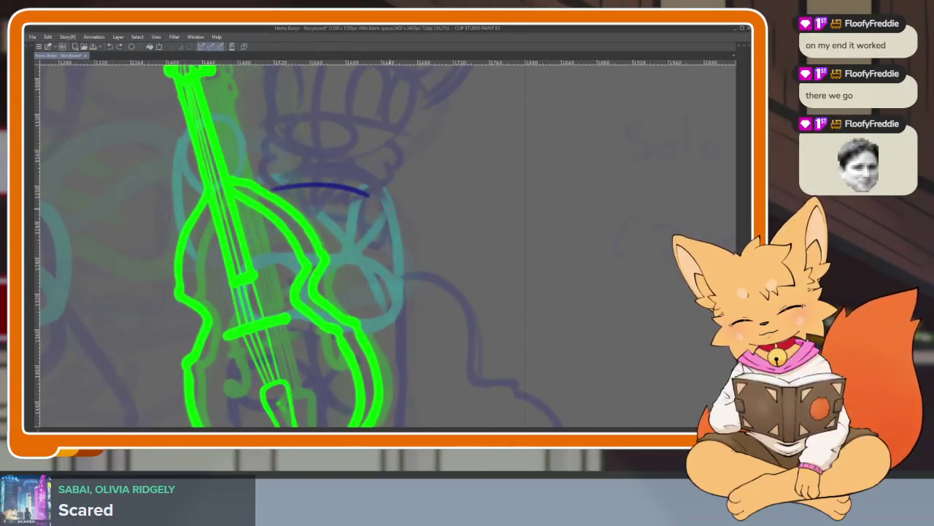
- Draw the fox's dark blue rounded body outline behind the bass, discarding trial chest arcs
{"action": "left_click_drag", "start_coordinate": [368, 195], "coordinate": [386, 206]}
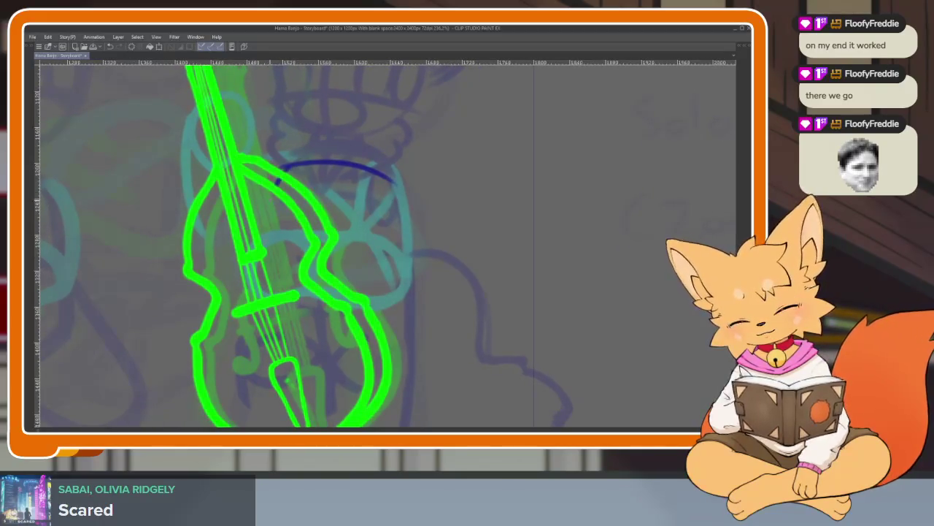
{"action": "scroll", "coordinate": [409, 292], "scroll_direction": "down", "scroll_amount": 1}
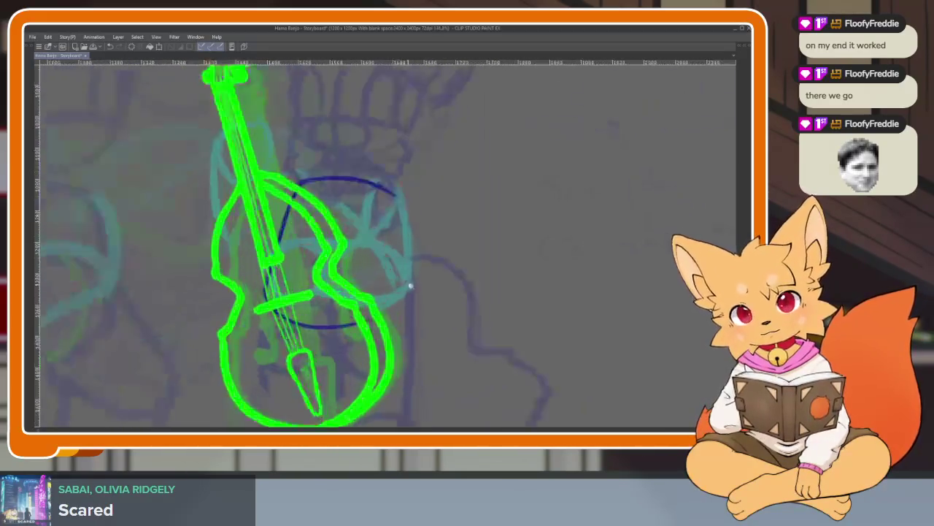
{"action": "key", "text": "ctrl+z"}
{"action": "key", "text": "ctrl+z"}
{"action": "scroll", "coordinate": [408, 292], "scroll_direction": "up", "scroll_amount": 2}
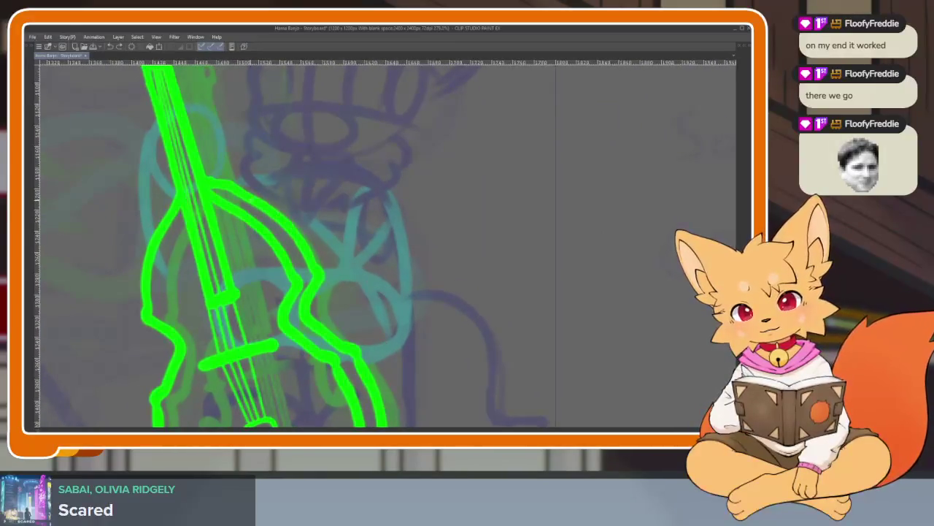
{"action": "left_click_drag", "start_coordinate": [350, 187], "coordinate": [387, 206]}
{"action": "key", "text": "ctrl+z"}
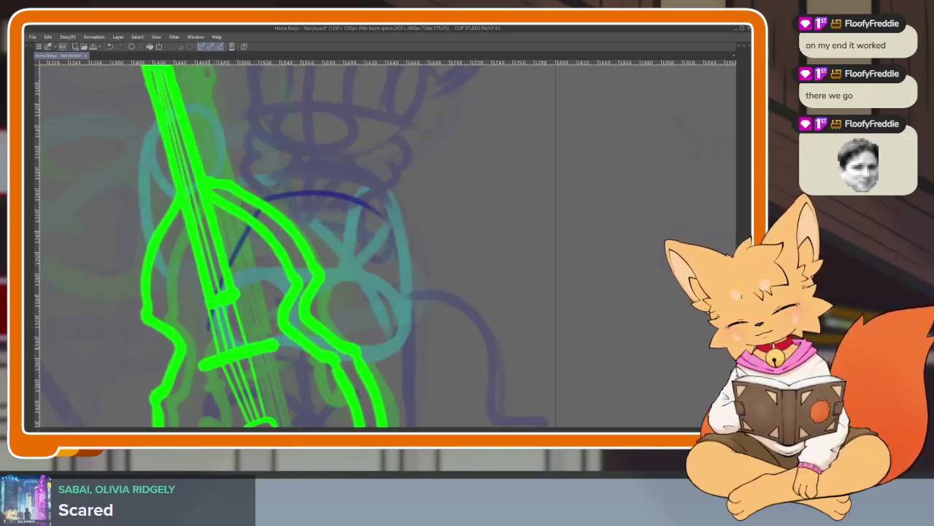
{"action": "key", "text": "ctrl+z"}
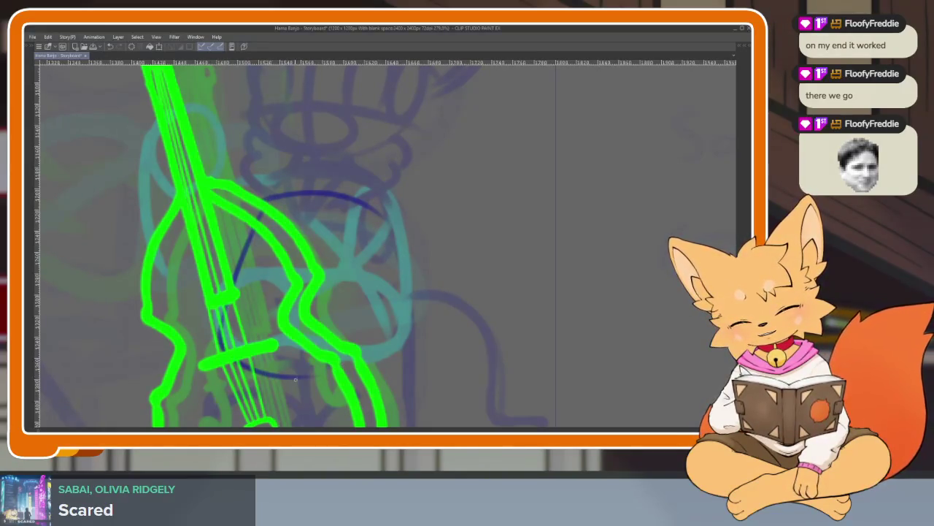
{"action": "mouse_move", "coordinate": [325, 376]}
{"action": "left_mouse_down"}
{"action": "mouse_move", "coordinate": [219, 314]}
{"action": "mouse_move", "coordinate": [264, 198]}
{"action": "left_mouse_up"}
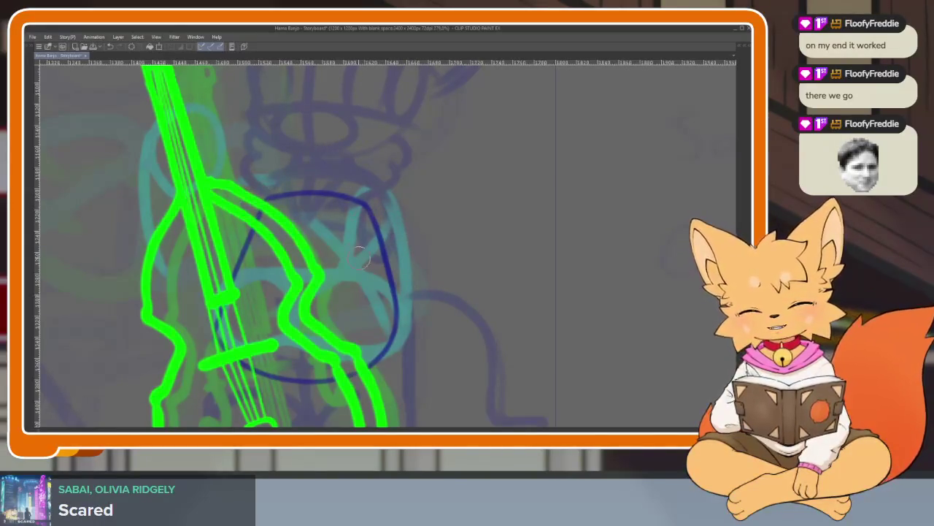
{"action": "left_click_drag", "start_coordinate": [355, 334], "coordinate": [328, 335]}
{"action": "scroll", "coordinate": [328, 335], "scroll_direction": "up", "scroll_amount": 2}
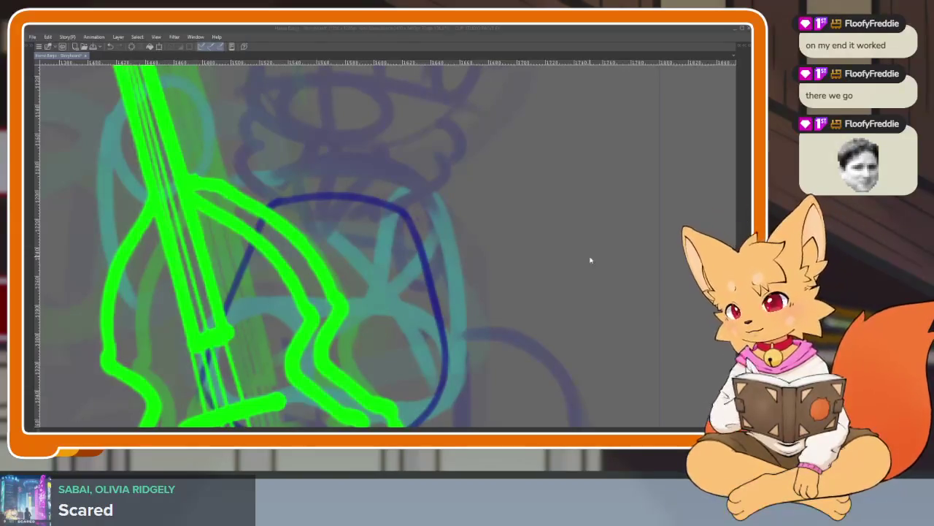
- Try and undo a short blue curve right of the body, then zoom in on it
{"action": "left_click_drag", "start_coordinate": [521, 208], "coordinate": [493, 248]}
{"action": "key", "text": "ctrl+z"}
{"action": "scroll", "coordinate": [484, 328], "scroll_direction": "up", "scroll_amount": 2}
{"action": "scroll", "coordinate": [451, 292], "scroll_direction": "up", "scroll_amount": 1}
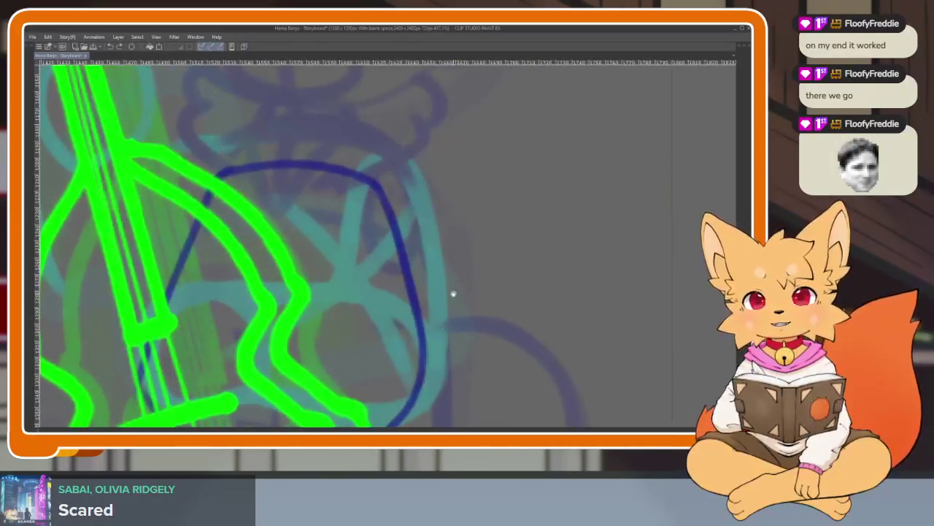
{"action": "scroll", "coordinate": [419, 308], "scroll_direction": "up", "scroll_amount": 1}
{"action": "scroll", "coordinate": [373, 286], "scroll_direction": "up", "scroll_amount": 2}
{"action": "scroll", "coordinate": [394, 307], "scroll_direction": "down", "scroll_amount": 1}
{"action": "scroll", "coordinate": [413, 327], "scroll_direction": "down", "scroll_amount": 2}
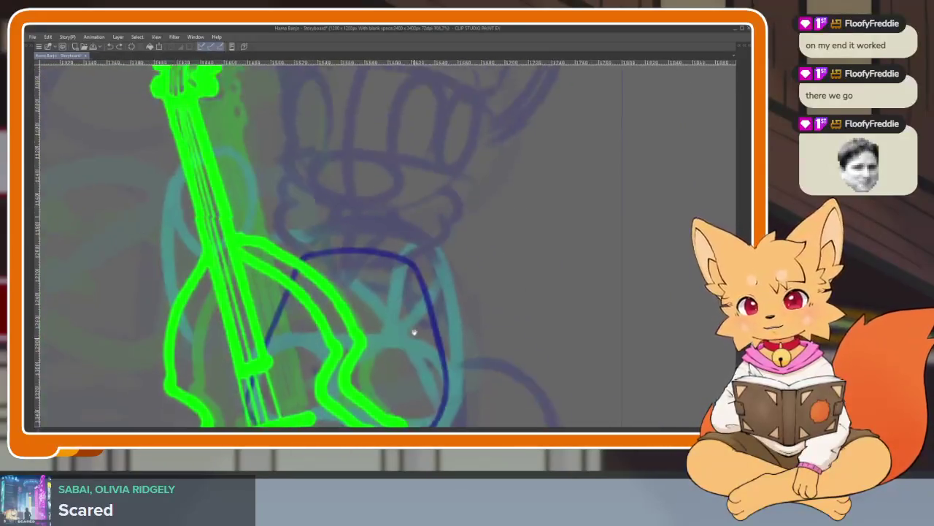
{"action": "scroll", "coordinate": [416, 329], "scroll_direction": "up", "scroll_amount": 1}
{"action": "scroll", "coordinate": [385, 294], "scroll_direction": "up", "scroll_amount": 1}
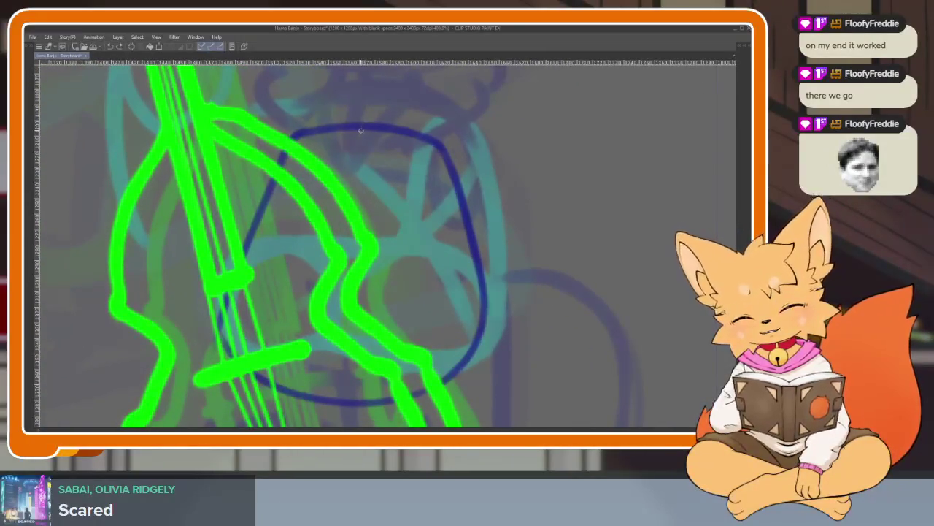
- Draw upper and lower curved guides across the body and a small oval at its upper right
{"action": "left_click_drag", "start_coordinate": [252, 219], "coordinate": [504, 227]}
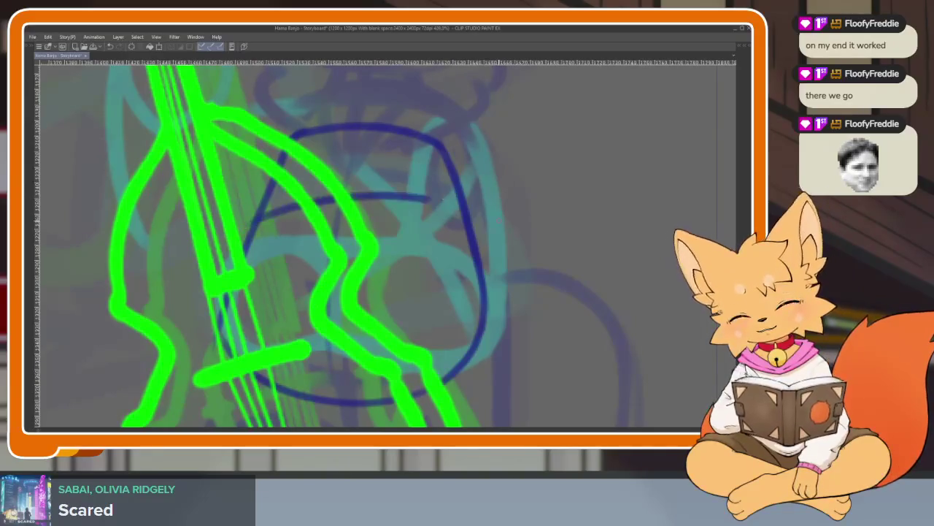
{"action": "key", "text": "ctrl+z"}
{"action": "left_click_drag", "start_coordinate": [281, 211], "coordinate": [465, 225]}
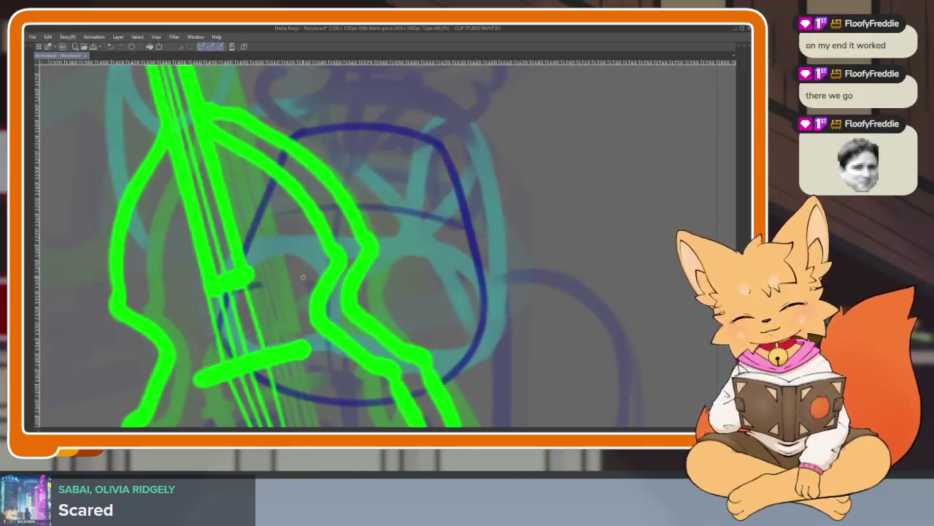
{"action": "left_click_drag", "start_coordinate": [252, 286], "coordinate": [479, 306]}
{"action": "left_click_drag", "start_coordinate": [460, 207], "coordinate": [460, 215]}
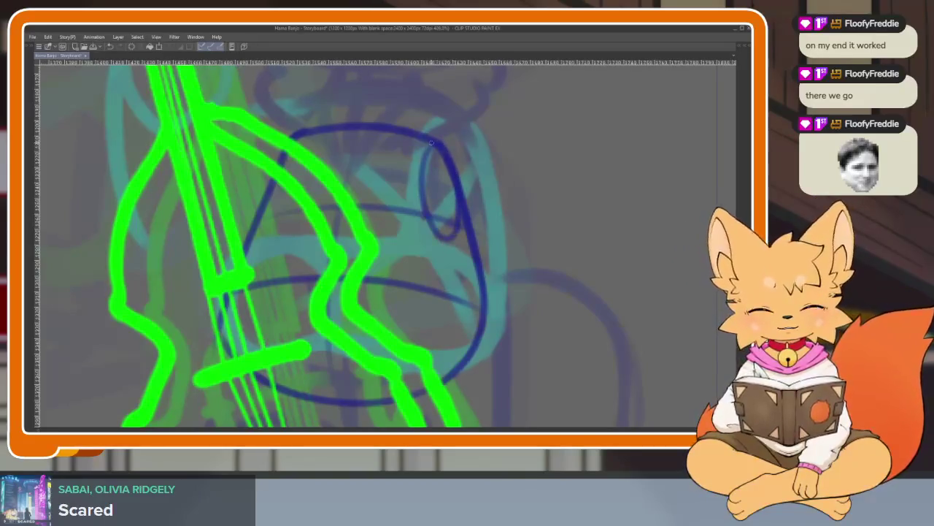
- Zoom out to review the body sketch and restore the tool and layer panels
{"action": "scroll", "coordinate": [461, 275], "scroll_direction": "down", "scroll_amount": 1}
{"action": "scroll", "coordinate": [442, 317], "scroll_direction": "down", "scroll_amount": 1}
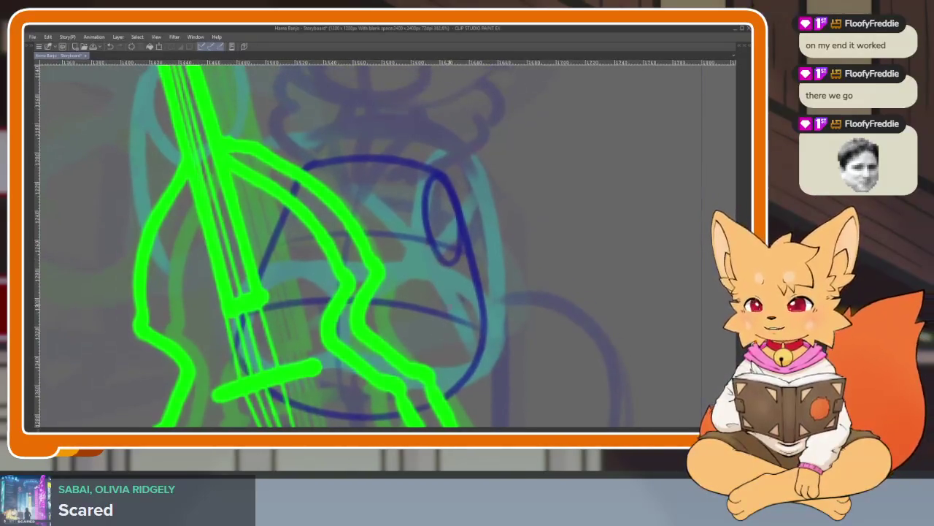
{"action": "scroll", "coordinate": [438, 313], "scroll_direction": "down", "scroll_amount": 1}
{"action": "scroll", "coordinate": [408, 296], "scroll_direction": "down", "scroll_amount": 1}
{"action": "scroll", "coordinate": [393, 285], "scroll_direction": "up", "scroll_amount": 1}
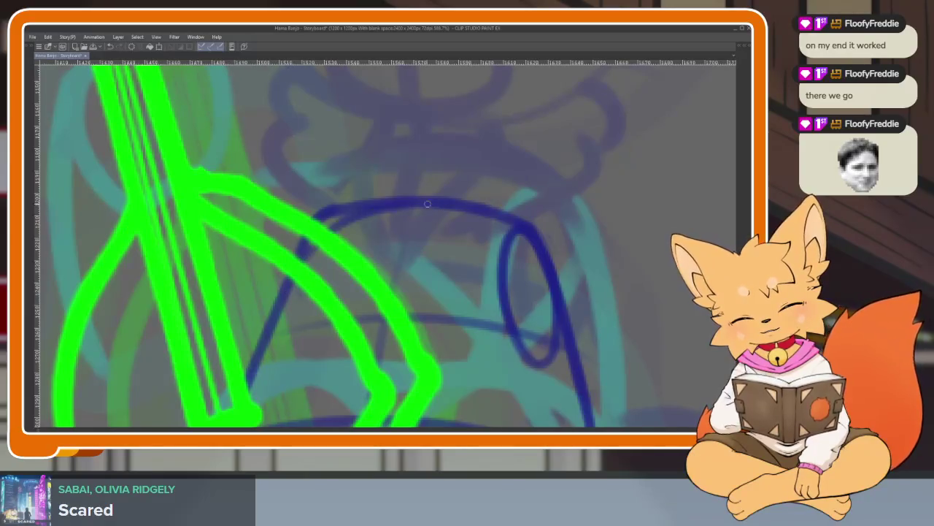
{"action": "scroll", "coordinate": [469, 179], "scroll_direction": "down", "scroll_amount": 1}
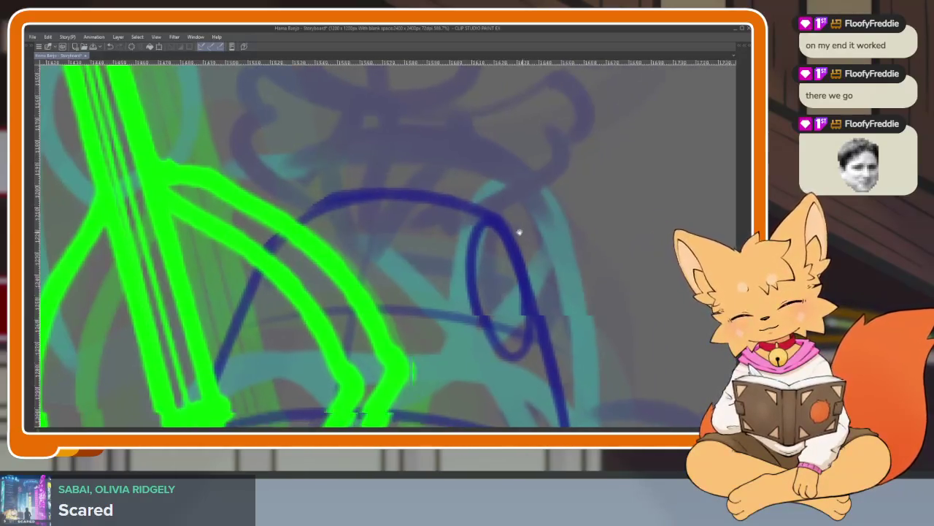
{"action": "scroll", "coordinate": [401, 204], "scroll_direction": "down", "scroll_amount": 1}
{"action": "scroll", "coordinate": [511, 263], "scroll_direction": "down", "scroll_amount": 2}
{"action": "scroll", "coordinate": [497, 282], "scroll_direction": "down", "scroll_amount": 1}
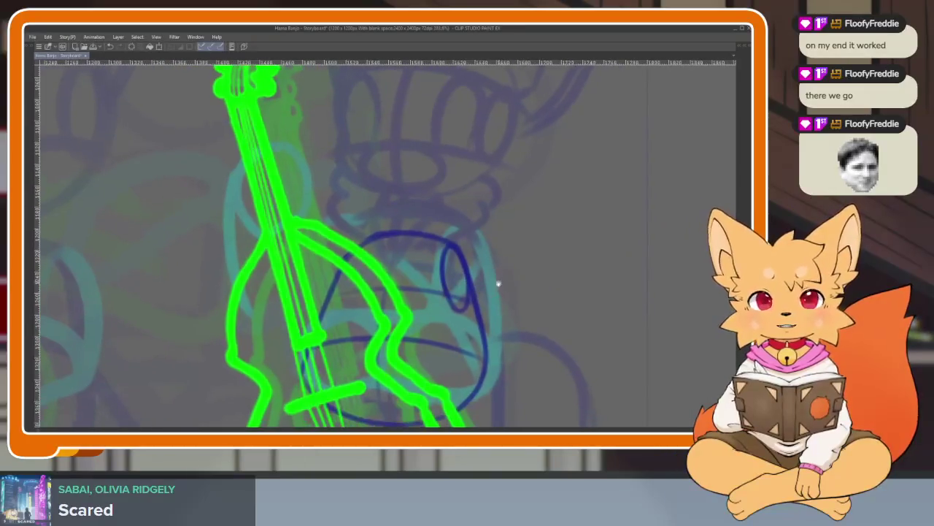
{"action": "scroll", "coordinate": [484, 314], "scroll_direction": "down", "scroll_amount": 1}
{"action": "scroll", "coordinate": [475, 320], "scroll_direction": "down", "scroll_amount": 1}
{"action": "scroll", "coordinate": [479, 315], "scroll_direction": "down", "scroll_amount": 1}
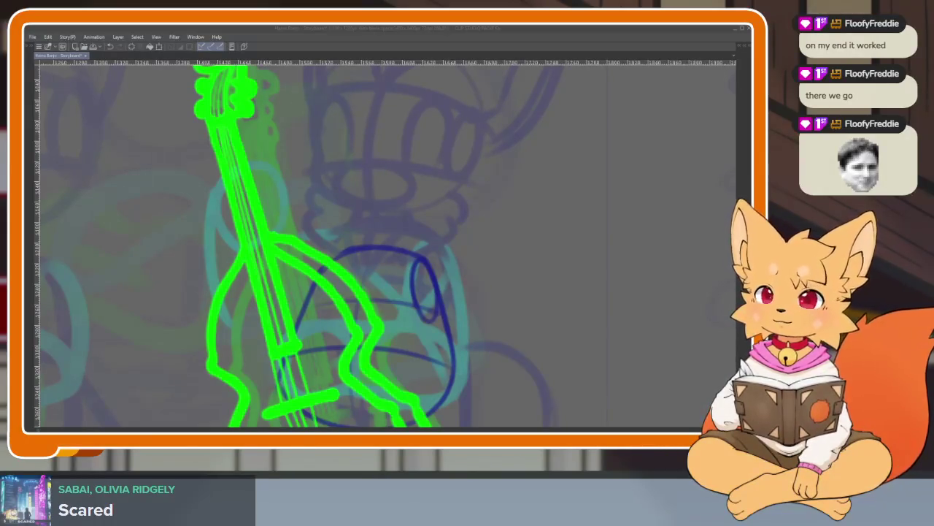
{"action": "key", "text": "alt+Tab"}
{"action": "scroll", "coordinate": [518, 330], "scroll_direction": "up", "scroll_amount": 3}
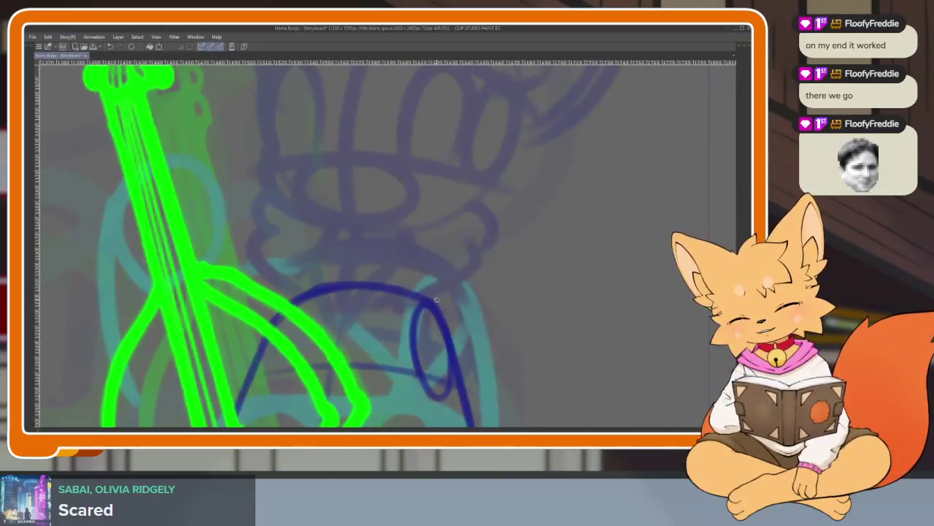
{"action": "scroll", "coordinate": [463, 280], "scroll_direction": "down", "scroll_amount": 5}
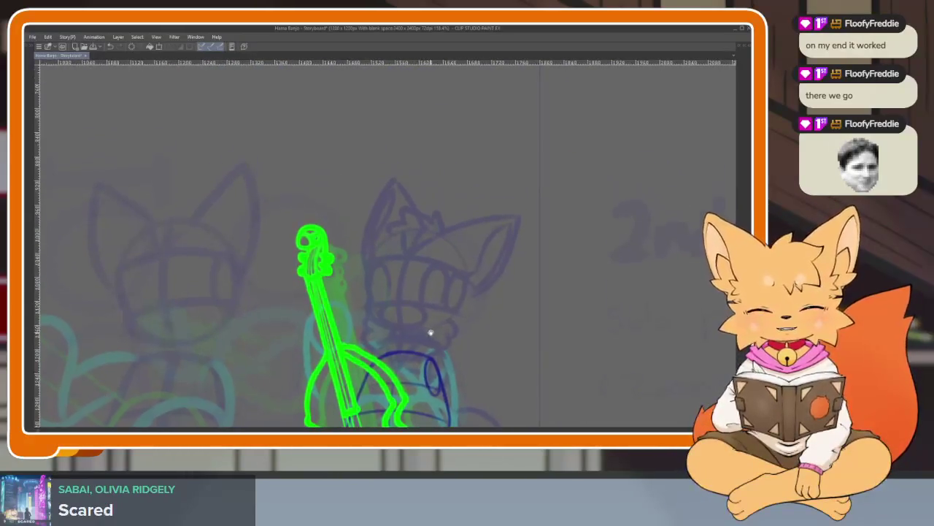
{"action": "scroll", "coordinate": [427, 333], "scroll_direction": "up", "scroll_amount": 4}
{"action": "key", "text": "Tab"}
{"action": "left_click", "coordinate": [31, 223]}
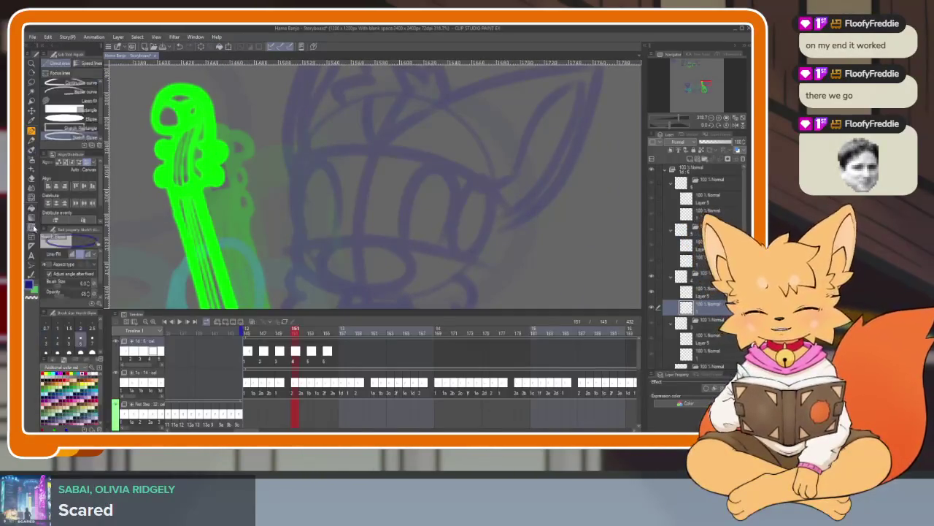
- Draw the fox's head as a dark blue ellipse-tool circle, redrawing and adjusting it once
{"action": "key", "text": "Tab"}
{"action": "left_click_drag", "start_coordinate": [295, 172], "coordinate": [498, 374]}
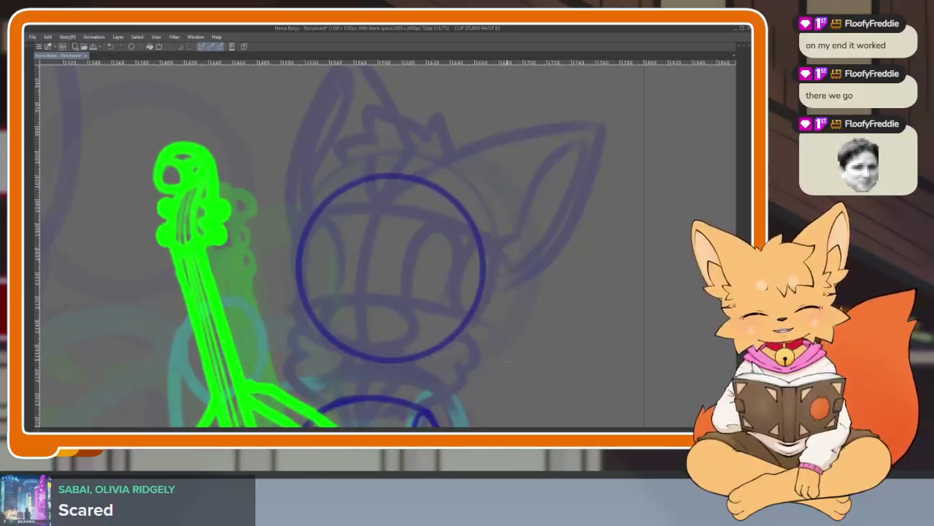
{"action": "key", "text": "ctrl+z"}
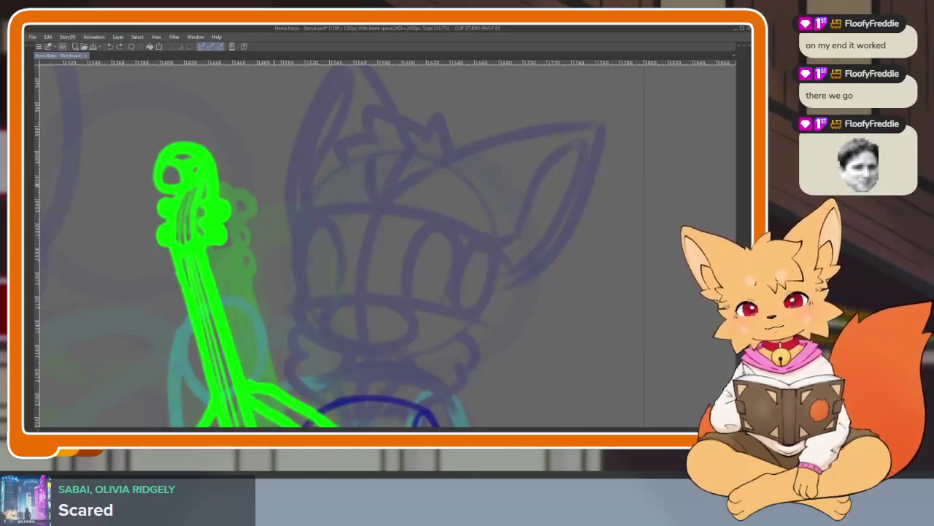
{"action": "left_click_drag", "start_coordinate": [273, 180], "coordinate": [477, 384]}
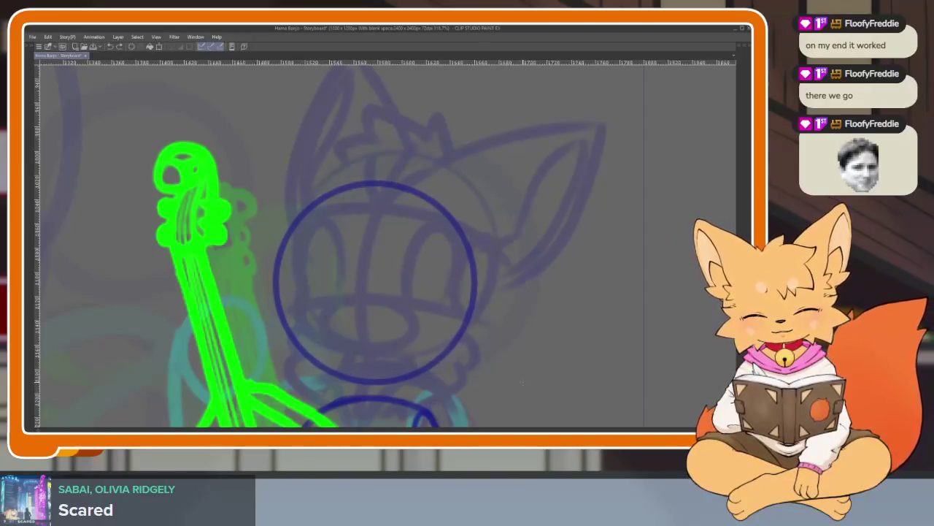
{"action": "scroll", "coordinate": [523, 370], "scroll_direction": "down", "scroll_amount": 5}
{"action": "scroll", "coordinate": [497, 315], "scroll_direction": "up", "scroll_amount": 2}
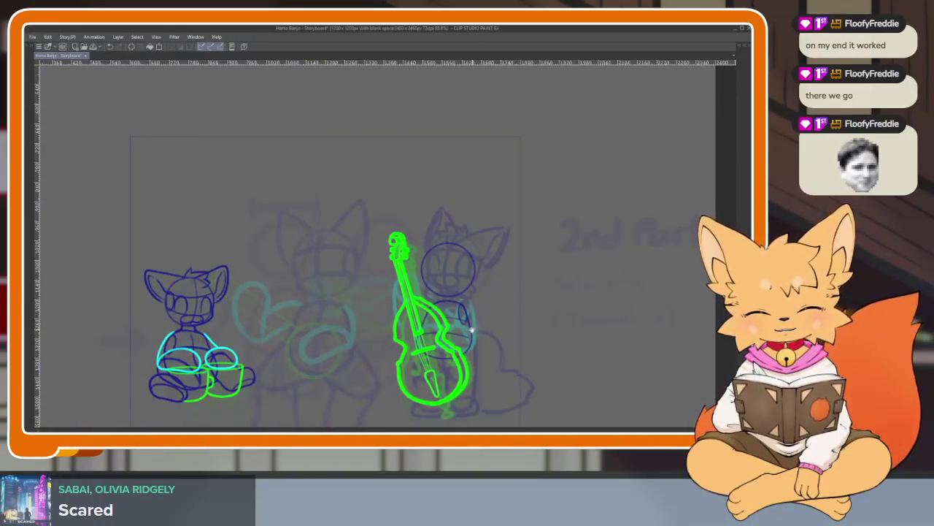
{"action": "scroll", "coordinate": [470, 305], "scroll_direction": "up", "scroll_amount": 5}
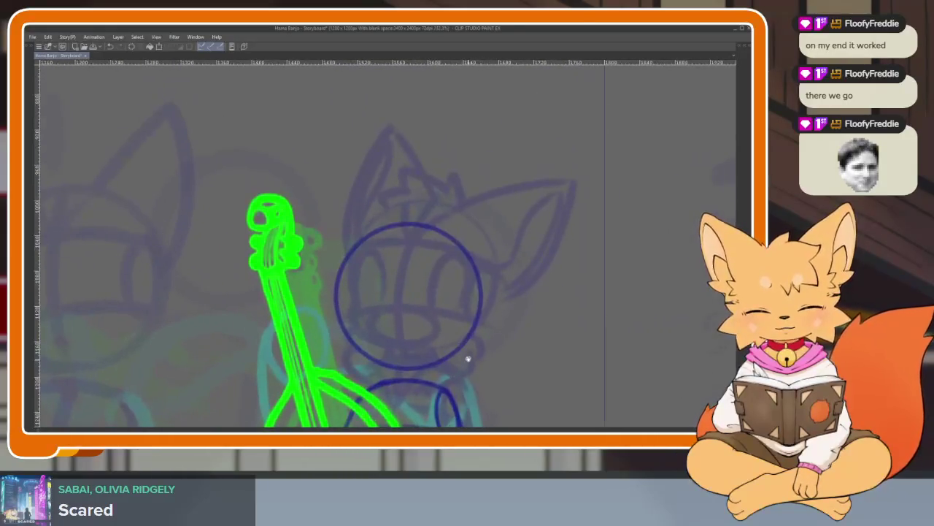
{"action": "key", "text": "Tab"}
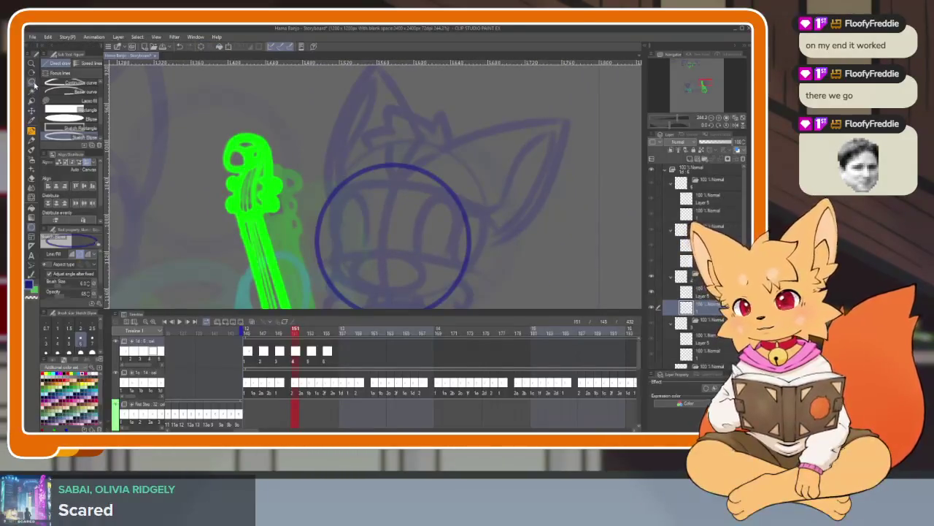
{"action": "key", "text": "Tab"}
{"action": "left_click_drag", "start_coordinate": [306, 287], "coordinate": [354, 196]}
{"action": "key", "text": "ctrl+d"}
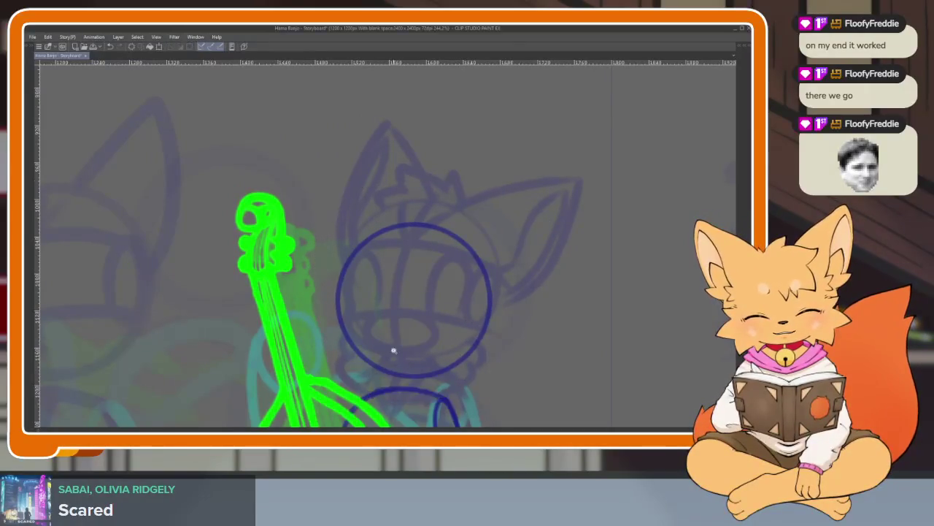
{"action": "scroll", "coordinate": [392, 348], "scroll_direction": "up", "scroll_amount": 1}
- Pen a vertical centre line and curved guide lines across the head circle
{"action": "left_click_drag", "start_coordinate": [395, 323], "coordinate": [399, 385]}
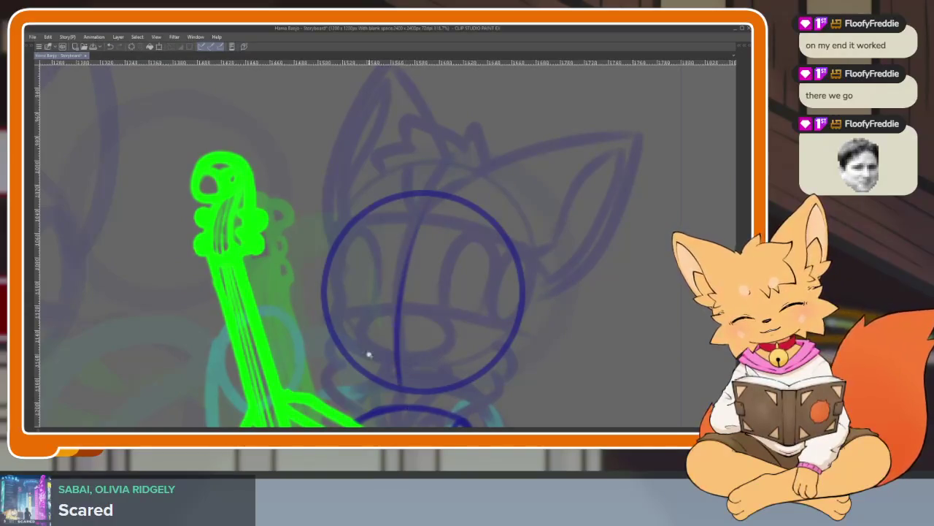
{"action": "scroll", "coordinate": [340, 340], "scroll_direction": "up", "scroll_amount": 1}
{"action": "left_click_drag", "start_coordinate": [319, 333], "coordinate": [577, 365]}
{"action": "key", "text": "ctrl+z"}
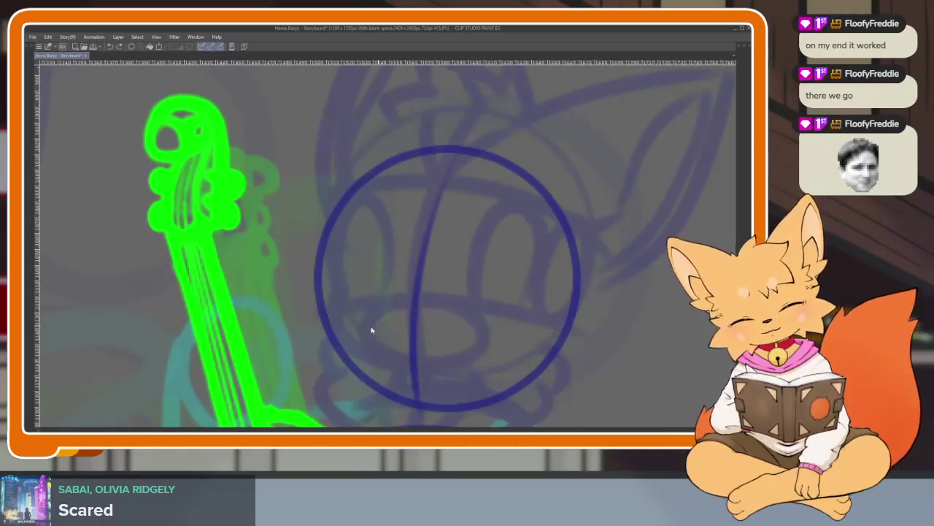
{"action": "left_click_drag", "start_coordinate": [396, 330], "coordinate": [555, 355]}
{"action": "left_click_drag", "start_coordinate": [309, 238], "coordinate": [580, 247]}
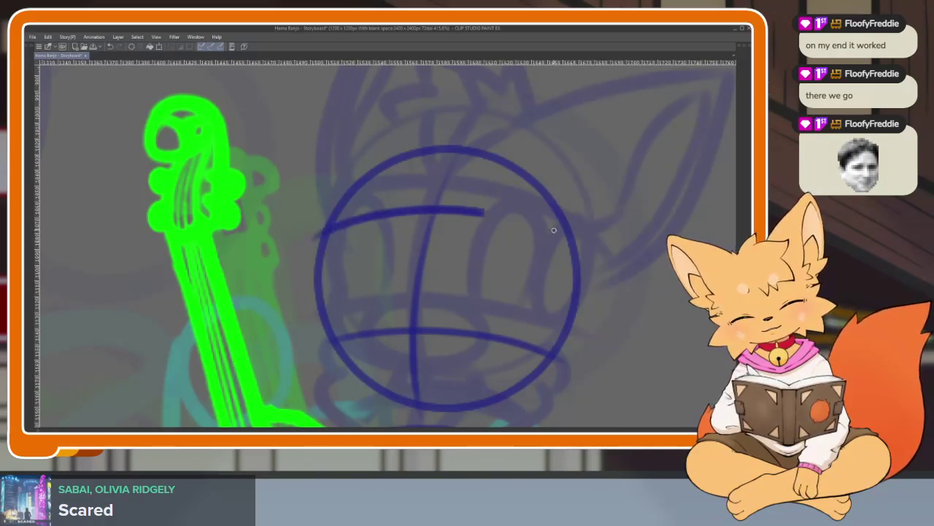
{"action": "left_click_drag", "start_coordinate": [333, 220], "coordinate": [336, 332]}
{"action": "key", "text": "ctrl+z"}
{"action": "mouse_move", "coordinate": [334, 208]}
{"action": "left_mouse_down"}
{"action": "mouse_move", "coordinate": [339, 346]}
{"action": "mouse_move", "coordinate": [439, 403]}
{"action": "left_mouse_up"}
- Add an oval on the head's right side, a lower-left curve, and a muzzle oval
{"action": "mouse_move", "coordinate": [555, 232]}
{"action": "left_mouse_down"}
{"action": "mouse_move", "coordinate": [560, 355]}
{"action": "mouse_move", "coordinate": [572, 361]}
{"action": "left_mouse_up"}
{"action": "scroll", "coordinate": [557, 307], "scroll_direction": "down", "scroll_amount": 5}
{"action": "scroll", "coordinate": [532, 333], "scroll_direction": "up", "scroll_amount": 3}
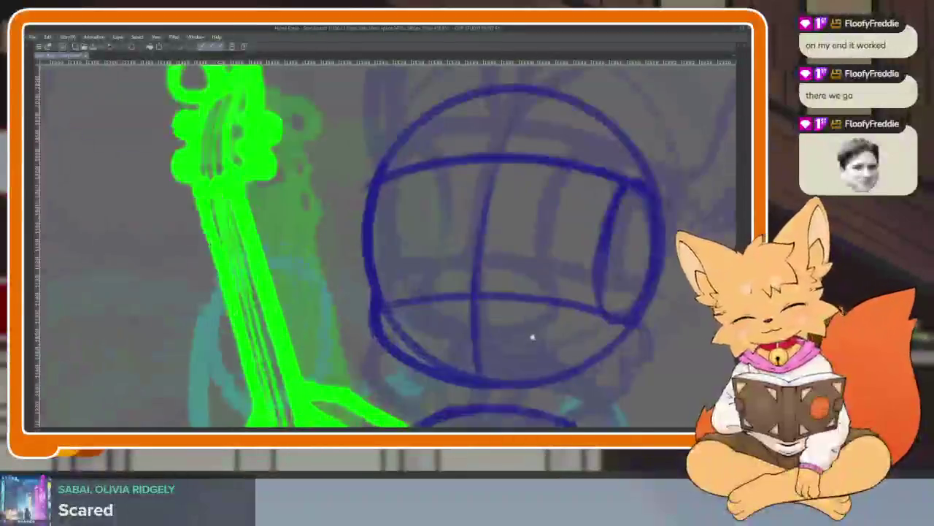
{"action": "scroll", "coordinate": [472, 323], "scroll_direction": "up", "scroll_amount": 1}
{"action": "scroll", "coordinate": [445, 303], "scroll_direction": "up", "scroll_amount": 1}
{"action": "left_click_drag", "start_coordinate": [406, 254], "coordinate": [401, 348]}
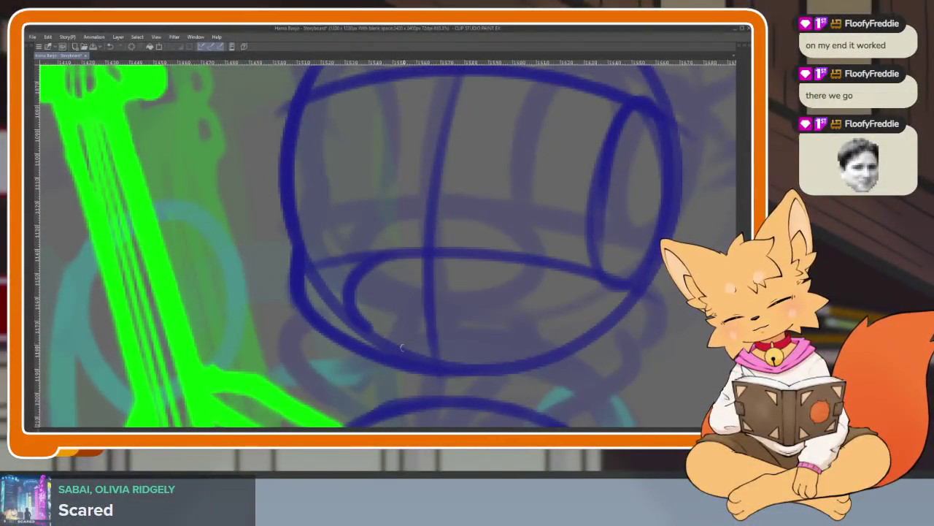
{"action": "mouse_move", "coordinate": [444, 251]}
{"action": "left_mouse_down"}
{"action": "mouse_move", "coordinate": [533, 292]}
{"action": "mouse_move", "coordinate": [413, 351]}
{"action": "mouse_move", "coordinate": [376, 263]}
{"action": "mouse_move", "coordinate": [514, 329]}
{"action": "left_mouse_up"}
{"action": "scroll", "coordinate": [553, 302], "scroll_direction": "down", "scroll_amount": 5}
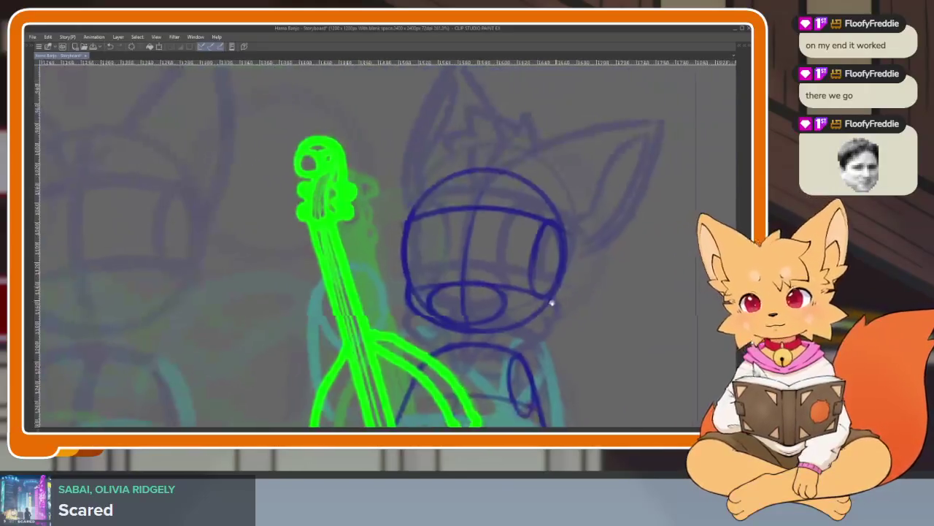
{"action": "scroll", "coordinate": [501, 306], "scroll_direction": "up", "scroll_amount": 3}
{"action": "scroll", "coordinate": [480, 329], "scroll_direction": "up", "scroll_amount": 1}
- Sketch first right and left eye arches on the fox's head, undoing an overlong stroke
{"action": "scroll", "coordinate": [460, 343], "scroll_direction": "up", "scroll_amount": 1}
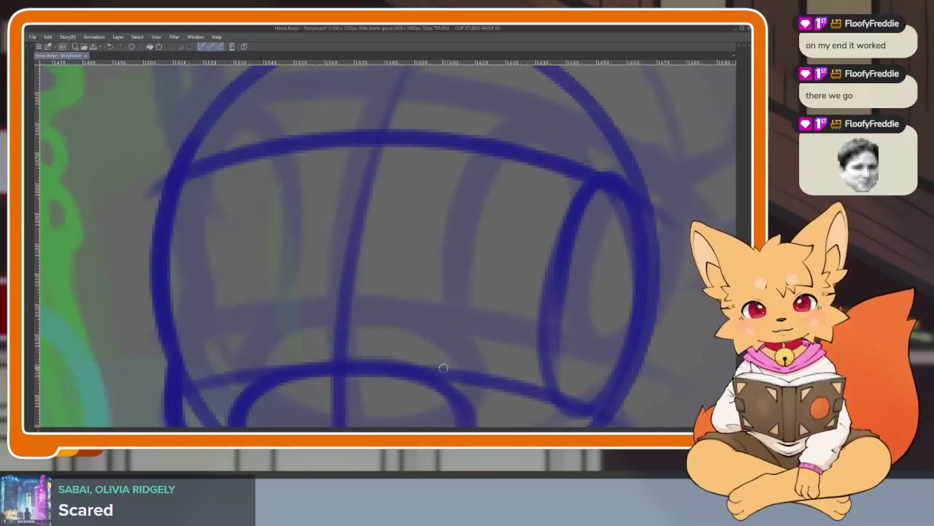
{"action": "mouse_move", "coordinate": [428, 362]}
{"action": "left_mouse_down"}
{"action": "mouse_move", "coordinate": [475, 170]}
{"action": "mouse_move", "coordinate": [551, 212]}
{"action": "mouse_move", "coordinate": [511, 376]}
{"action": "left_mouse_up"}
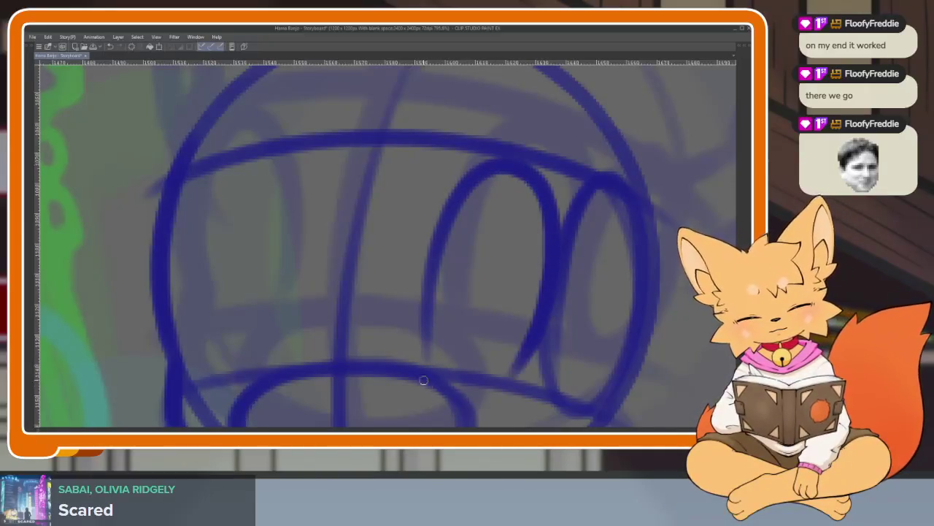
{"action": "key", "text": "ctrl+z"}
{"action": "mouse_move", "coordinate": [428, 363]}
{"action": "left_mouse_down"}
{"action": "mouse_move", "coordinate": [496, 161]}
{"action": "mouse_move", "coordinate": [555, 288]}
{"action": "left_mouse_up"}
{"action": "left_click_drag", "start_coordinate": [531, 353], "coordinate": [519, 371]}
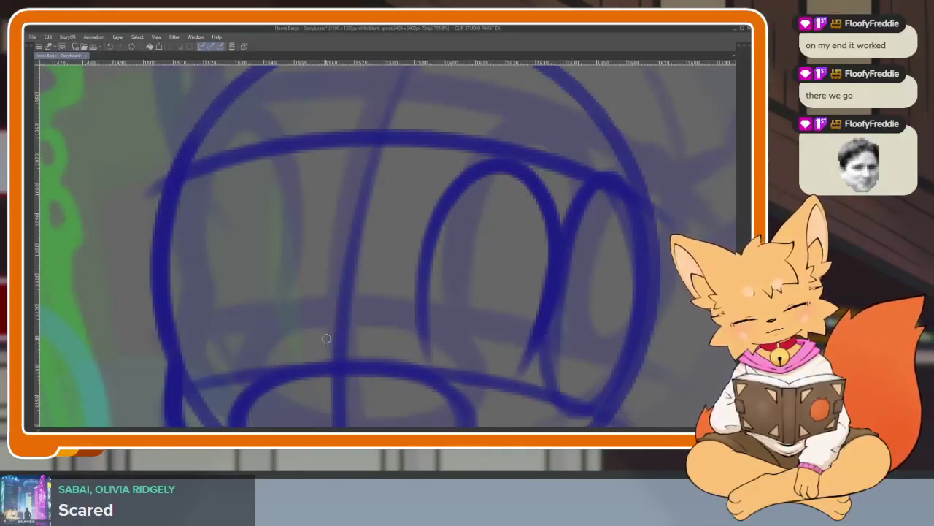
{"action": "mouse_move", "coordinate": [277, 375]}
{"action": "left_mouse_down"}
{"action": "mouse_move", "coordinate": [281, 194]}
{"action": "mouse_move", "coordinate": [191, 372]}
{"action": "left_mouse_up"}
{"action": "scroll", "coordinate": [427, 302], "scroll_direction": "down", "scroll_amount": 5}
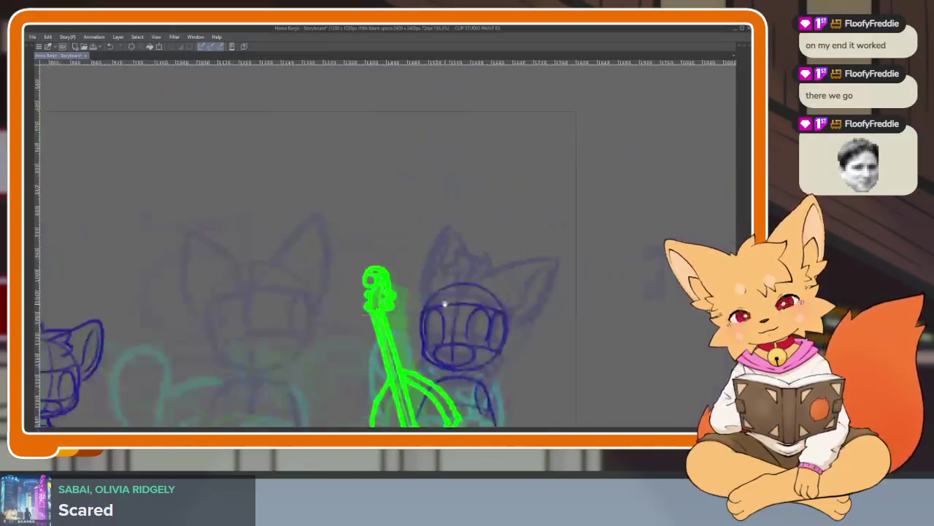
{"action": "scroll", "coordinate": [492, 299], "scroll_direction": "down", "scroll_amount": 2}
{"action": "scroll", "coordinate": [496, 301], "scroll_direction": "up", "scroll_amount": 3}
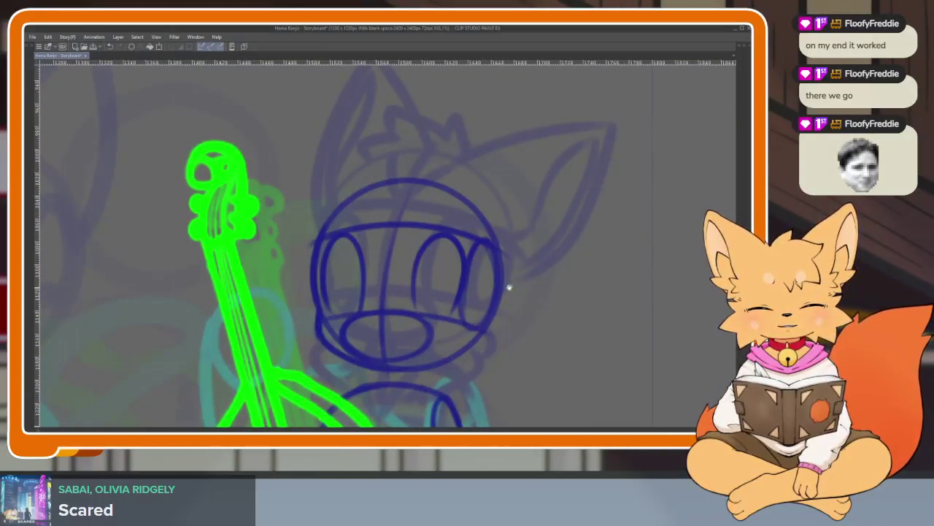
{"action": "scroll", "coordinate": [527, 305], "scroll_direction": "down", "scroll_amount": 2}
{"action": "scroll", "coordinate": [519, 292], "scroll_direction": "up", "scroll_amount": 4}
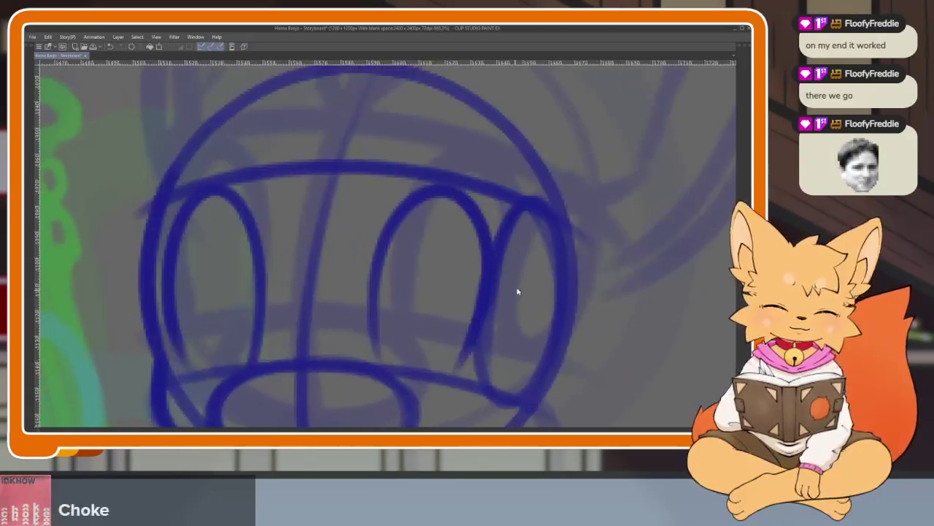
{"action": "scroll", "coordinate": [516, 277], "scroll_direction": "up", "scroll_amount": 1}
- Draw a line below the head's horizontal guide, after undoing a first retrace
{"action": "mouse_move", "coordinate": [175, 239]}
{"action": "left_mouse_down"}
{"action": "mouse_move", "coordinate": [292, 223]}
{"action": "mouse_move", "coordinate": [566, 266]}
{"action": "left_mouse_up"}
{"action": "key", "text": "ctrl+z"}
{"action": "left_click_drag", "start_coordinate": [174, 246], "coordinate": [620, 310]}
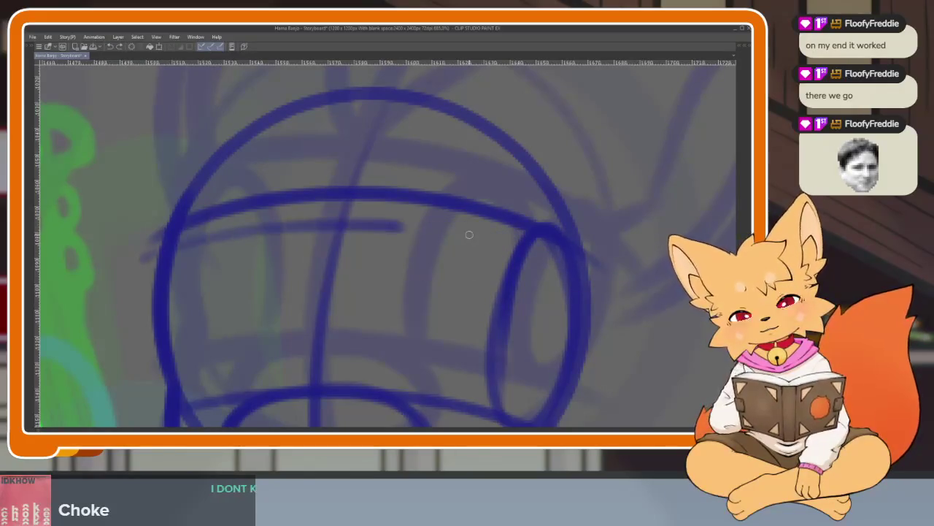
{"action": "scroll", "coordinate": [396, 305], "scroll_direction": "up", "scroll_amount": 2}
- Erase the stray horizontal line across the head, clearing both its middle and left parts
{"action": "key", "text": "e"}
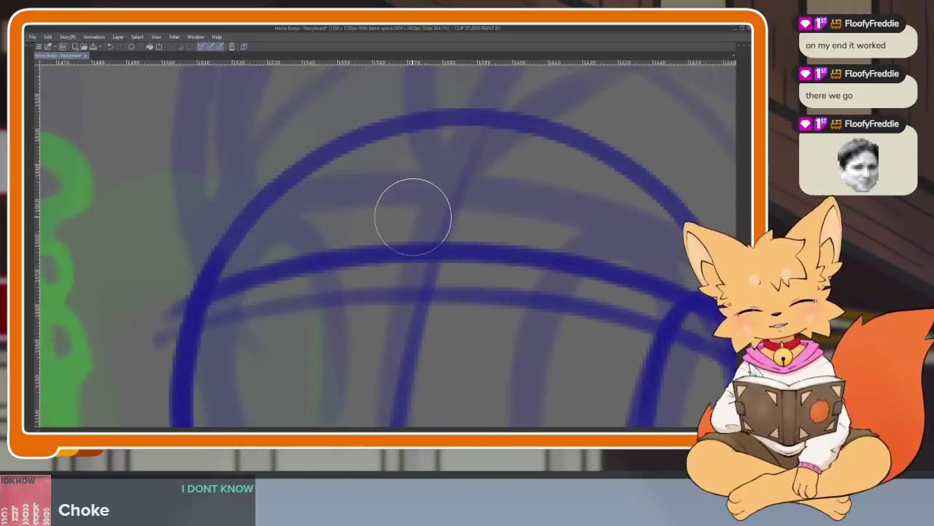
{"action": "mouse_move", "coordinate": [415, 238]}
{"action": "left_mouse_down"}
{"action": "mouse_move", "coordinate": [414, 253]}
{"action": "mouse_move", "coordinate": [230, 288]}
{"action": "left_mouse_up"}
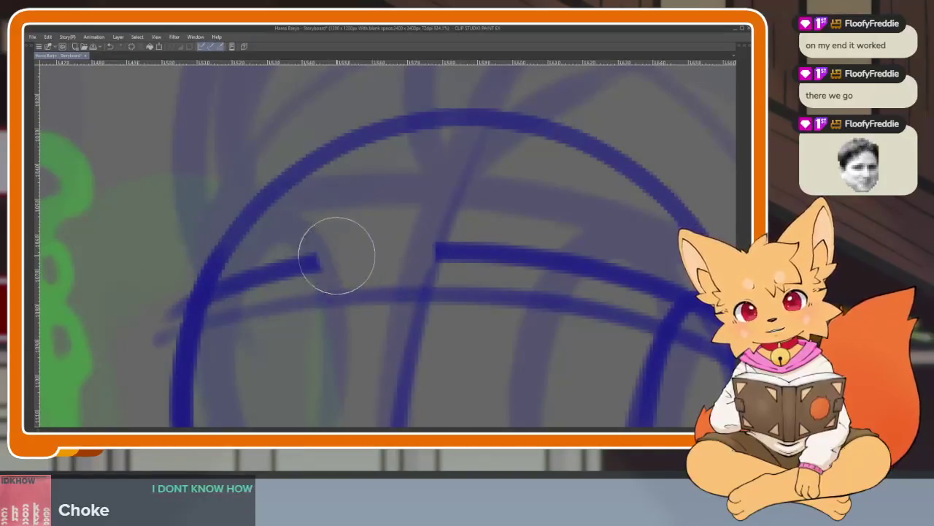
{"action": "key", "text": "p"}
{"action": "left_click_drag", "start_coordinate": [449, 288], "coordinate": [404, 244]}
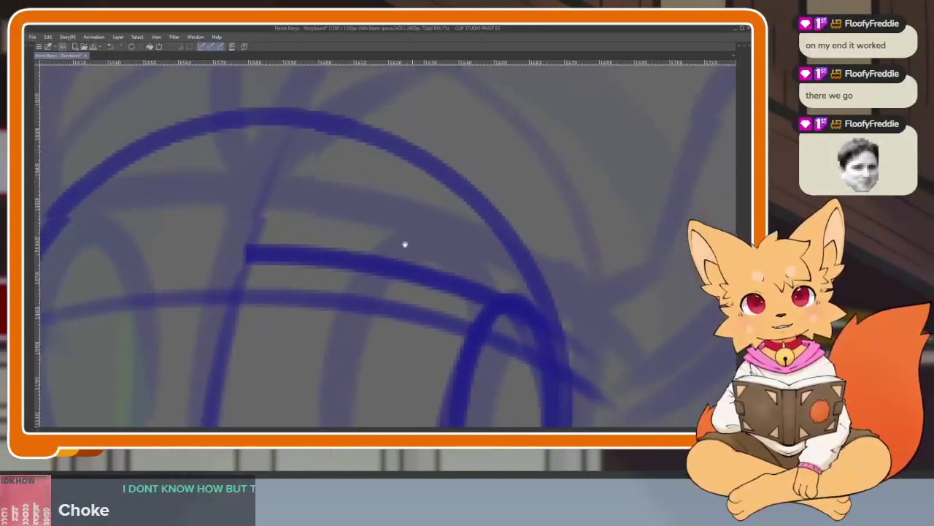
{"action": "key", "text": "e"}
{"action": "mouse_move", "coordinate": [267, 229]}
{"action": "left_mouse_down"}
{"action": "mouse_move", "coordinate": [236, 244]}
{"action": "mouse_move", "coordinate": [428, 270]}
{"action": "left_mouse_up"}
{"action": "key", "text": "p"}
{"action": "scroll", "coordinate": [431, 324], "scroll_direction": "down", "scroll_amount": 3}
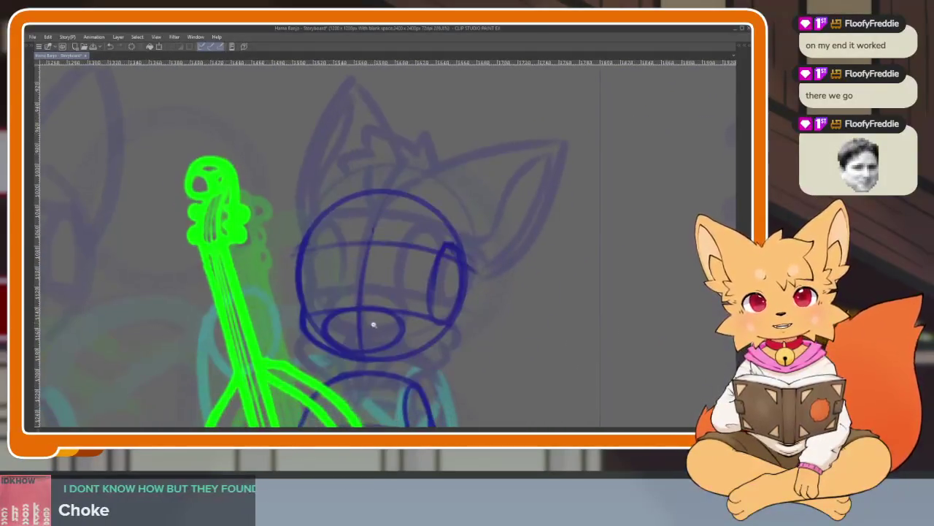
{"action": "scroll", "coordinate": [376, 334], "scroll_direction": "up", "scroll_amount": 3}
{"action": "scroll", "coordinate": [387, 349], "scroll_direction": "up", "scroll_amount": 3}
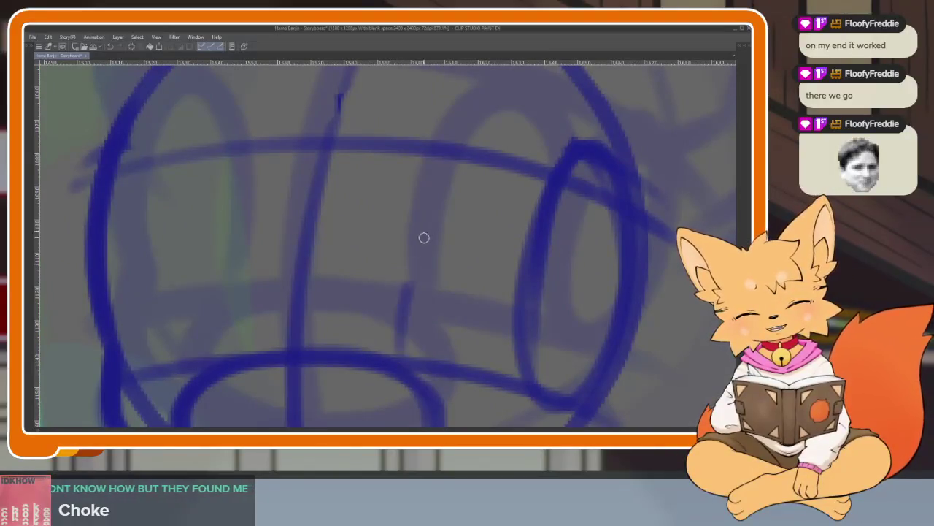
- Redraw the right eye oval and left eye arc, plus a diagonal stroke inside the head
{"action": "left_click_drag", "start_coordinate": [399, 361], "coordinate": [529, 369]}
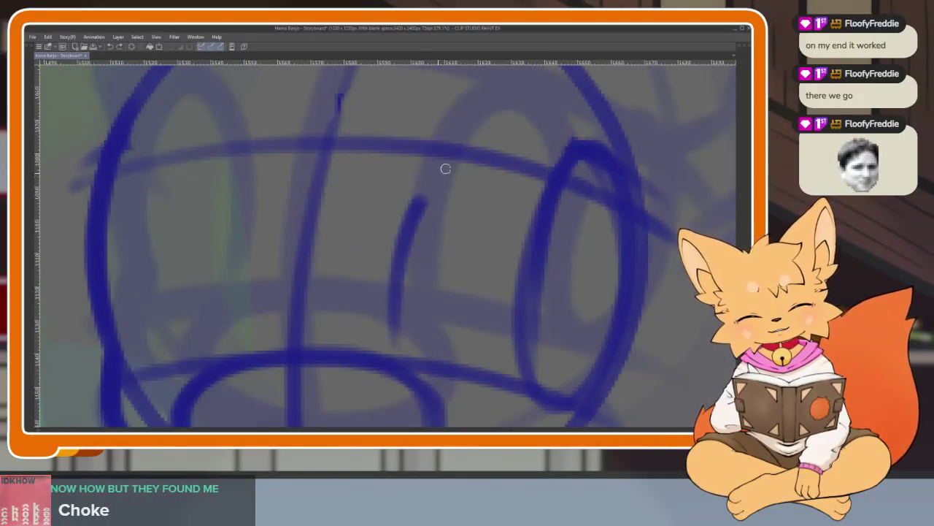
{"action": "scroll", "coordinate": [397, 334], "scroll_direction": "left", "scroll_amount": 3}
{"action": "mouse_move", "coordinate": [277, 348]}
{"action": "left_mouse_down"}
{"action": "mouse_move", "coordinate": [290, 230]}
{"action": "mouse_move", "coordinate": [186, 208]}
{"action": "mouse_move", "coordinate": [179, 361]}
{"action": "left_mouse_up"}
{"action": "scroll", "coordinate": [396, 348], "scroll_direction": "down", "scroll_amount": 5}
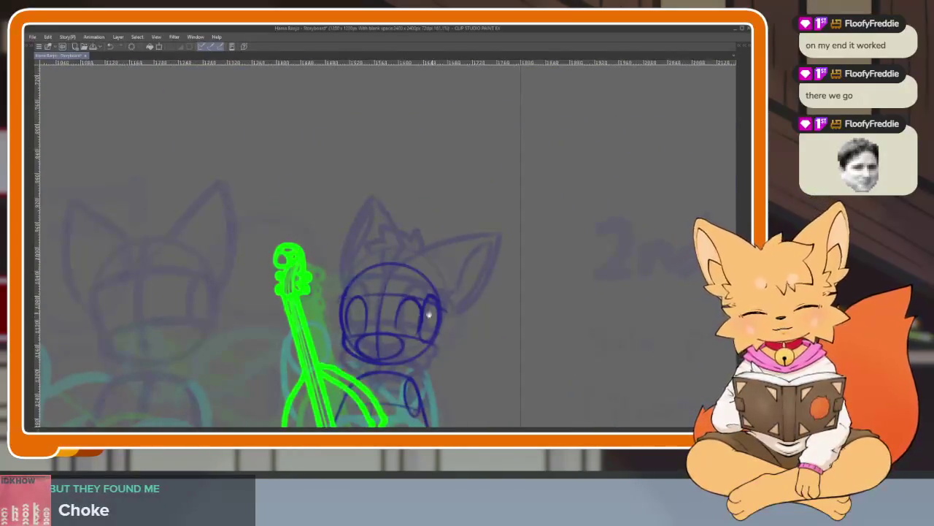
{"action": "scroll", "coordinate": [416, 317], "scroll_direction": "up", "scroll_amount": 4}
{"action": "scroll", "coordinate": [415, 317], "scroll_direction": "up", "scroll_amount": 1}
{"action": "left_click_drag", "start_coordinate": [365, 332], "coordinate": [449, 274]}
- Draw the upper edge of the fox's right ear, after undoing a stray line
{"action": "scroll", "coordinate": [482, 314], "scroll_direction": "down", "scroll_amount": 5}
{"action": "scroll", "coordinate": [445, 295], "scroll_direction": "up", "scroll_amount": 5}
{"action": "scroll", "coordinate": [439, 301], "scroll_direction": "up", "scroll_amount": 1}
{"action": "scroll", "coordinate": [325, 244], "scroll_direction": "down", "scroll_amount": 1}
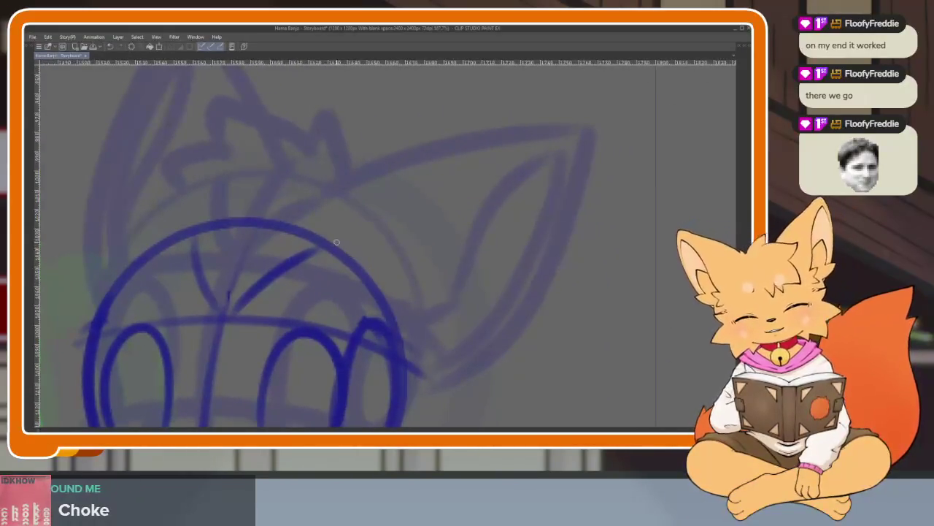
{"action": "scroll", "coordinate": [427, 205], "scroll_direction": "down", "scroll_amount": 1}
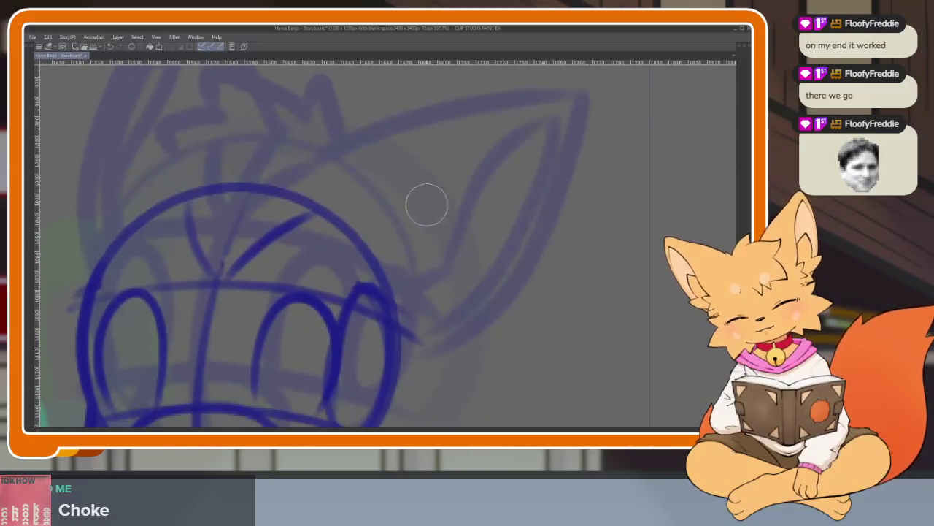
{"action": "left_click_drag", "start_coordinate": [316, 210], "coordinate": [542, 212]}
{"action": "key", "text": "ctrl+z"}
{"action": "mouse_move", "coordinate": [318, 210]}
{"action": "left_mouse_down"}
{"action": "mouse_move", "coordinate": [541, 164]}
{"action": "mouse_move", "coordinate": [573, 168]}
{"action": "mouse_move", "coordinate": [448, 343]}
{"action": "left_mouse_up"}
- Draw the left ear down from its tip in dark blue
{"action": "scroll", "coordinate": [500, 287], "scroll_direction": "down", "scroll_amount": 3}
{"action": "scroll", "coordinate": [464, 281], "scroll_direction": "up", "scroll_amount": 2}
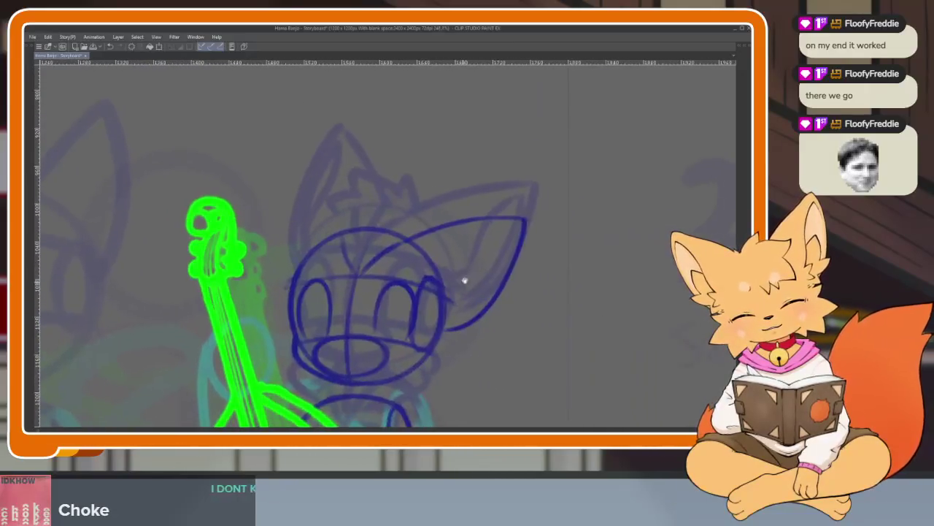
{"action": "scroll", "coordinate": [464, 280], "scroll_direction": "up", "scroll_amount": 1}
{"action": "scroll", "coordinate": [494, 288], "scroll_direction": "up", "scroll_amount": 1}
{"action": "scroll", "coordinate": [501, 294], "scroll_direction": "down", "scroll_amount": 2}
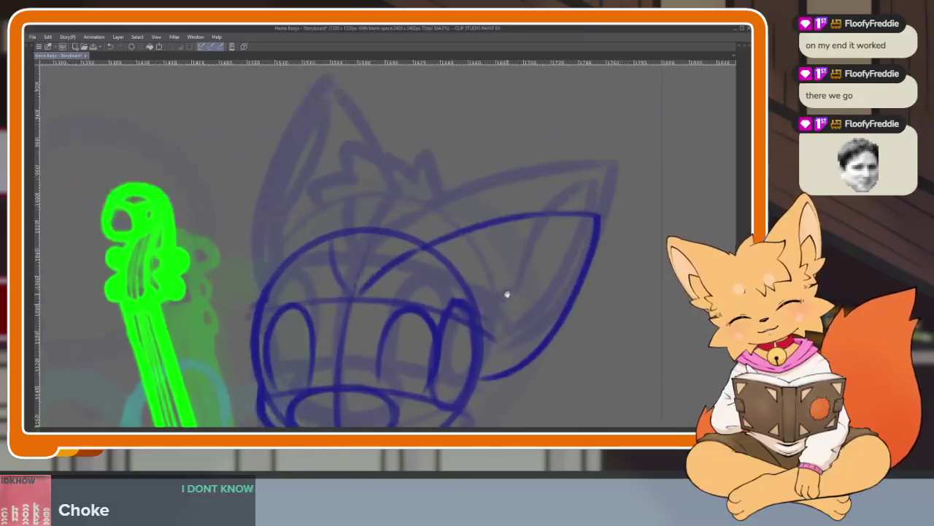
{"action": "mouse_move", "coordinate": [380, 241]}
{"action": "left_mouse_down"}
{"action": "mouse_move", "coordinate": [333, 128]}
{"action": "mouse_move", "coordinate": [241, 306]}
{"action": "left_mouse_up"}
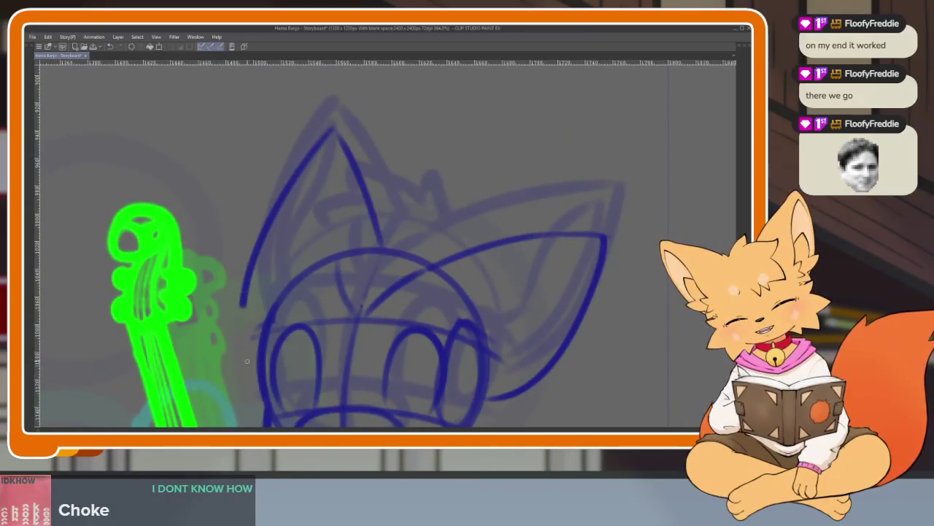
{"action": "scroll", "coordinate": [505, 350], "scroll_direction": "down", "scroll_amount": 3}
{"action": "scroll", "coordinate": [496, 343], "scroll_direction": "up", "scroll_amount": 1}
{"action": "scroll", "coordinate": [492, 346], "scroll_direction": "up", "scroll_amount": 1}
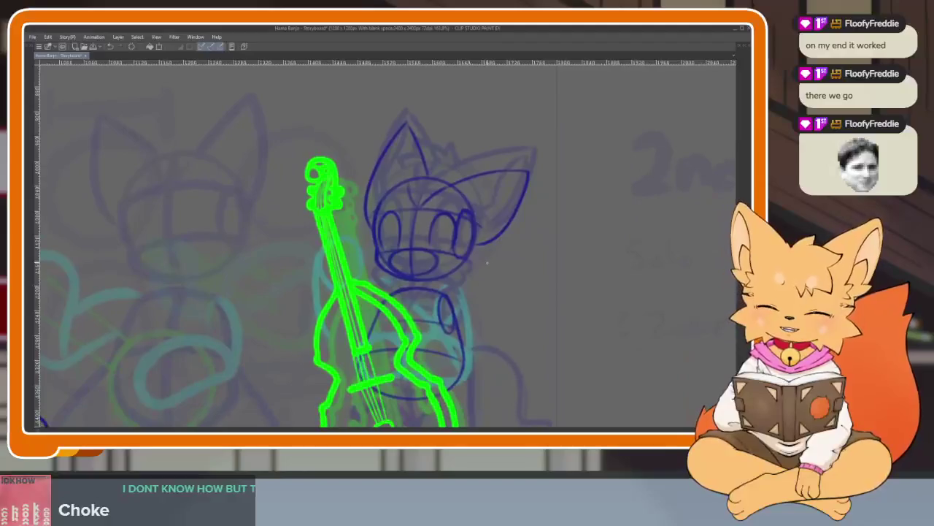
- Check an earlier animation frame in the timeline, then hide the palettes and recentre on the fox's head
{"action": "key", "text": "Tab"}
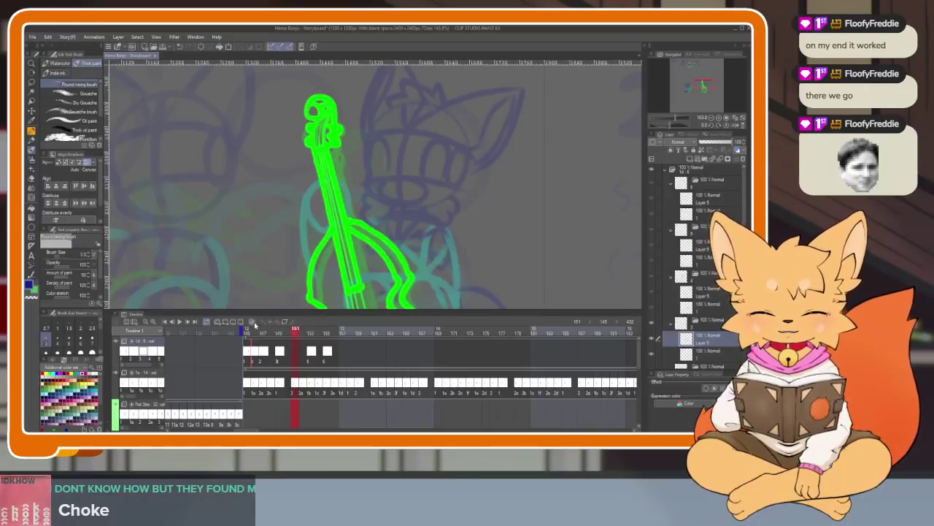
{"action": "left_click", "coordinate": [255, 334]}
{"action": "key", "text": "Tab"}
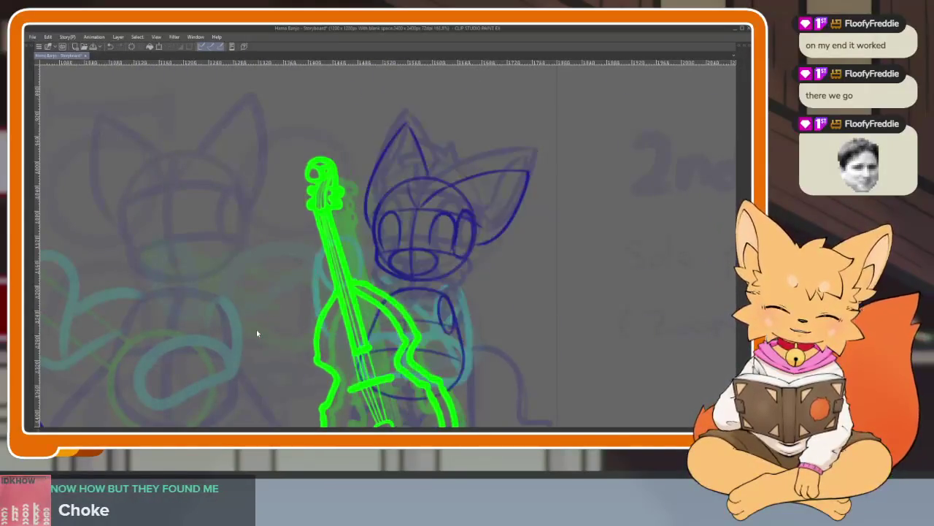
{"action": "left_click_drag", "start_coordinate": [479, 324], "coordinate": [510, 252]}
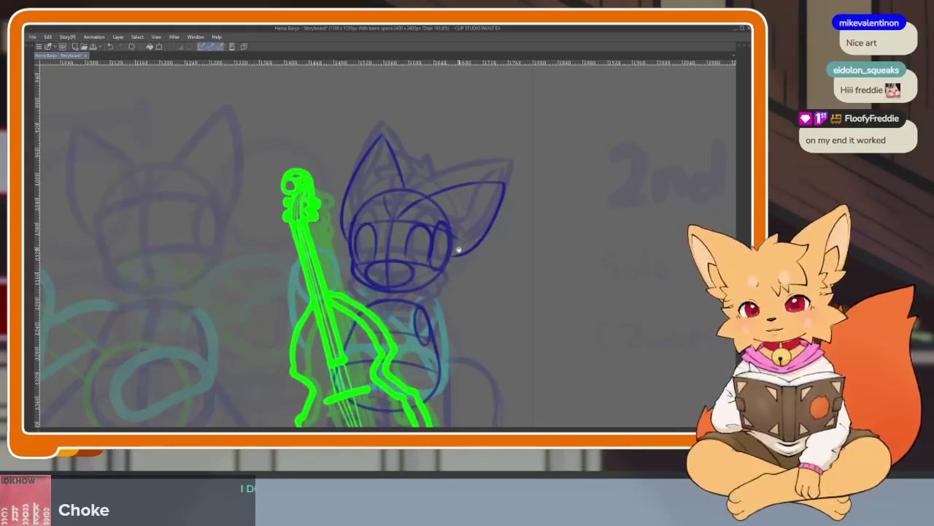
{"action": "scroll", "coordinate": [458, 250], "scroll_direction": "up", "scroll_amount": 1}
{"action": "scroll", "coordinate": [444, 255], "scroll_direction": "up", "scroll_amount": 1}
{"action": "scroll", "coordinate": [443, 271], "scroll_direction": "up", "scroll_amount": 1}
{"action": "scroll", "coordinate": [444, 282], "scroll_direction": "up", "scroll_amount": 1}
{"action": "mouse_move", "coordinate": [461, 295]}
{"action": "left_mouse_down"}
{"action": "mouse_move", "coordinate": [458, 346]}
{"action": "mouse_move", "coordinate": [470, 330]}
{"action": "mouse_move", "coordinate": [445, 296]}
{"action": "left_mouse_up"}
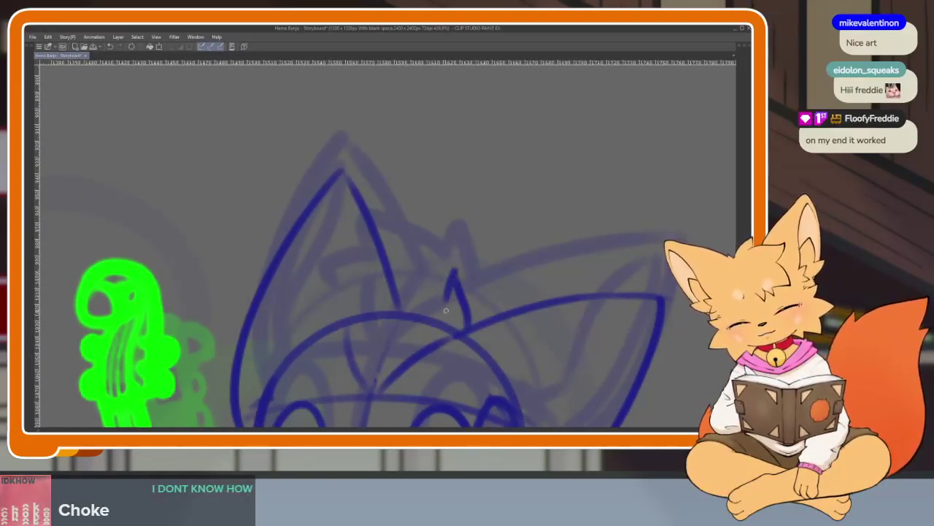
{"action": "scroll", "coordinate": [475, 309], "scroll_direction": "down", "scroll_amount": 2}
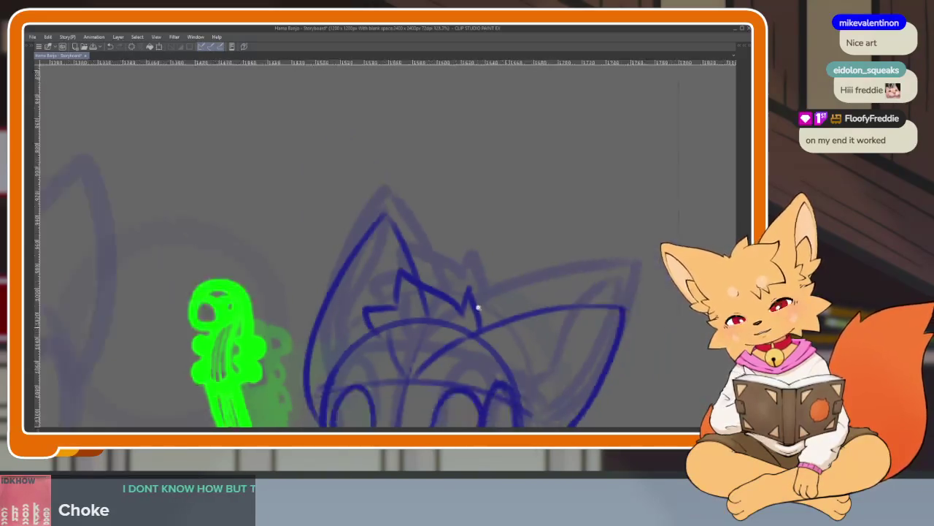
{"action": "scroll", "coordinate": [521, 309], "scroll_direction": "down", "scroll_amount": 3}
{"action": "scroll", "coordinate": [520, 339], "scroll_direction": "up", "scroll_amount": 2}
{"action": "scroll", "coordinate": [409, 313], "scroll_direction": "up", "scroll_amount": 3}
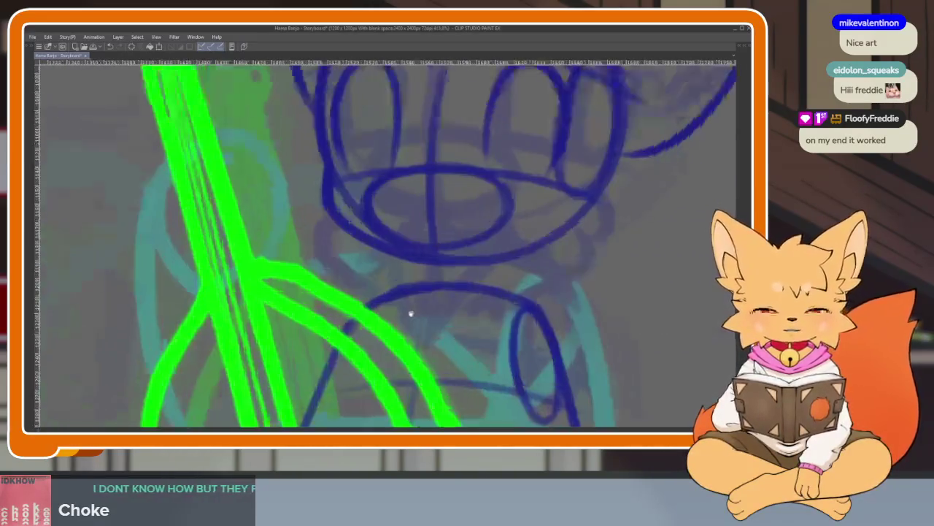
- Add a dark blue body stroke below the fox's muzzle beside the bass
{"action": "scroll", "coordinate": [395, 311], "scroll_direction": "up", "scroll_amount": 2}
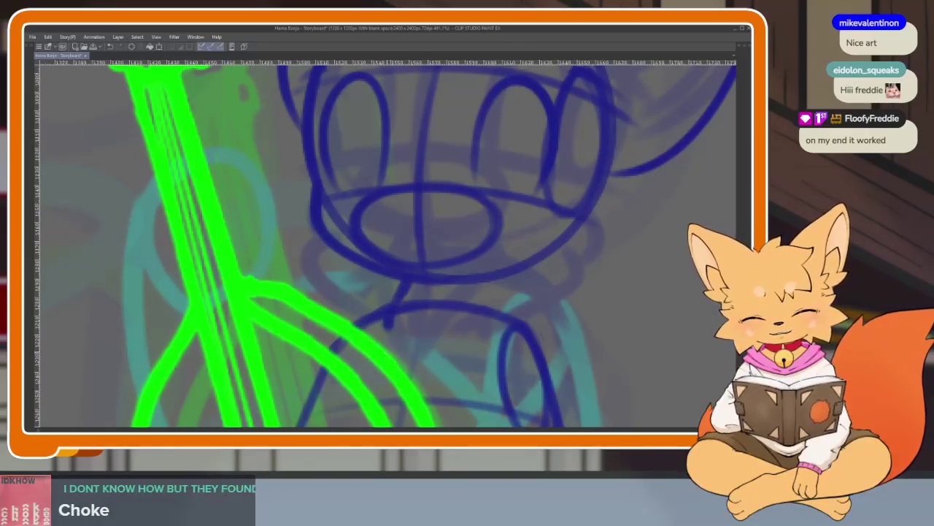
{"action": "left_click_drag", "start_coordinate": [405, 387], "coordinate": [474, 327]}
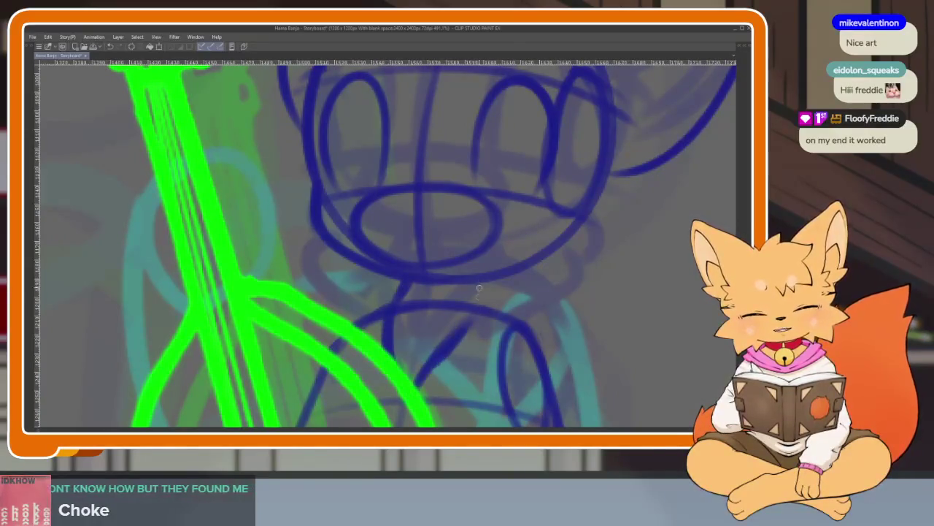
{"action": "scroll", "coordinate": [481, 300], "scroll_direction": "down", "scroll_amount": 3}
{"action": "scroll", "coordinate": [538, 296], "scroll_direction": "up", "scroll_amount": 1}
{"action": "scroll", "coordinate": [511, 307], "scroll_direction": "up", "scroll_amount": 1}
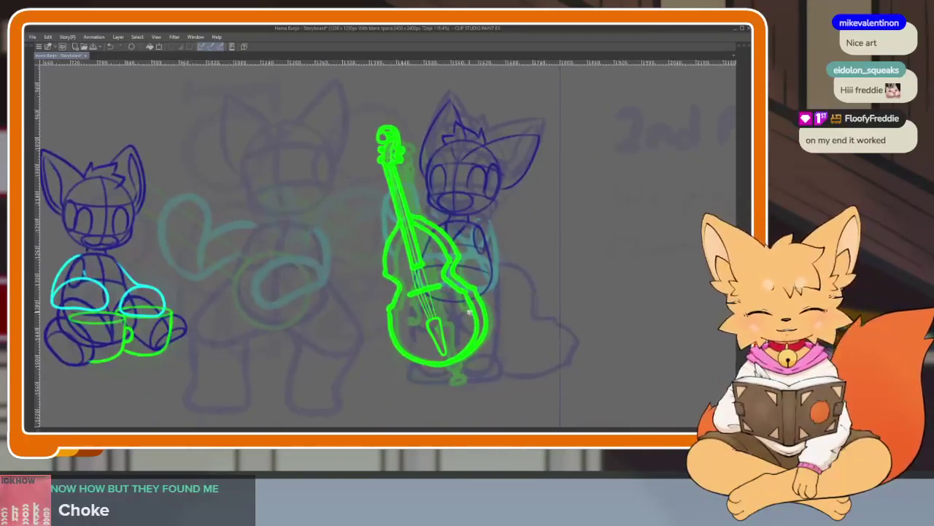
{"action": "scroll", "coordinate": [475, 319], "scroll_direction": "up", "scroll_amount": 2}
{"action": "scroll", "coordinate": [475, 319], "scroll_direction": "up", "scroll_amount": 2}
{"action": "scroll", "coordinate": [478, 328], "scroll_direction": "up", "scroll_amount": 1}
{"action": "scroll", "coordinate": [484, 340], "scroll_direction": "up", "scroll_amount": 2}
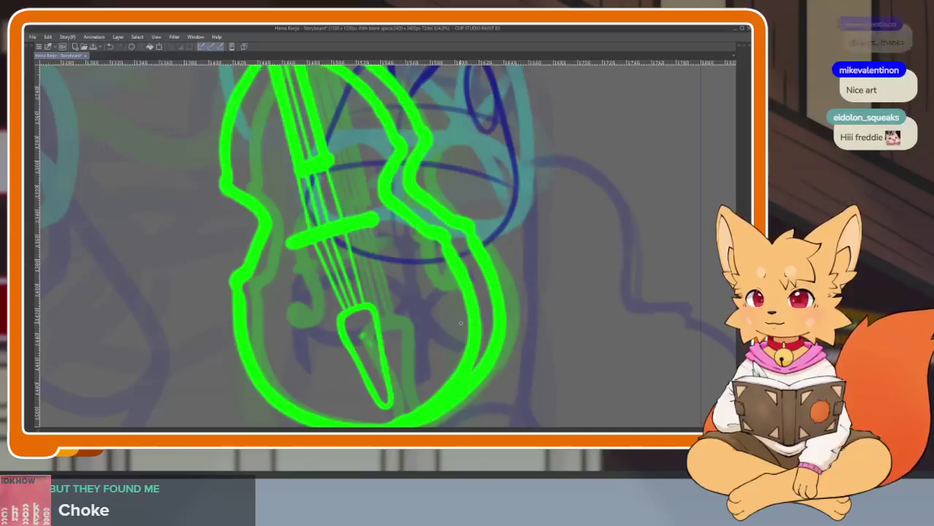
{"action": "scroll", "coordinate": [431, 341], "scroll_direction": "down", "scroll_amount": 1}
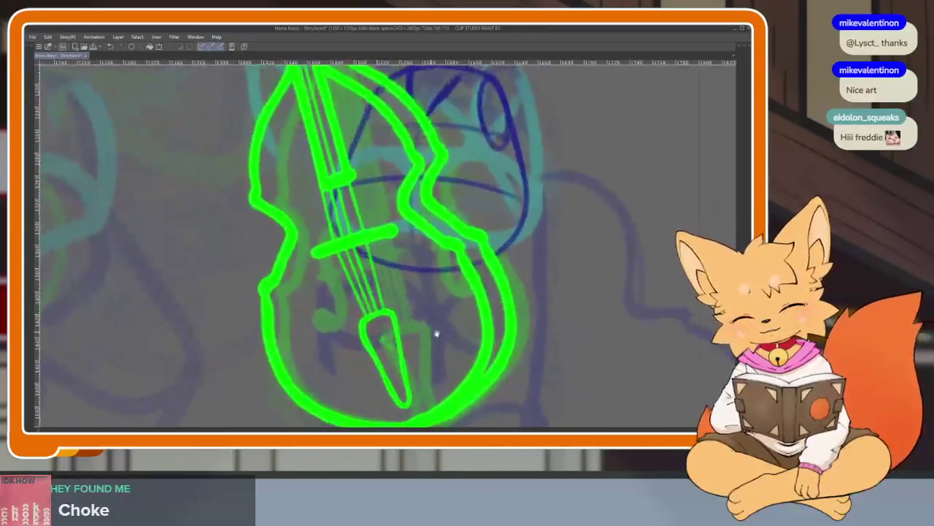
{"action": "scroll", "coordinate": [431, 337], "scroll_direction": "down", "scroll_amount": 1}
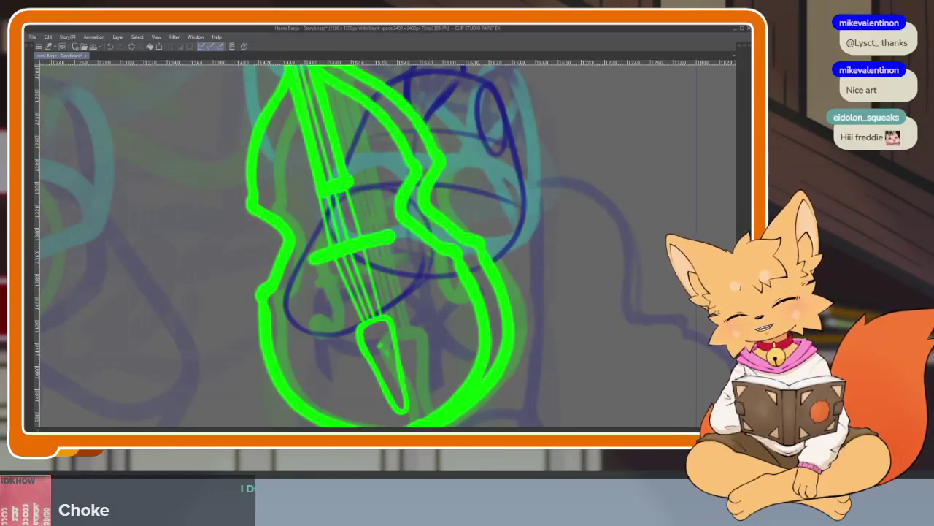
- Pan and zoom around the fox and green bass to review the body sketch
{"action": "scroll", "coordinate": [365, 255], "scroll_direction": "right", "scroll_amount": 1}
{"action": "scroll", "coordinate": [427, 292], "scroll_direction": "right", "scroll_amount": 2}
{"action": "scroll", "coordinate": [438, 296], "scroll_direction": "up", "scroll_amount": 1}
{"action": "scroll", "coordinate": [475, 288], "scroll_direction": "up", "scroll_amount": 1}
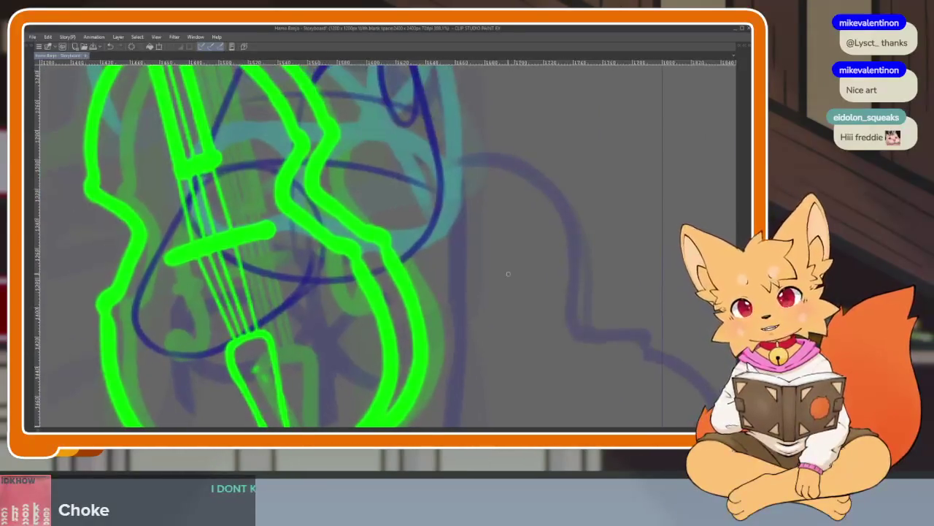
{"action": "scroll", "coordinate": [511, 302], "scroll_direction": "up", "scroll_amount": 1}
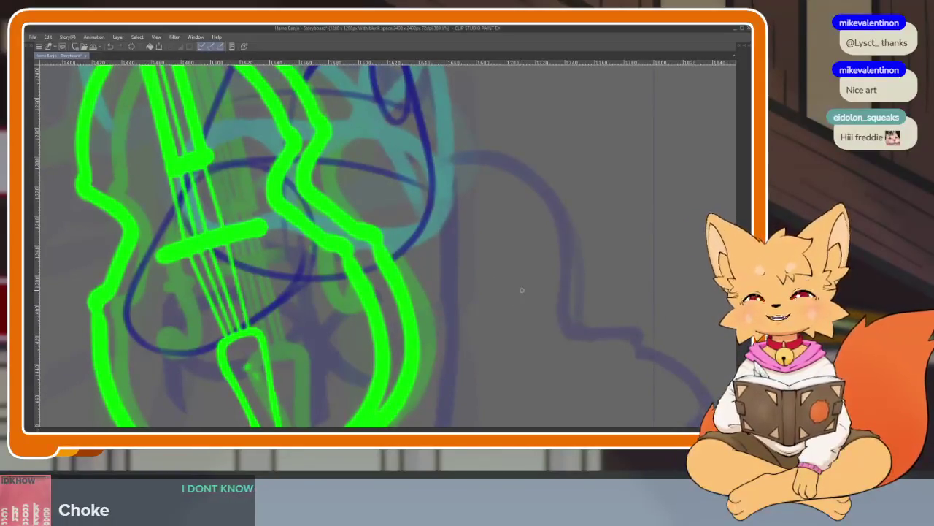
{"action": "scroll", "coordinate": [522, 290], "scroll_direction": "down", "scroll_amount": 2}
{"action": "scroll", "coordinate": [517, 343], "scroll_direction": "left", "scroll_amount": 2}
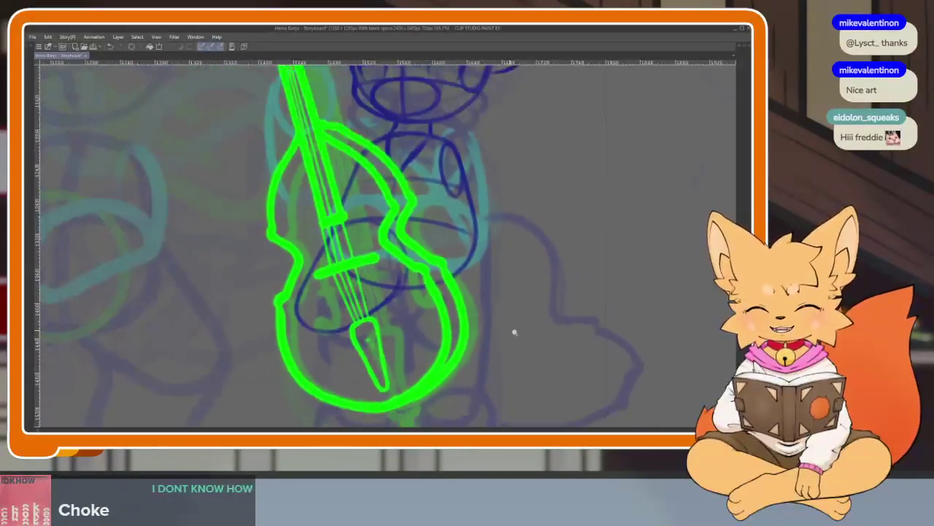
{"action": "scroll", "coordinate": [515, 332], "scroll_direction": "up", "scroll_amount": 1}
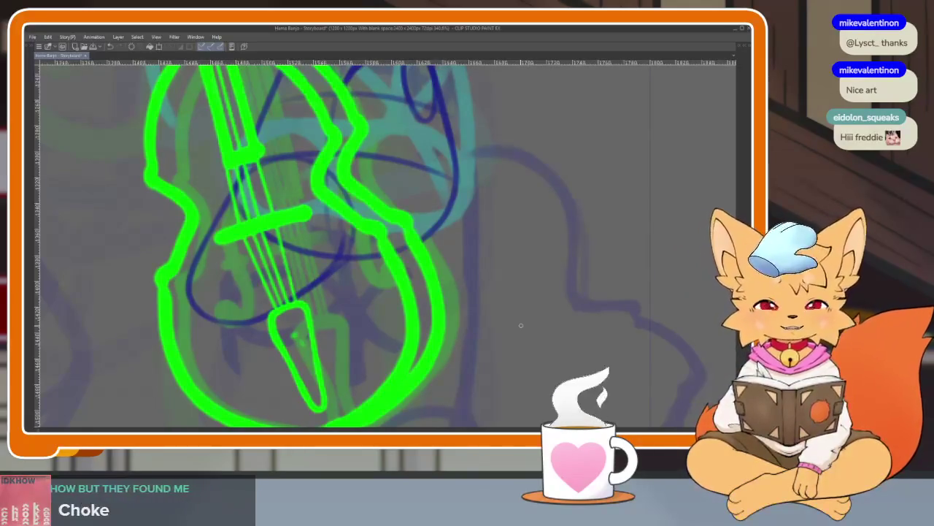
{"action": "scroll", "coordinate": [476, 319], "scroll_direction": "down", "scroll_amount": 2}
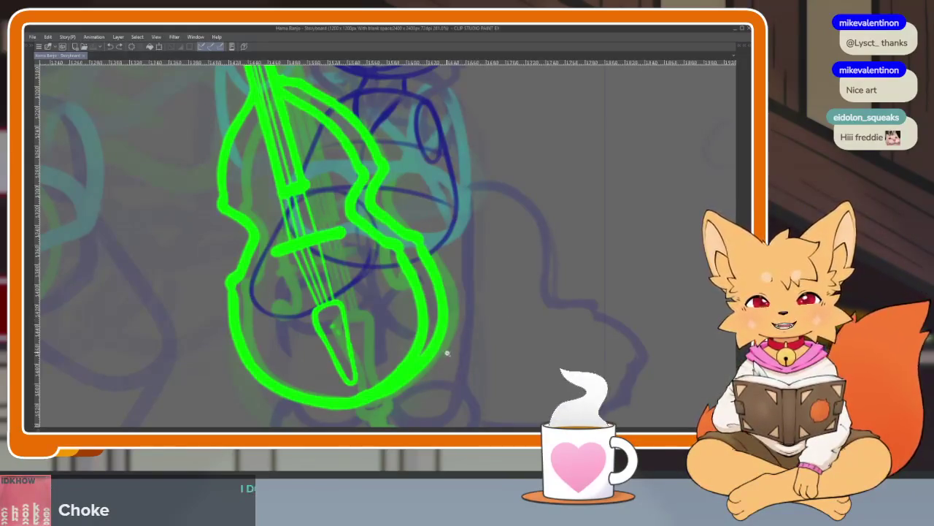
{"action": "scroll", "coordinate": [447, 353], "scroll_direction": "up", "scroll_amount": 1}
{"action": "scroll", "coordinate": [455, 355], "scroll_direction": "up", "scroll_amount": 1}
{"action": "scroll", "coordinate": [462, 359], "scroll_direction": "up", "scroll_amount": 1}
{"action": "scroll", "coordinate": [469, 359], "scroll_direction": "up", "scroll_amount": 1}
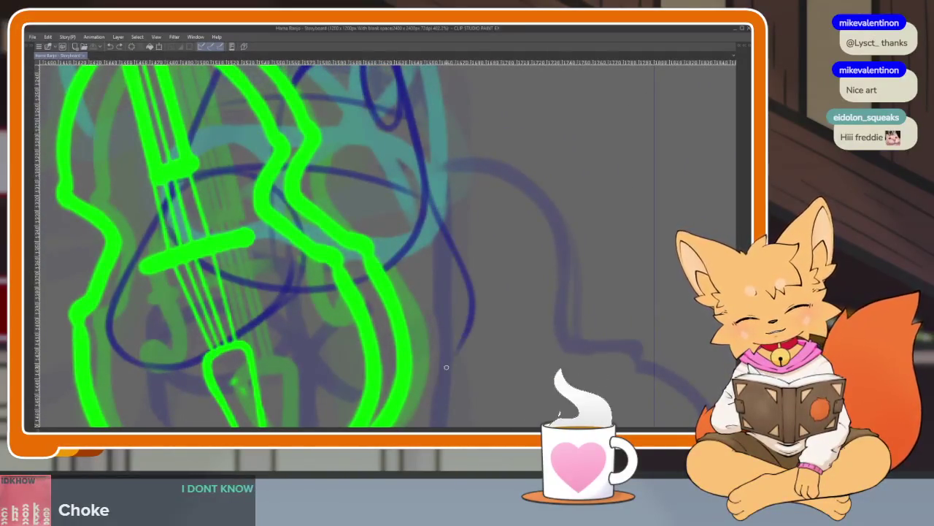
- Sketch two dark blue leg strokes behind the bass
{"action": "mouse_move", "coordinate": [305, 310]}
{"action": "left_mouse_down"}
{"action": "mouse_move", "coordinate": [374, 365]}
{"action": "mouse_move", "coordinate": [468, 290]}
{"action": "left_mouse_up"}
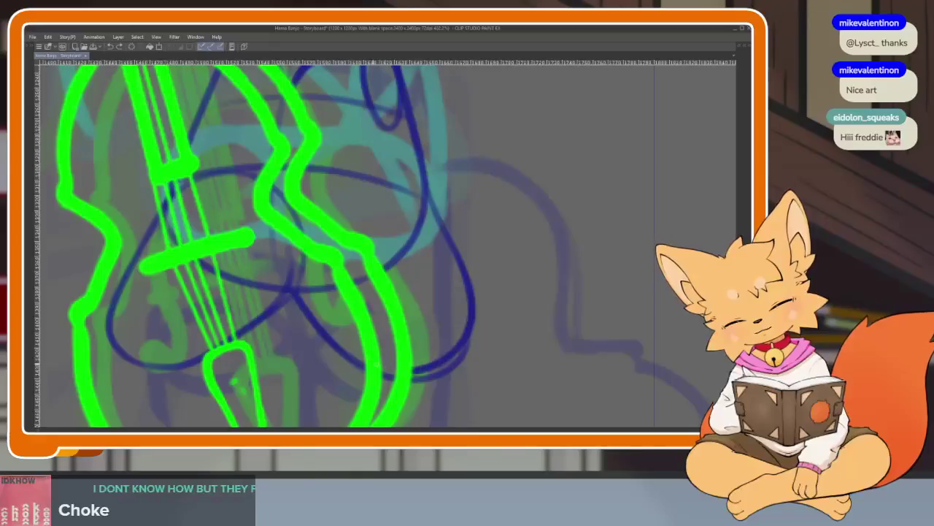
{"action": "left_click_drag", "start_coordinate": [398, 372], "coordinate": [293, 300]}
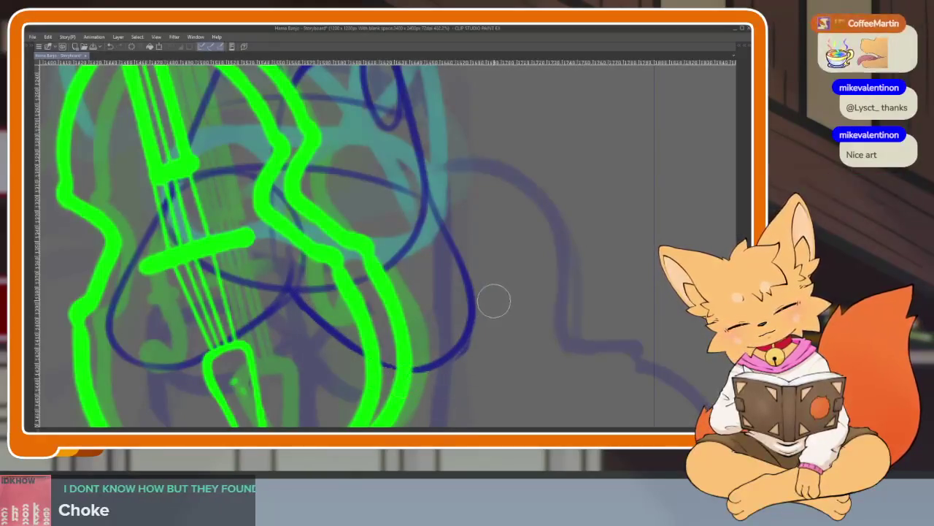
{"action": "scroll", "coordinate": [476, 338], "scroll_direction": "down", "scroll_amount": 2}
{"action": "scroll", "coordinate": [506, 319], "scroll_direction": "down", "scroll_amount": 2}
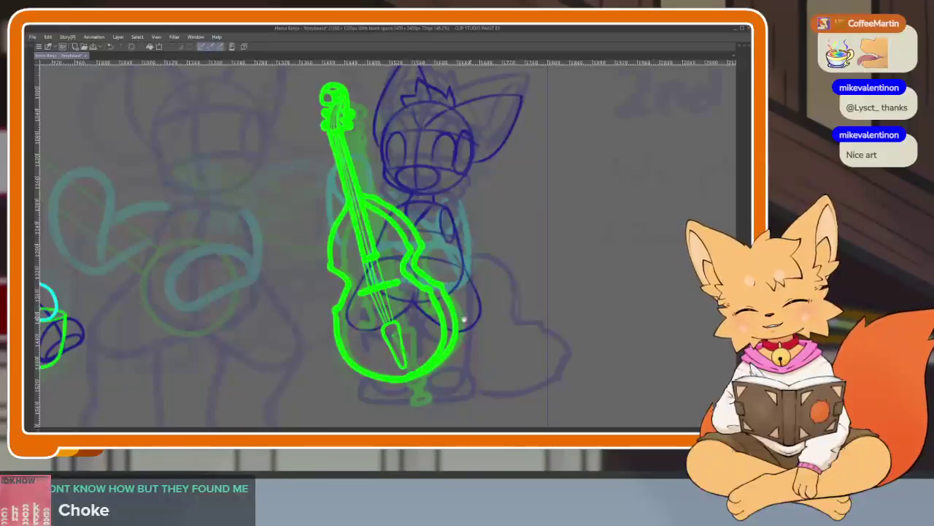
{"action": "scroll", "coordinate": [432, 331], "scroll_direction": "up", "scroll_amount": 2}
{"action": "scroll", "coordinate": [213, 230], "scroll_direction": "up", "scroll_amount": 2}
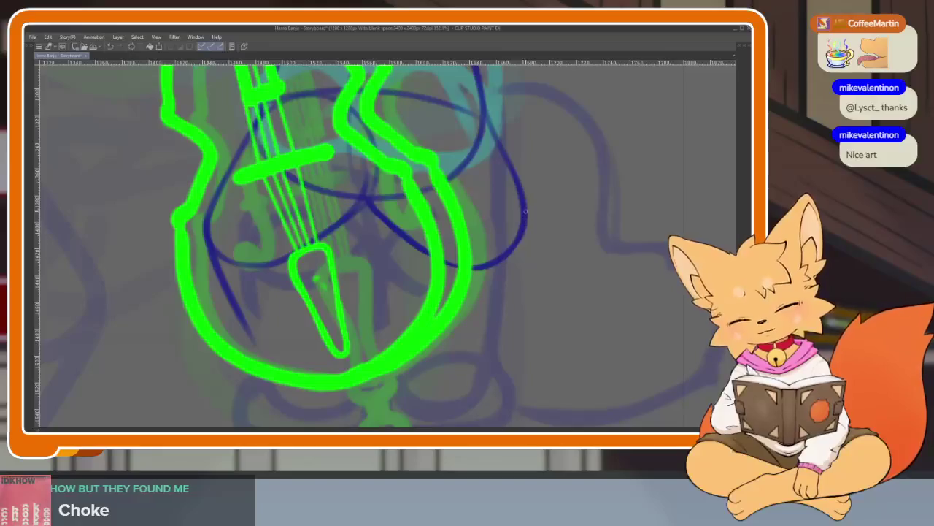
- Add a line down the fox's side and a hip arc, and extend the leg line downward
{"action": "left_click_drag", "start_coordinate": [526, 223], "coordinate": [485, 373]}
{"action": "scroll", "coordinate": [540, 306], "scroll_direction": "down", "scroll_amount": 1}
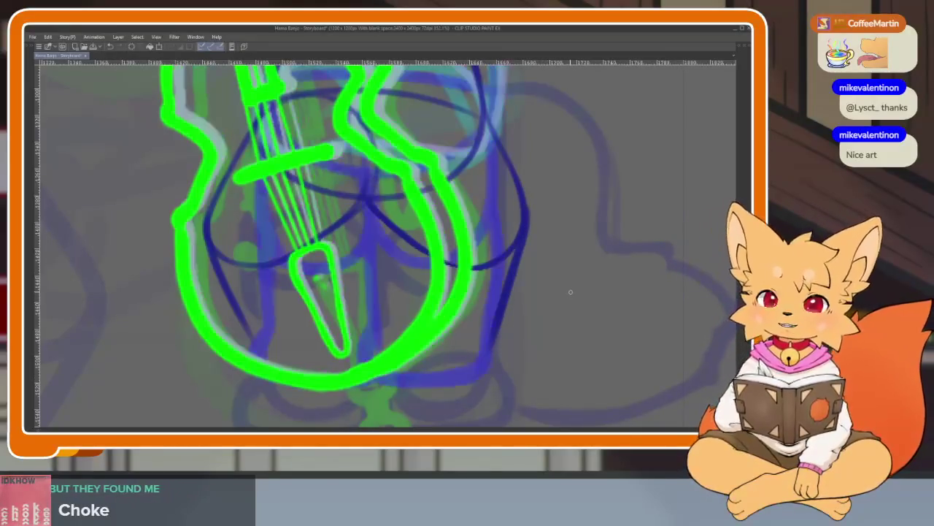
{"action": "scroll", "coordinate": [528, 317], "scroll_direction": "down", "scroll_amount": 1}
{"action": "scroll", "coordinate": [491, 324], "scroll_direction": "down", "scroll_amount": 1}
{"action": "scroll", "coordinate": [491, 323], "scroll_direction": "down", "scroll_amount": 1}
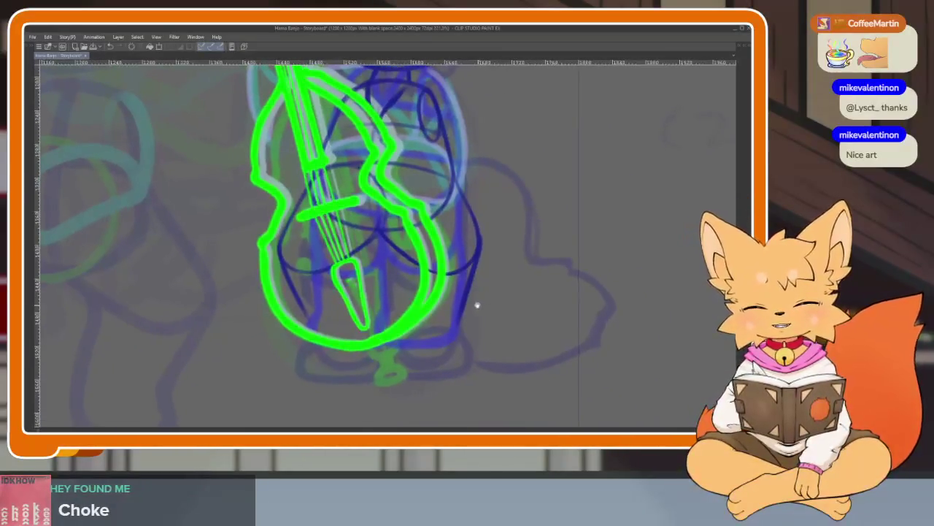
{"action": "scroll", "coordinate": [475, 307], "scroll_direction": "down", "scroll_amount": 2}
{"action": "scroll", "coordinate": [463, 302], "scroll_direction": "up", "scroll_amount": 4}
{"action": "scroll", "coordinate": [435, 310], "scroll_direction": "up", "scroll_amount": 1}
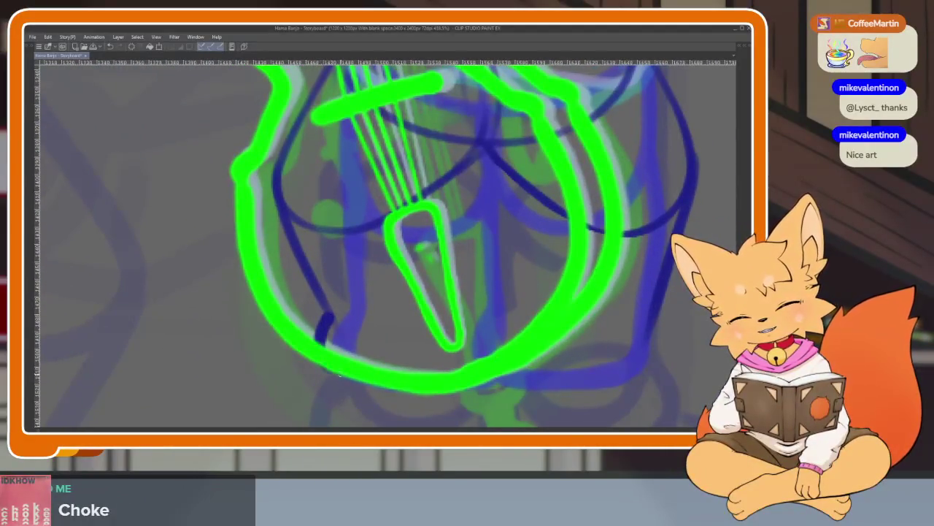
{"action": "left_click_drag", "start_coordinate": [548, 370], "coordinate": [387, 397]}
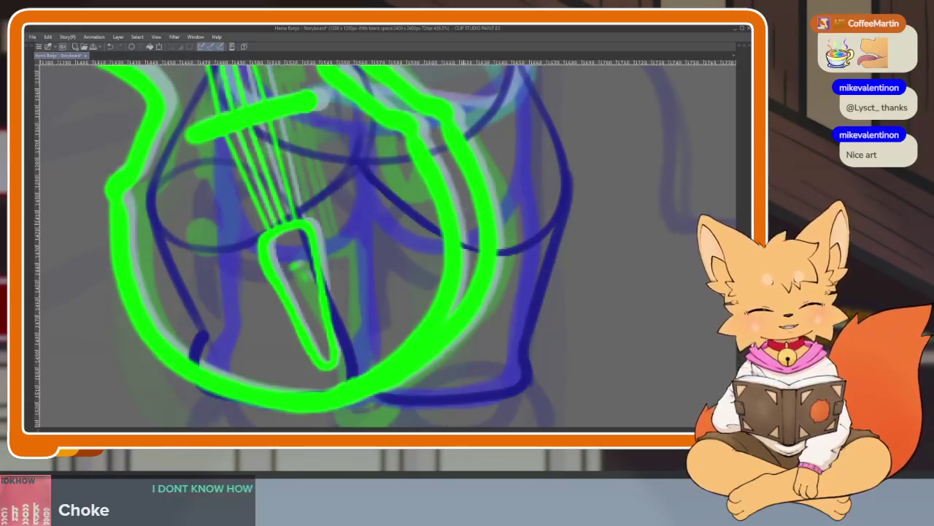
{"action": "left_click_drag", "start_coordinate": [561, 177], "coordinate": [425, 232]}
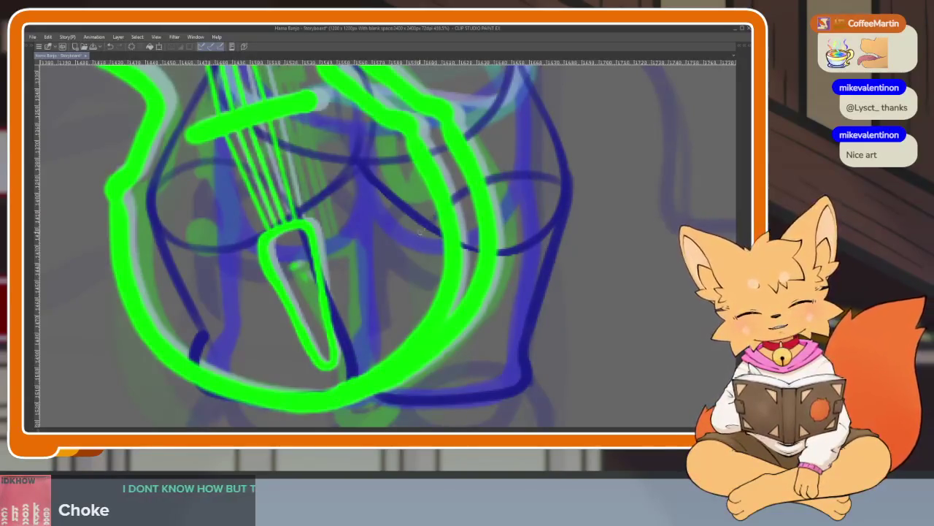
{"action": "left_click_drag", "start_coordinate": [395, 298], "coordinate": [369, 374]}
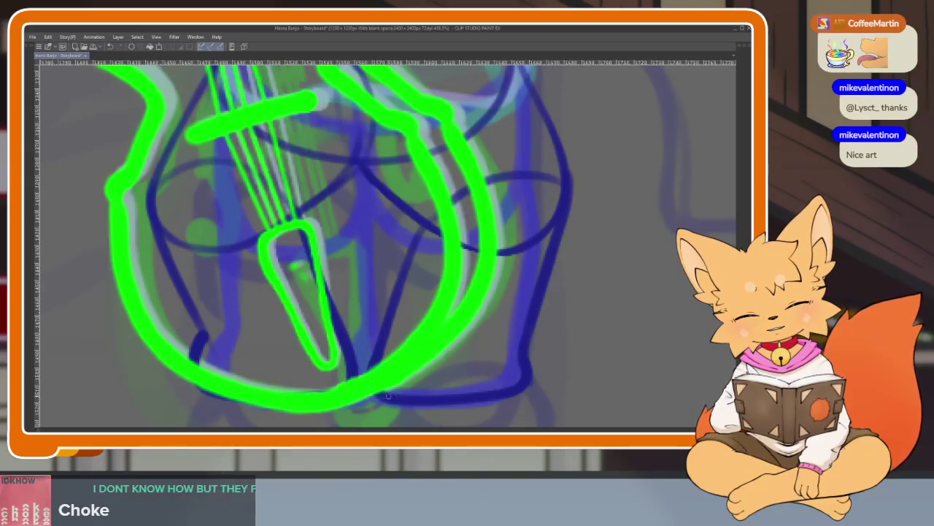
{"action": "scroll", "coordinate": [507, 296], "scroll_direction": "down", "scroll_amount": 3}
{"action": "scroll", "coordinate": [505, 319], "scroll_direction": "down", "scroll_amount": 3}
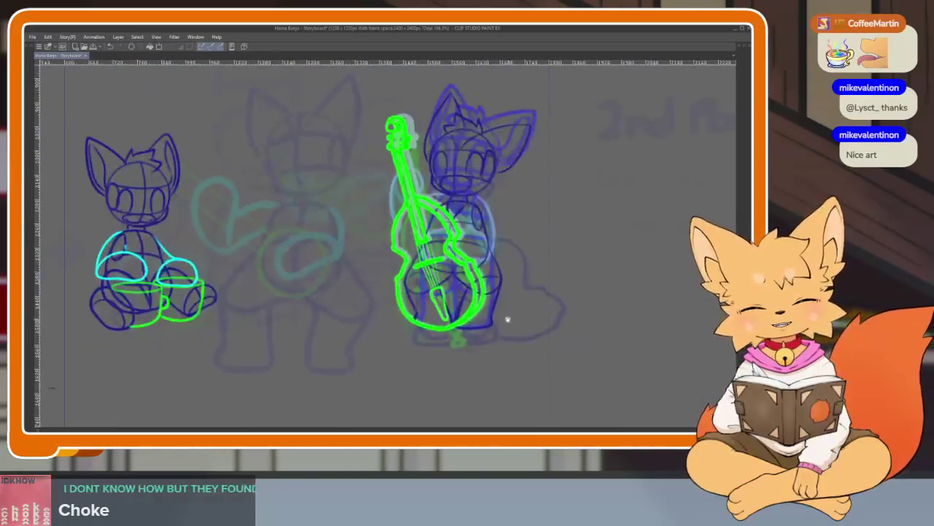
{"action": "scroll", "coordinate": [498, 328], "scroll_direction": "up", "scroll_amount": 3}
{"action": "scroll", "coordinate": [443, 340], "scroll_direction": "up", "scroll_amount": 3}
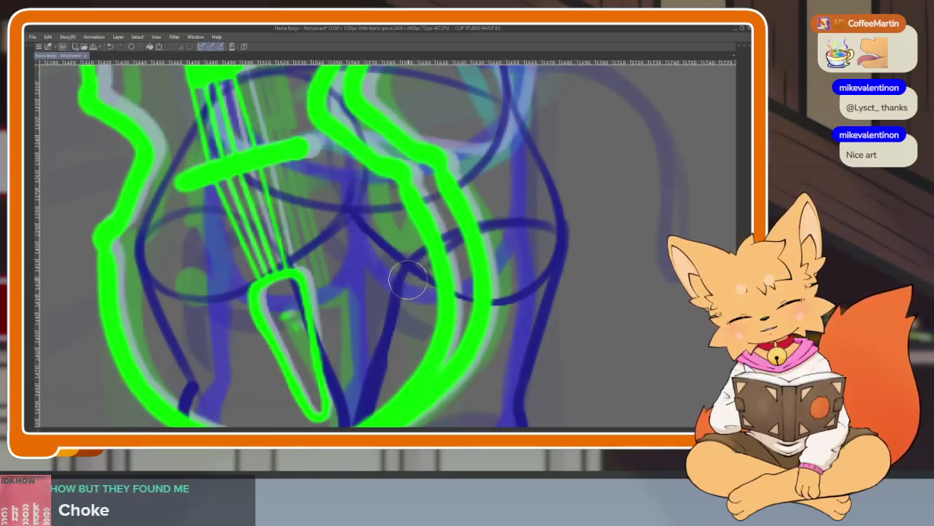
{"action": "scroll", "coordinate": [466, 350], "scroll_direction": "down", "scroll_amount": 5}
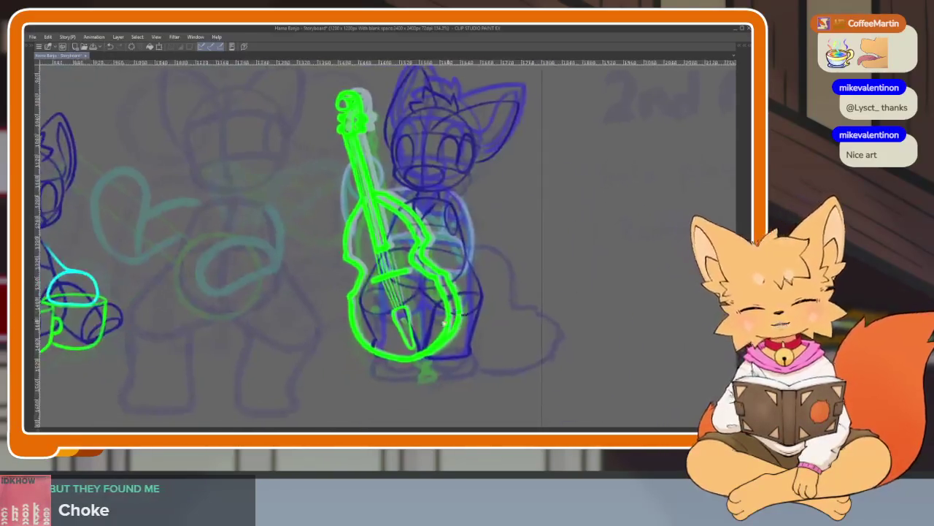
{"action": "scroll", "coordinate": [438, 343], "scroll_direction": "up", "scroll_amount": 3}
{"action": "scroll", "coordinate": [424, 337], "scroll_direction": "up", "scroll_amount": 2}
{"action": "scroll", "coordinate": [411, 335], "scroll_direction": "up", "scroll_amount": 2}
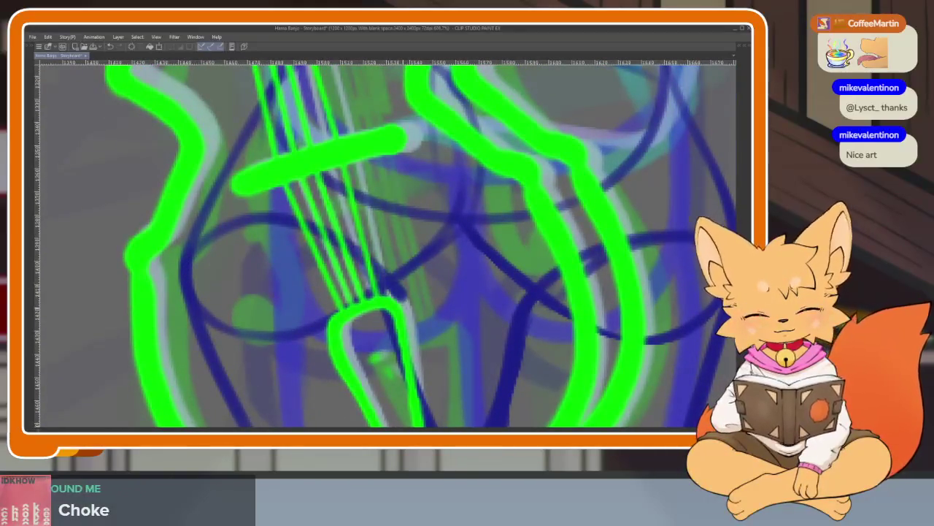
{"action": "left_click_drag", "start_coordinate": [422, 393], "coordinate": [407, 361]}
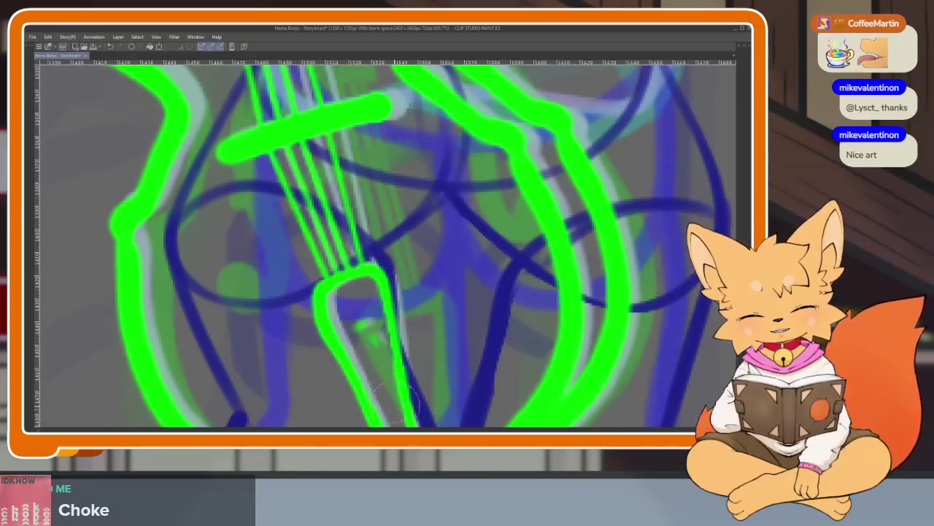
{"action": "scroll", "coordinate": [409, 398], "scroll_direction": "down", "scroll_amount": 5}
{"action": "scroll", "coordinate": [405, 350], "scroll_direction": "up", "scroll_amount": 1}
{"action": "scroll", "coordinate": [400, 307], "scroll_direction": "up", "scroll_amount": 3}
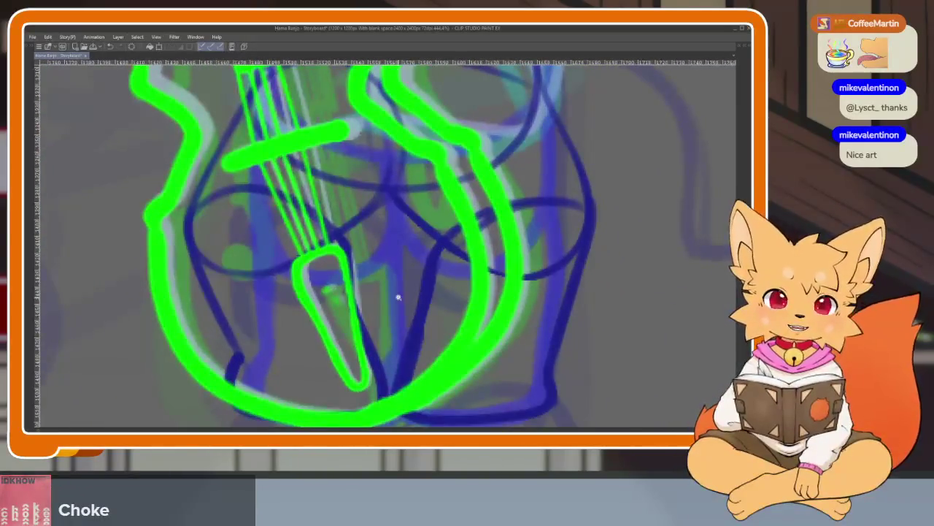
{"action": "scroll", "coordinate": [399, 297], "scroll_direction": "up", "scroll_amount": 2}
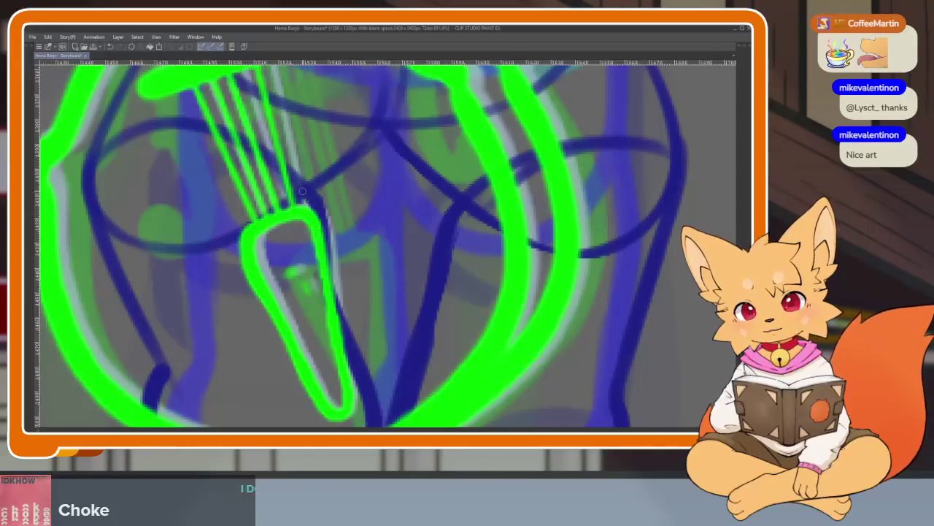
{"action": "scroll", "coordinate": [387, 369], "scroll_direction": "down", "scroll_amount": 5}
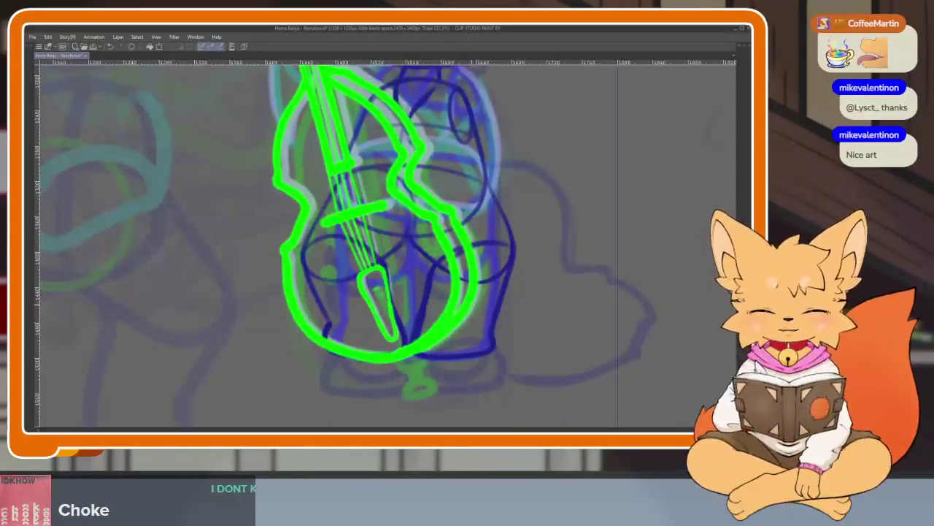
{"action": "scroll", "coordinate": [487, 299], "scroll_direction": "down", "scroll_amount": 1}
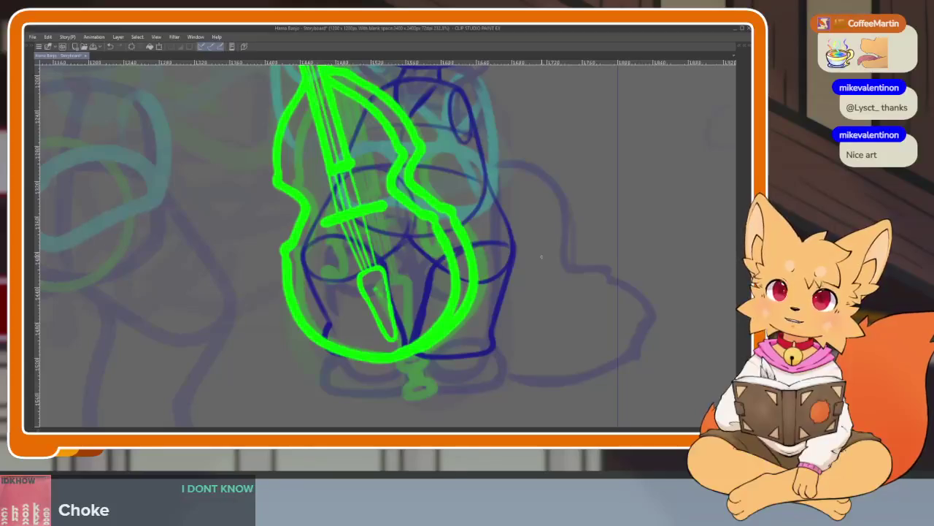
{"action": "scroll", "coordinate": [487, 299], "scroll_direction": "down", "scroll_amount": 2}
- Check the full canvas with the palettes hidden, then restore the tool, timeline and layer panels
{"action": "scroll", "coordinate": [487, 301], "scroll_direction": "down", "scroll_amount": 1}
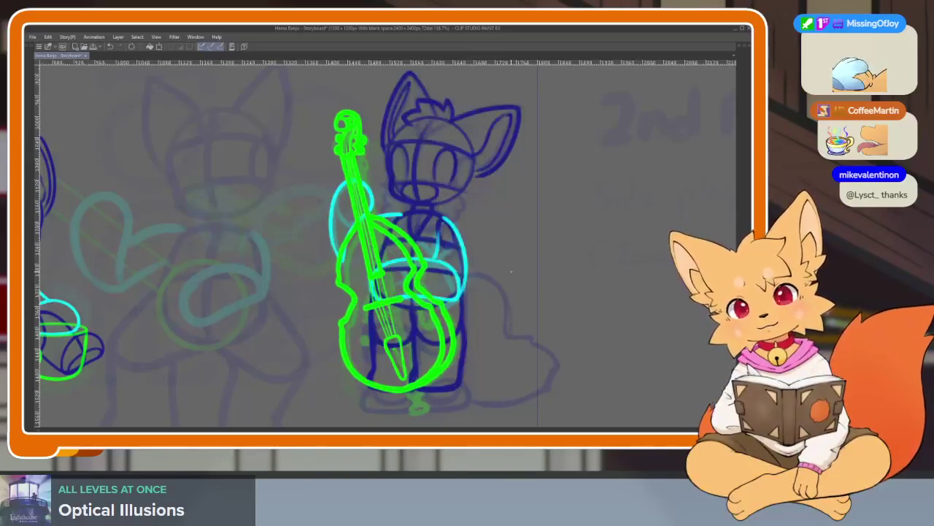
{"action": "key", "text": "Tab"}
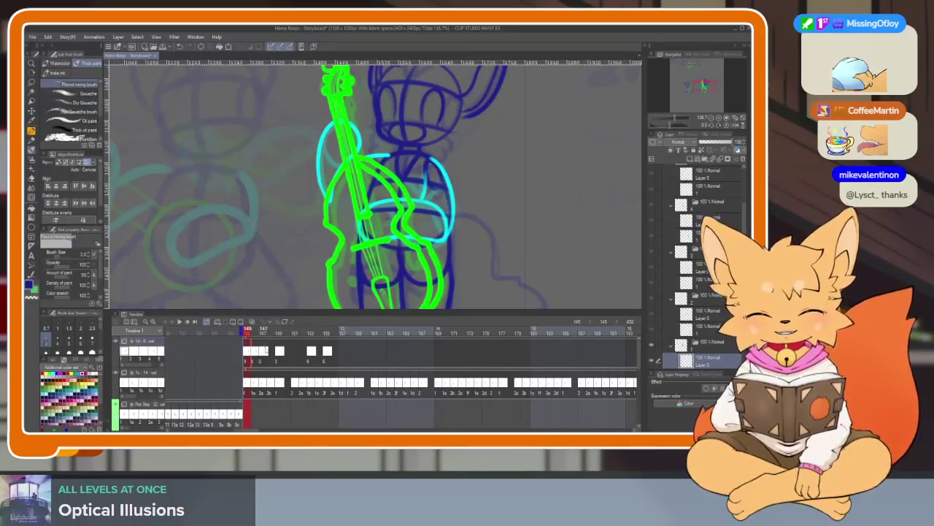
{"action": "key", "text": "Tab"}
{"action": "scroll", "coordinate": [428, 333], "scroll_direction": "up", "scroll_amount": 3}
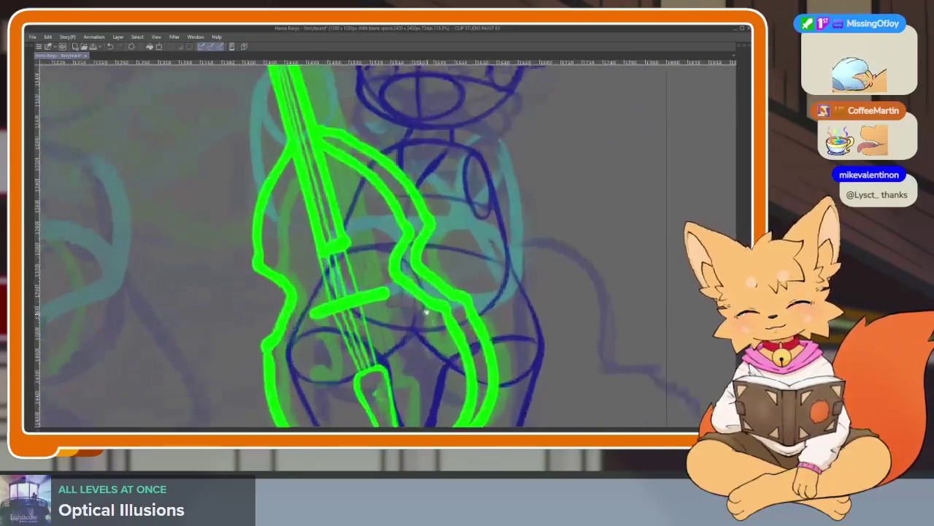
{"action": "scroll", "coordinate": [428, 334], "scroll_direction": "up", "scroll_amount": 2}
{"action": "scroll", "coordinate": [428, 334], "scroll_direction": "up", "scroll_amount": 1}
{"action": "scroll", "coordinate": [423, 336], "scroll_direction": "up", "scroll_amount": 2}
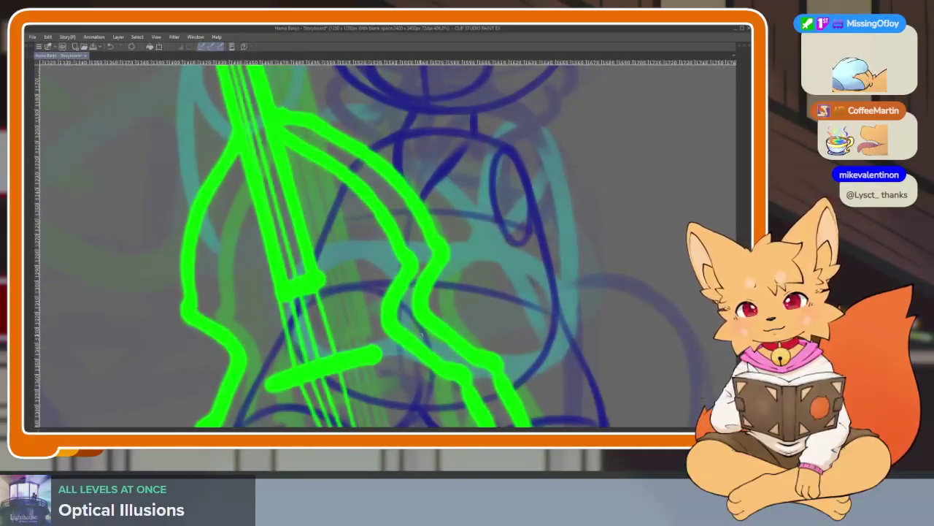
{"action": "key", "text": "Tab"}
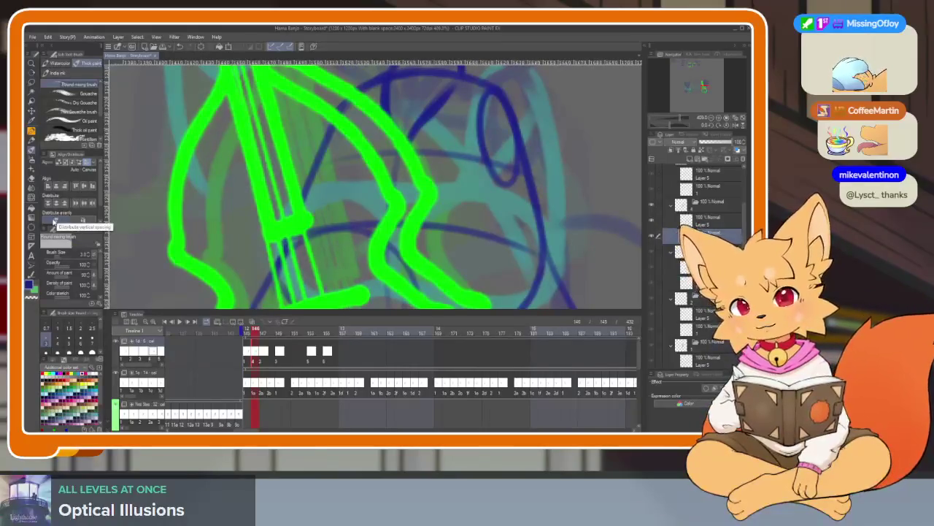
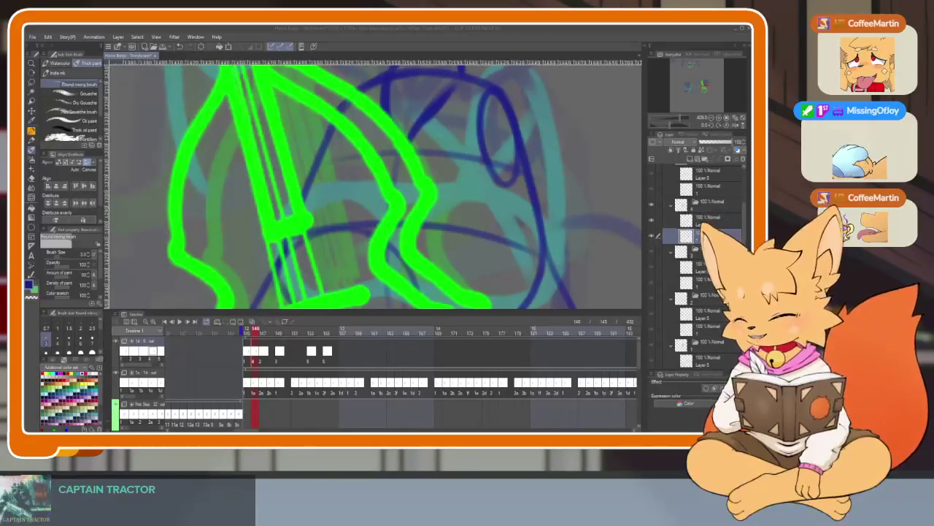
- Focus Clip Studio, hide the palettes and zoom in on the bass body
{"action": "left_click", "coordinate": [407, 29]}
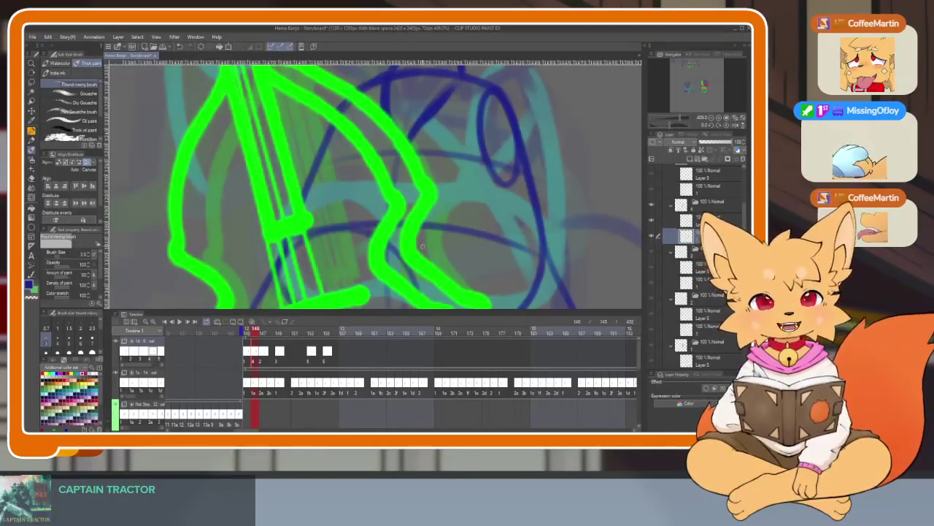
{"action": "key", "text": "Tab"}
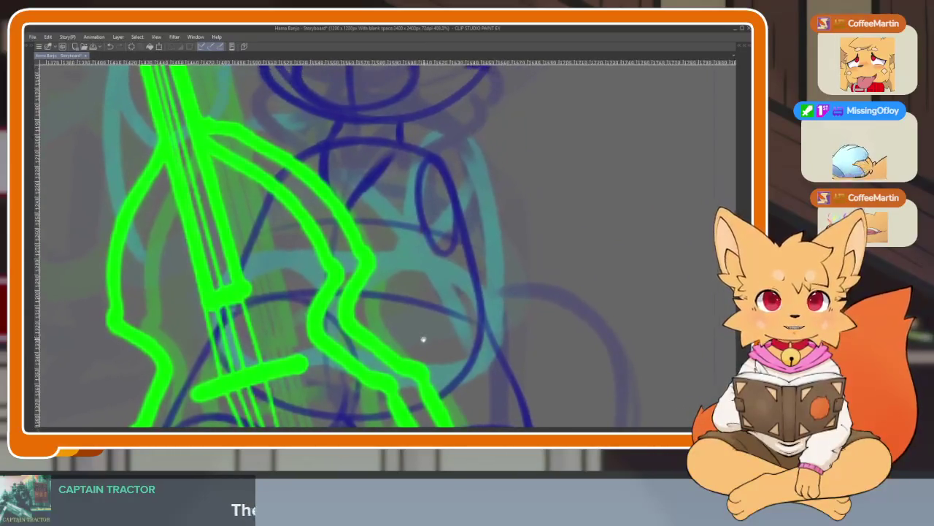
{"action": "scroll", "coordinate": [442, 322], "scroll_direction": "up", "scroll_amount": 2}
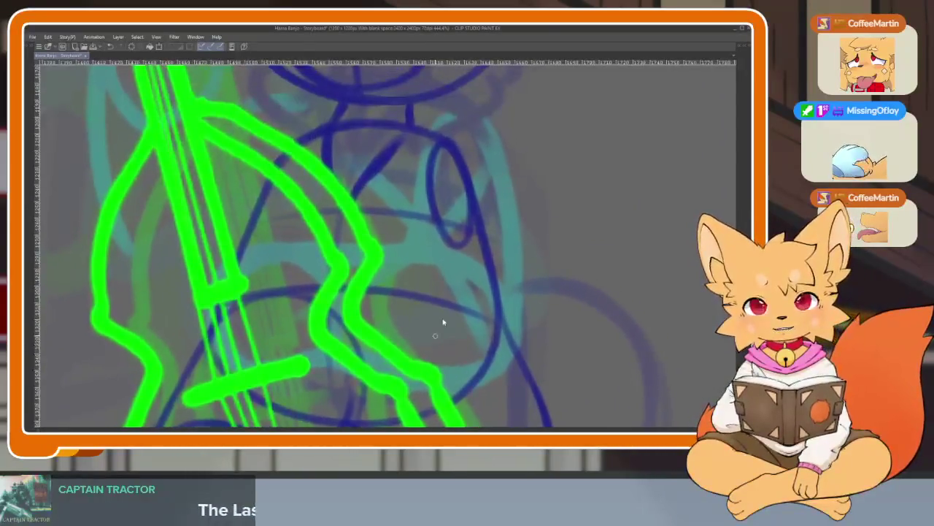
{"action": "key", "text": "Tab"}
{"action": "key", "text": "Tab"}
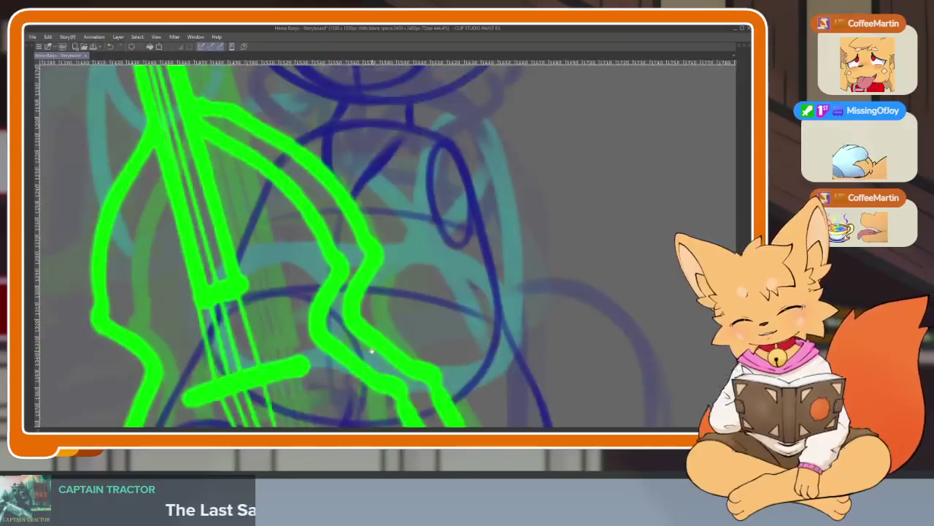
{"action": "scroll", "coordinate": [480, 245], "scroll_direction": "up", "scroll_amount": 2}
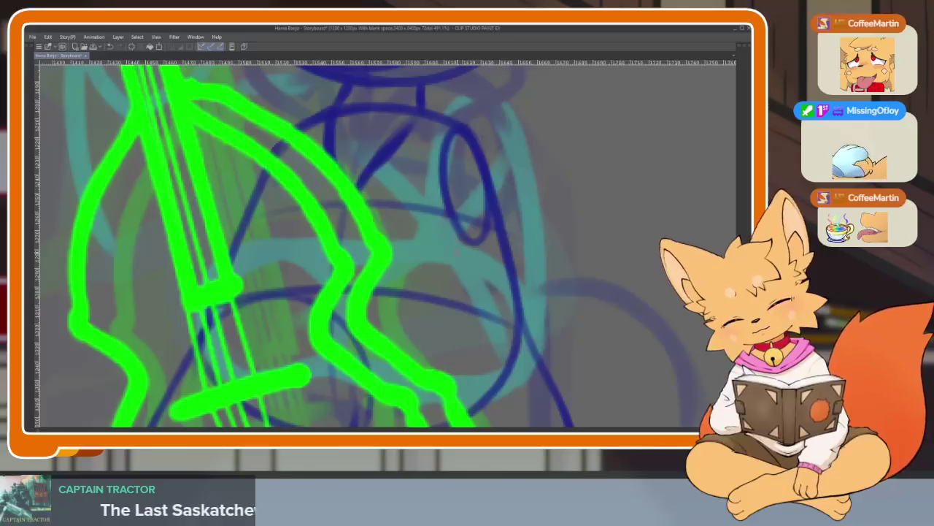
- Sketch trial cyan arm strokes around the bass body, undoing the discarded ones
{"action": "left_click_drag", "start_coordinate": [321, 245], "coordinate": [228, 263]}
{"action": "key", "text": "ctrl+z"}
{"action": "scroll", "coordinate": [526, 273], "scroll_direction": "down", "scroll_amount": 3}
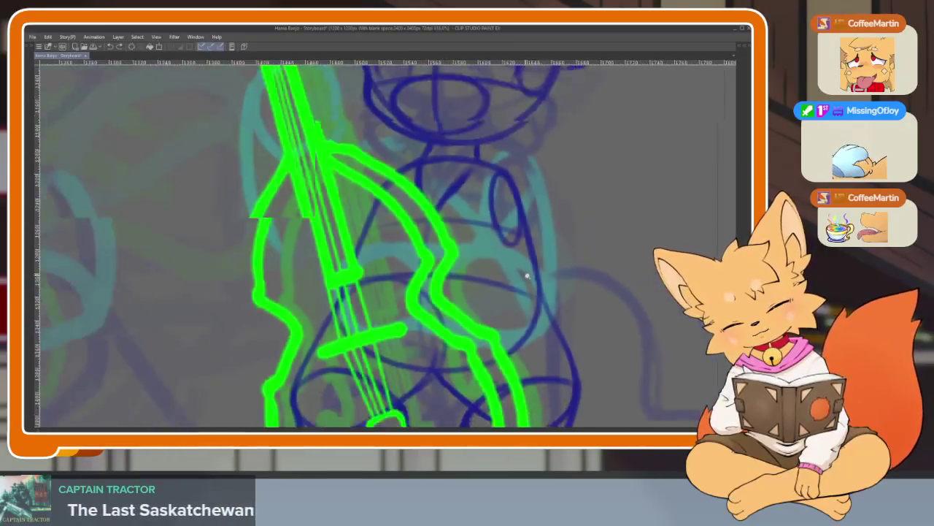
{"action": "scroll", "coordinate": [496, 294], "scroll_direction": "up", "scroll_amount": 2}
{"action": "left_click_drag", "start_coordinate": [480, 276], "coordinate": [247, 348]}
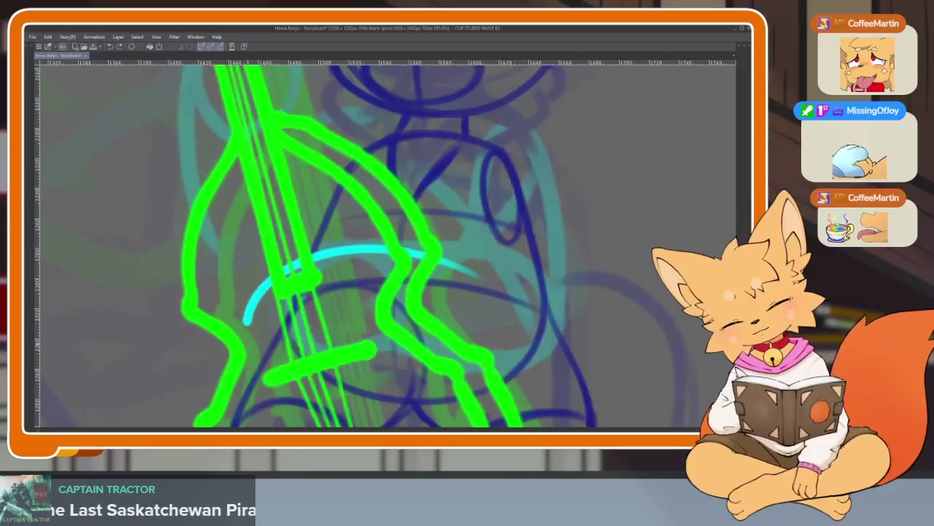
{"action": "key", "text": "ctrl+z"}
{"action": "mouse_move", "coordinate": [511, 276]}
{"action": "left_mouse_down"}
{"action": "mouse_move", "coordinate": [509, 318]}
{"action": "mouse_move", "coordinate": [423, 241]}
{"action": "left_mouse_up"}
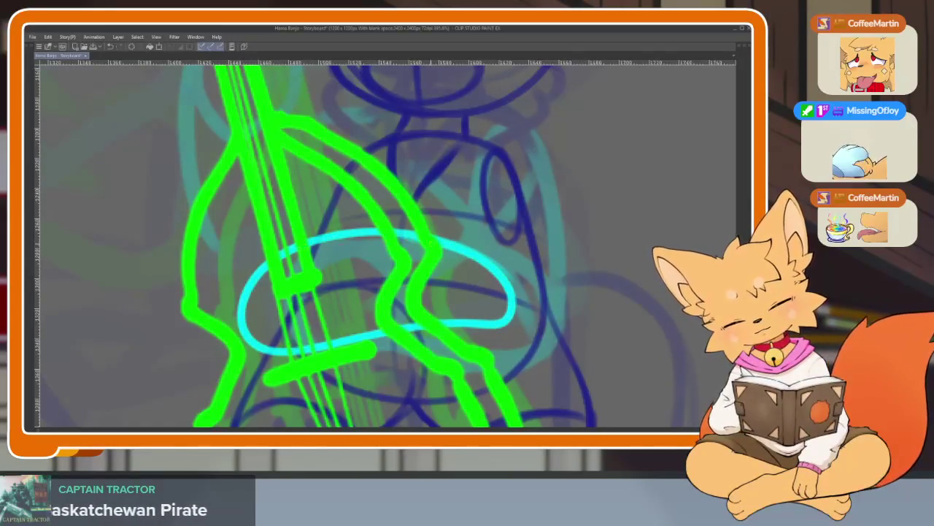
{"action": "scroll", "coordinate": [350, 241], "scroll_direction": "down", "scroll_amount": 5}
{"action": "scroll", "coordinate": [351, 241], "scroll_direction": "up", "scroll_amount": 5}
- Redraw the cyan arm loop around the bass and extend its right side upward
{"action": "key", "text": "ctrl+z"}
{"action": "mouse_move", "coordinate": [358, 223]}
{"action": "left_mouse_down"}
{"action": "mouse_move", "coordinate": [438, 235]}
{"action": "mouse_move", "coordinate": [483, 257]}
{"action": "mouse_move", "coordinate": [432, 234]}
{"action": "left_mouse_up"}
{"action": "scroll", "coordinate": [632, 254], "scroll_direction": "down", "scroll_amount": 2}
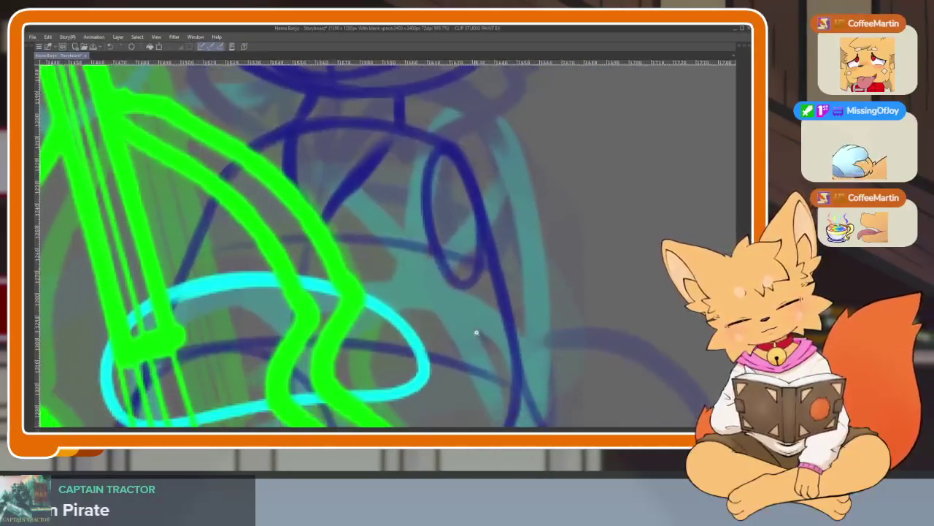
{"action": "left_click_drag", "start_coordinate": [457, 341], "coordinate": [465, 184]}
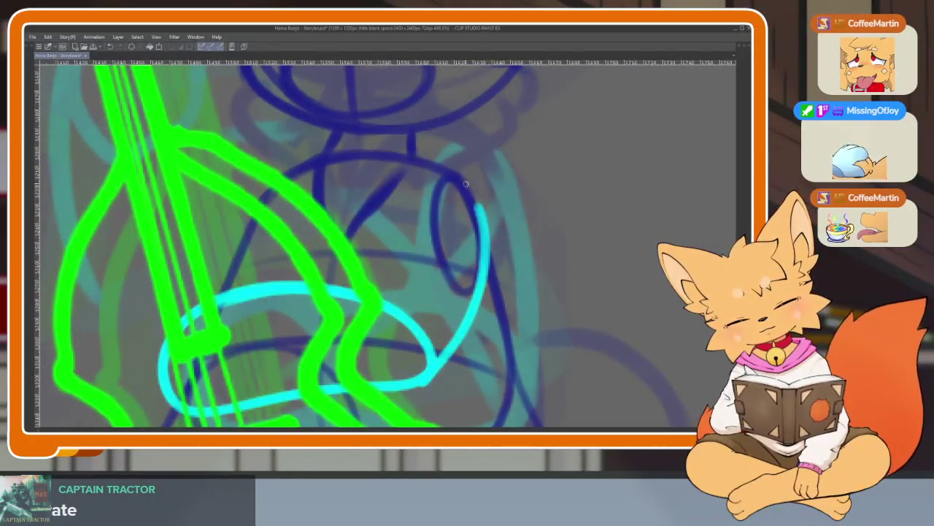
{"action": "scroll", "coordinate": [452, 305], "scroll_direction": "down", "scroll_amount": 5}
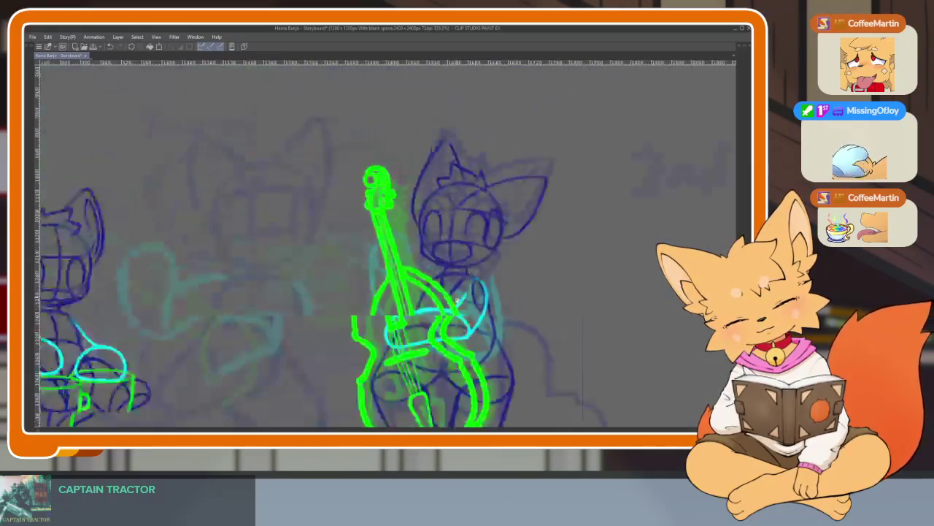
- Draw a cyan line joining the left arm's bottom across to the bass neck
{"action": "scroll", "coordinate": [392, 334], "scroll_direction": "up", "scroll_amount": 4}
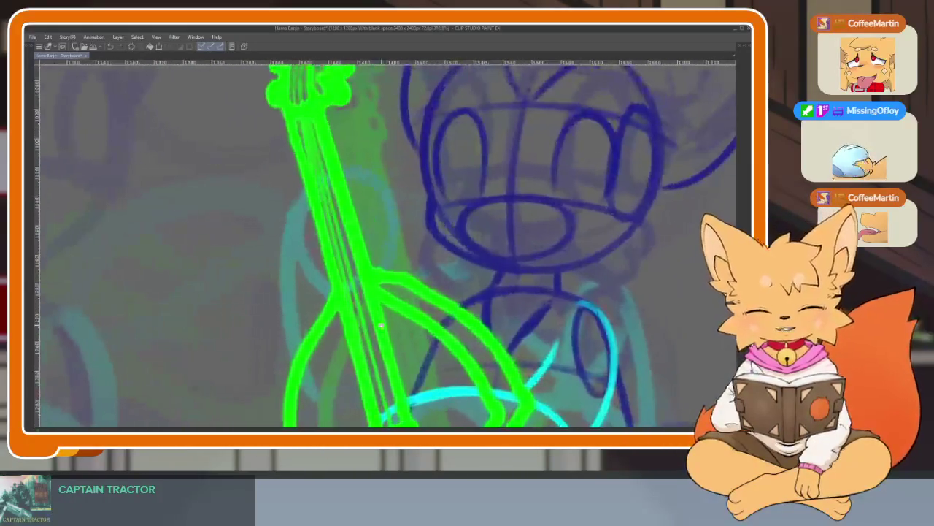
{"action": "scroll", "coordinate": [380, 336], "scroll_direction": "down", "scroll_amount": 2}
{"action": "scroll", "coordinate": [366, 338], "scroll_direction": "up", "scroll_amount": 1}
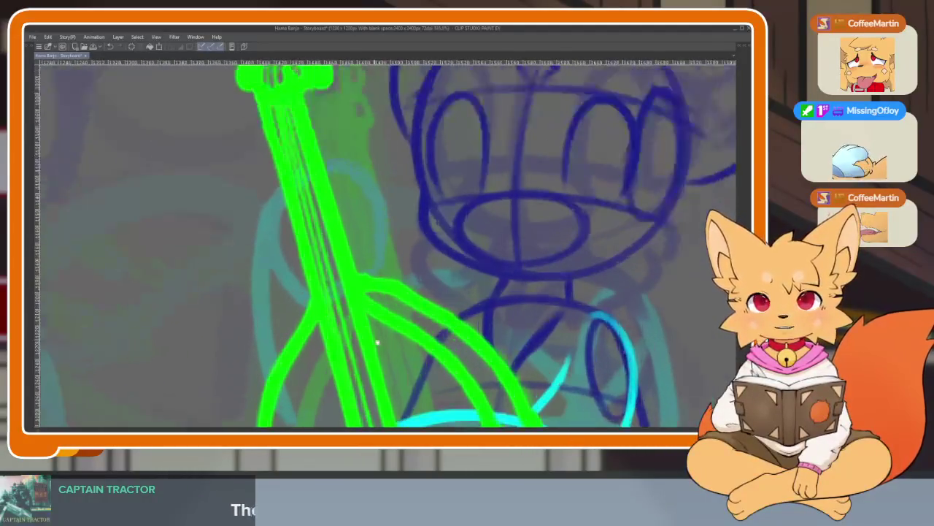
{"action": "scroll", "coordinate": [321, 338], "scroll_direction": "down", "scroll_amount": 2}
{"action": "scroll", "coordinate": [271, 338], "scroll_direction": "up", "scroll_amount": 1}
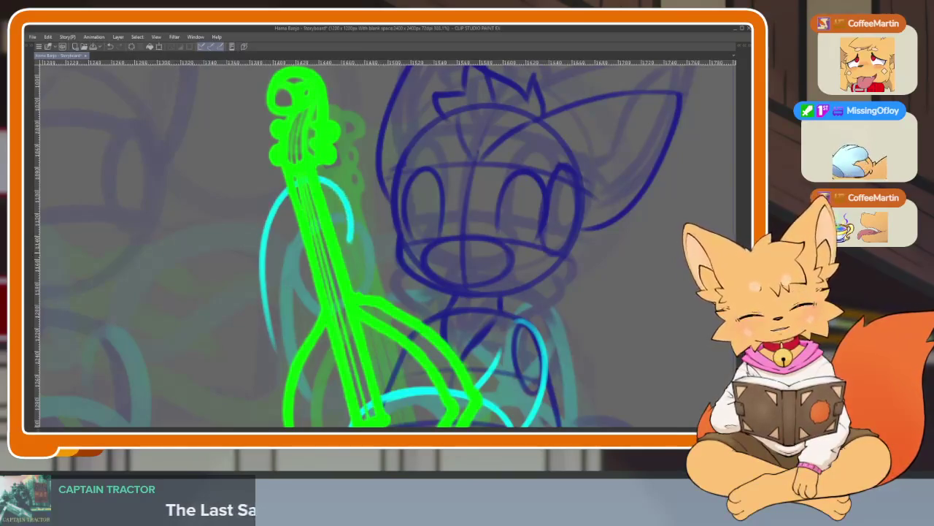
{"action": "scroll", "coordinate": [428, 333], "scroll_direction": "down", "scroll_amount": 4}
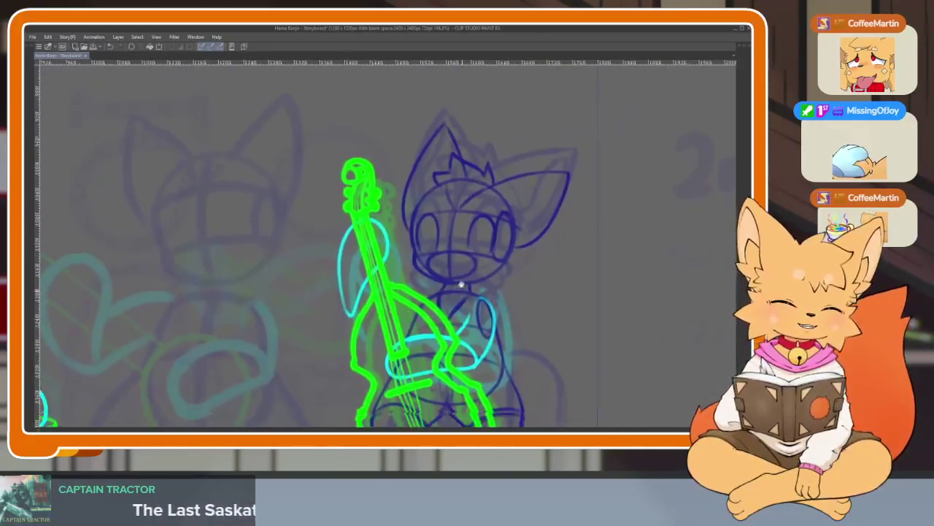
{"action": "scroll", "coordinate": [402, 325], "scroll_direction": "up", "scroll_amount": 5}
{"action": "scroll", "coordinate": [399, 349], "scroll_direction": "up", "scroll_amount": 2}
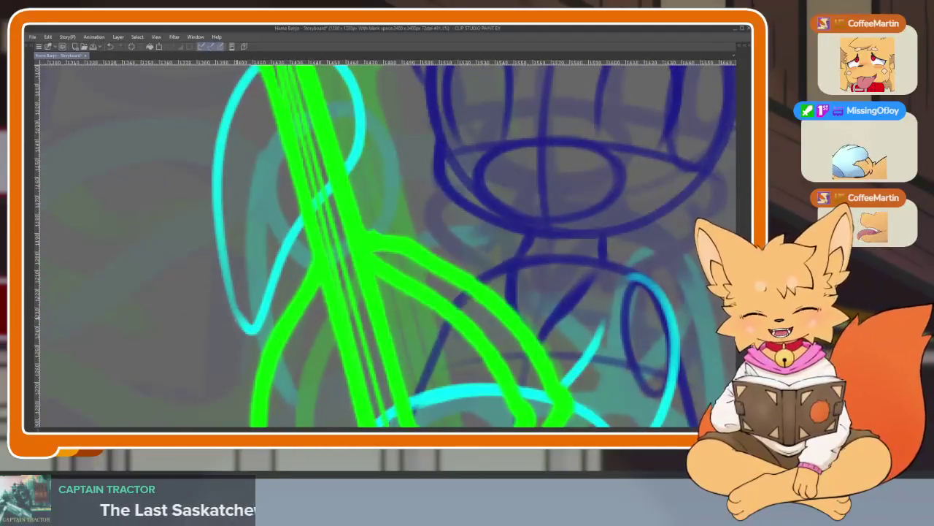
{"action": "left_click_drag", "start_coordinate": [241, 327], "coordinate": [401, 343]}
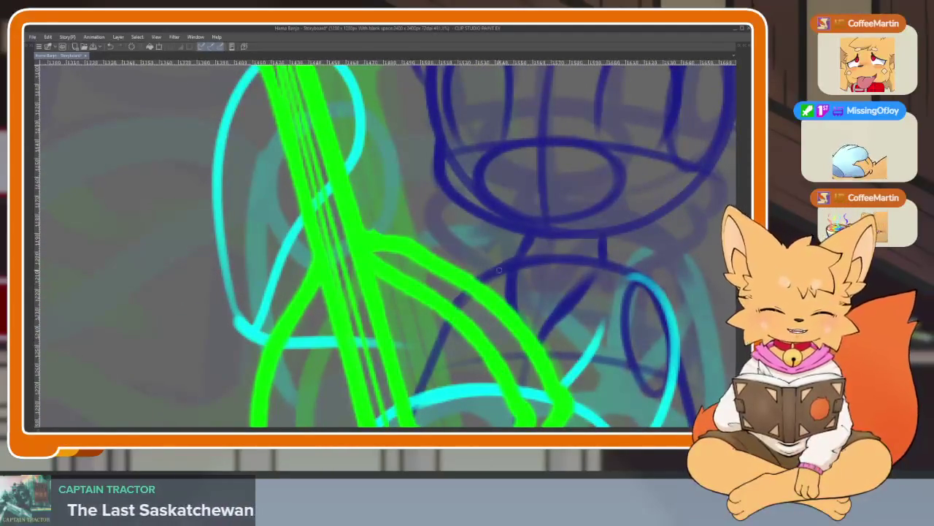
- Zoom in and out repeatedly to inspect the arm sketch along the bass neck
{"action": "scroll", "coordinate": [491, 299], "scroll_direction": "down", "scroll_amount": 1}
{"action": "scroll", "coordinate": [490, 299], "scroll_direction": "down", "scroll_amount": 3}
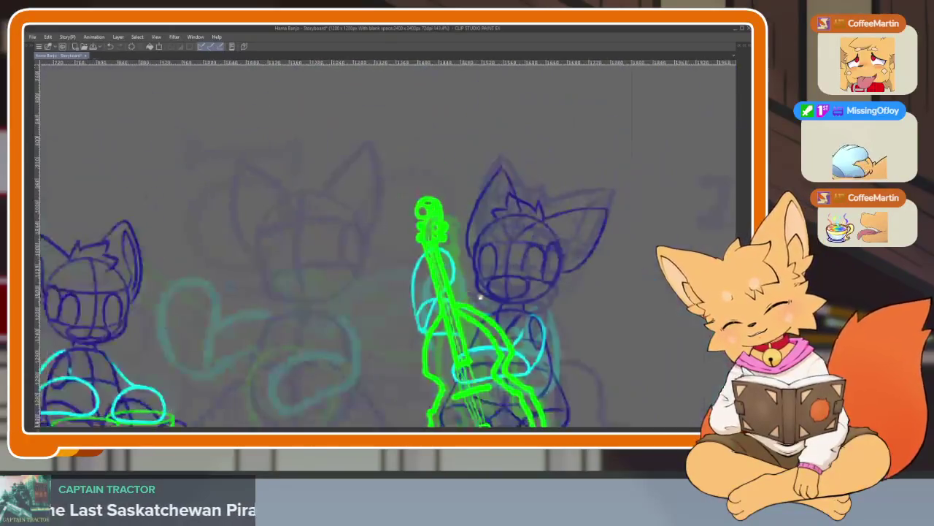
{"action": "scroll", "coordinate": [491, 298], "scroll_direction": "up", "scroll_amount": 4}
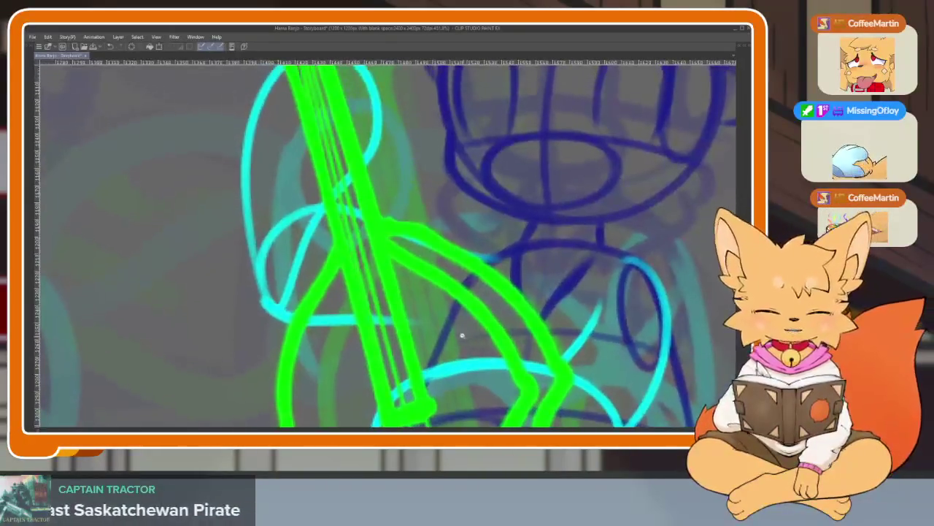
{"action": "scroll", "coordinate": [463, 334], "scroll_direction": "up", "scroll_amount": 1}
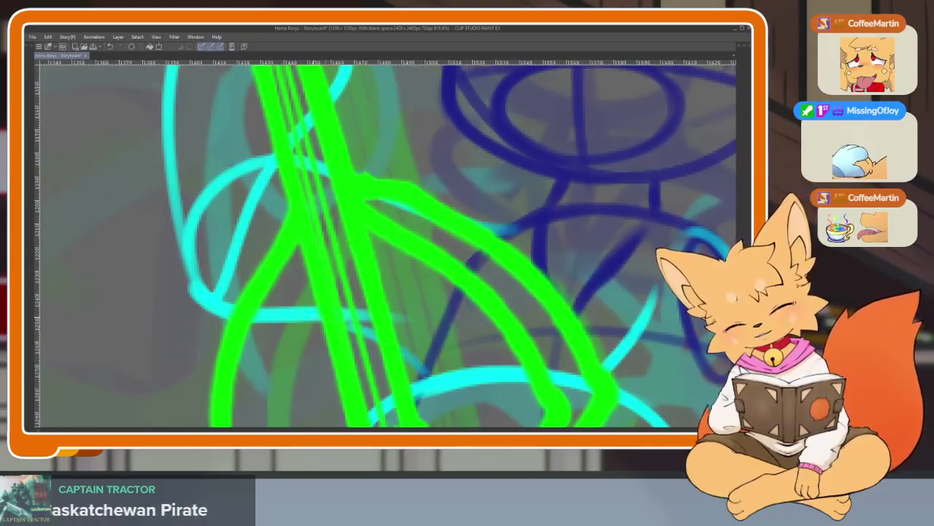
{"action": "scroll", "coordinate": [448, 335], "scroll_direction": "down", "scroll_amount": 3}
{"action": "scroll", "coordinate": [449, 332], "scroll_direction": "up", "scroll_amount": 2}
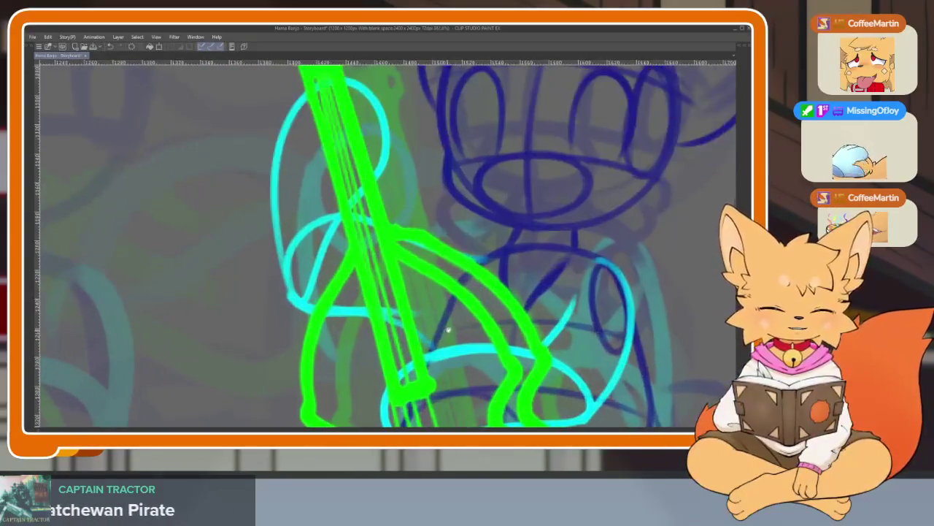
{"action": "scroll", "coordinate": [432, 341], "scroll_direction": "up", "scroll_amount": 1}
{"action": "scroll", "coordinate": [437, 351], "scroll_direction": "up", "scroll_amount": 1}
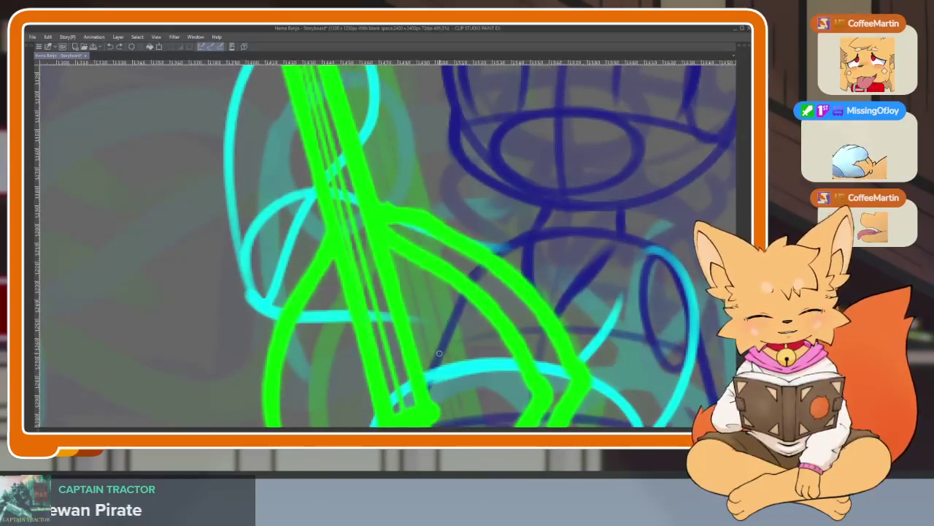
{"action": "scroll", "coordinate": [481, 340], "scroll_direction": "down", "scroll_amount": 3}
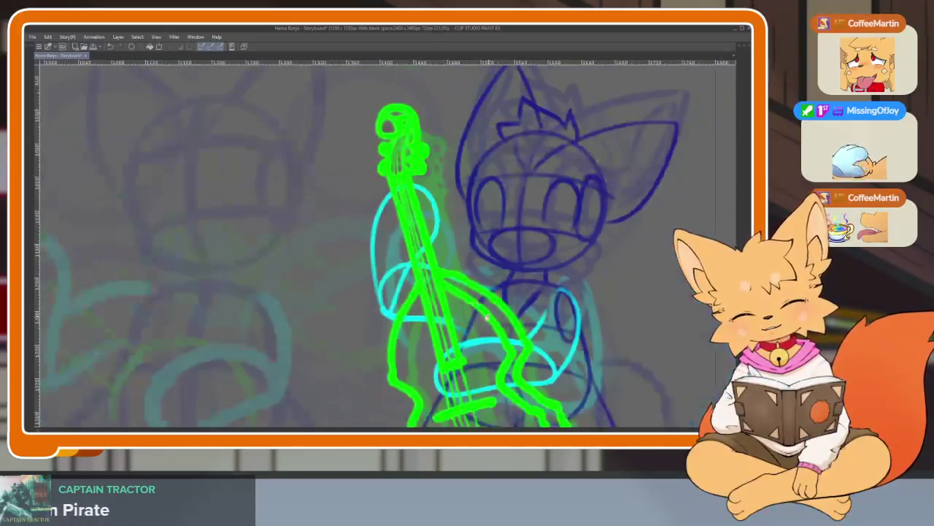
{"action": "scroll", "coordinate": [481, 340], "scroll_direction": "up", "scroll_amount": 3}
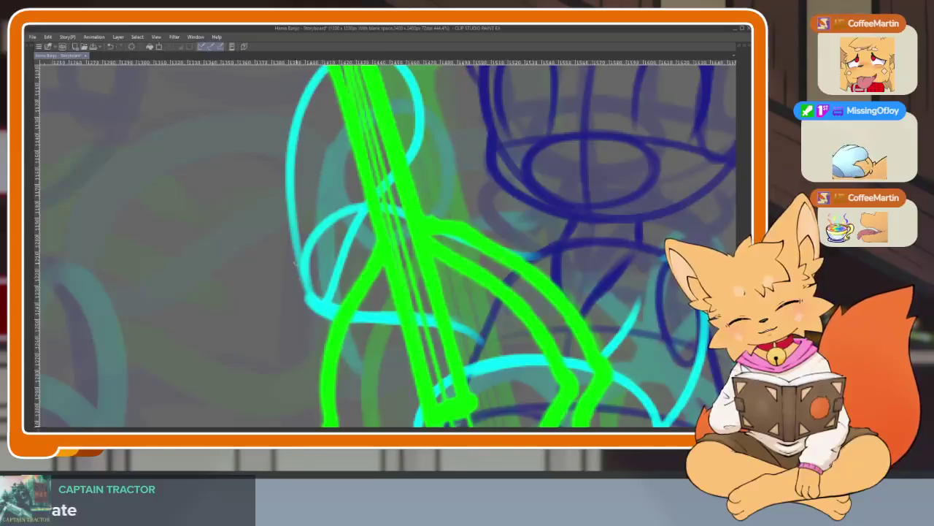
{"action": "scroll", "coordinate": [505, 297], "scroll_direction": "down", "scroll_amount": 3}
{"action": "scroll", "coordinate": [522, 345], "scroll_direction": "up", "scroll_amount": 3}
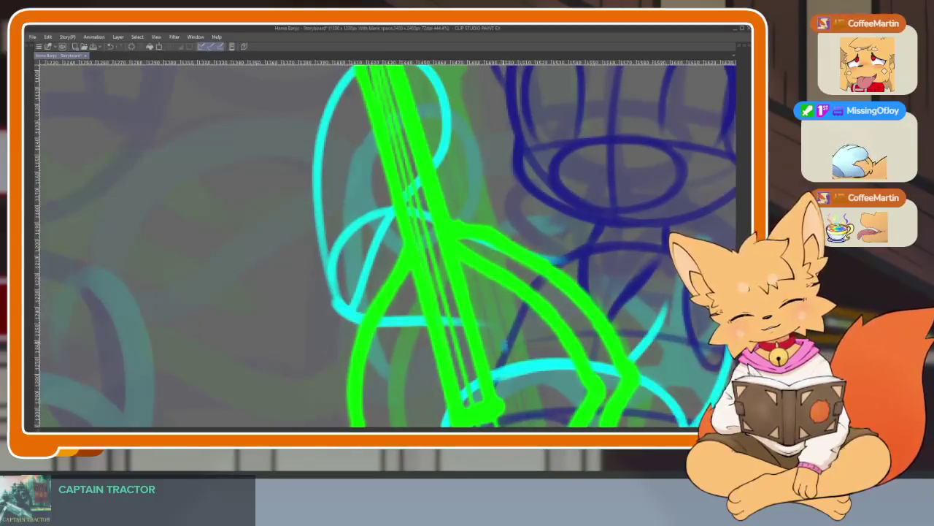
{"action": "scroll", "coordinate": [517, 333], "scroll_direction": "down", "scroll_amount": 3}
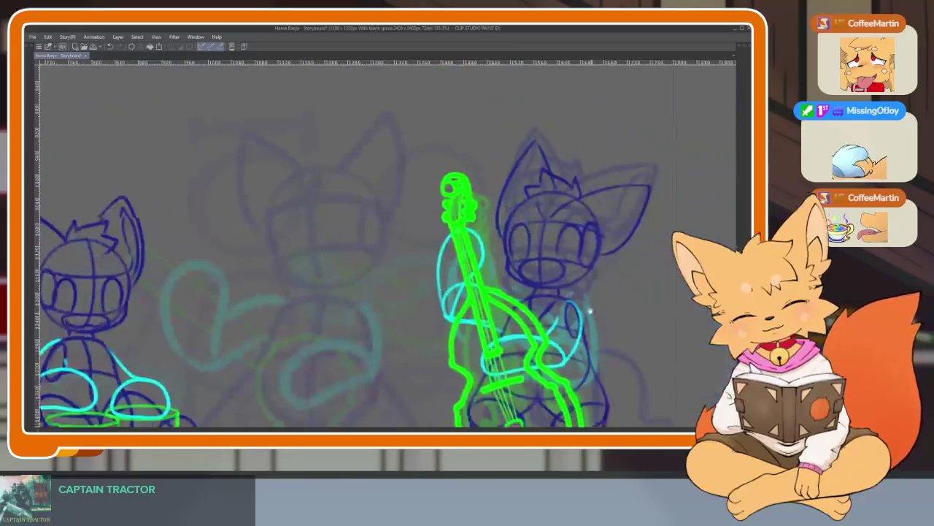
{"action": "scroll", "coordinate": [533, 322], "scroll_direction": "up", "scroll_amount": 1}
{"action": "scroll", "coordinate": [551, 303], "scroll_direction": "up", "scroll_amount": 2}
{"action": "scroll", "coordinate": [551, 303], "scroll_direction": "down", "scroll_amount": 3}
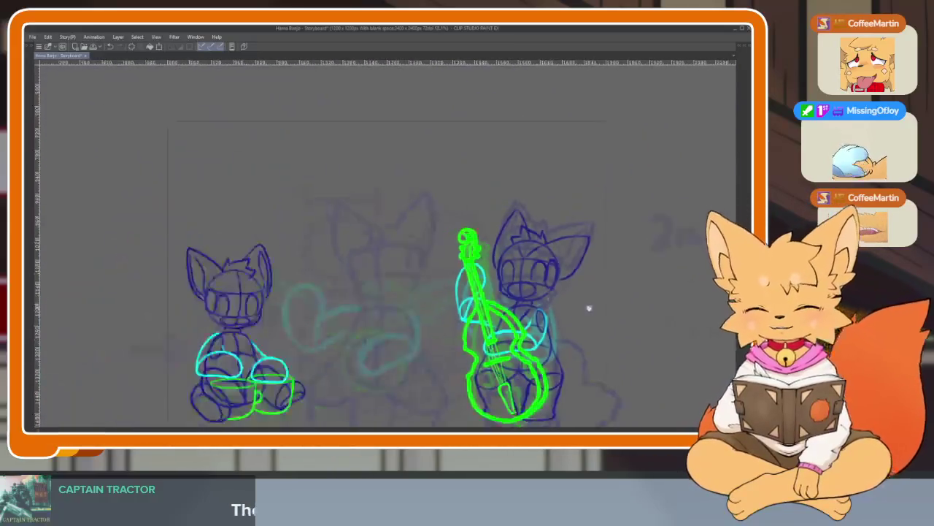
{"action": "scroll", "coordinate": [570, 292], "scroll_direction": "up", "scroll_amount": 1}
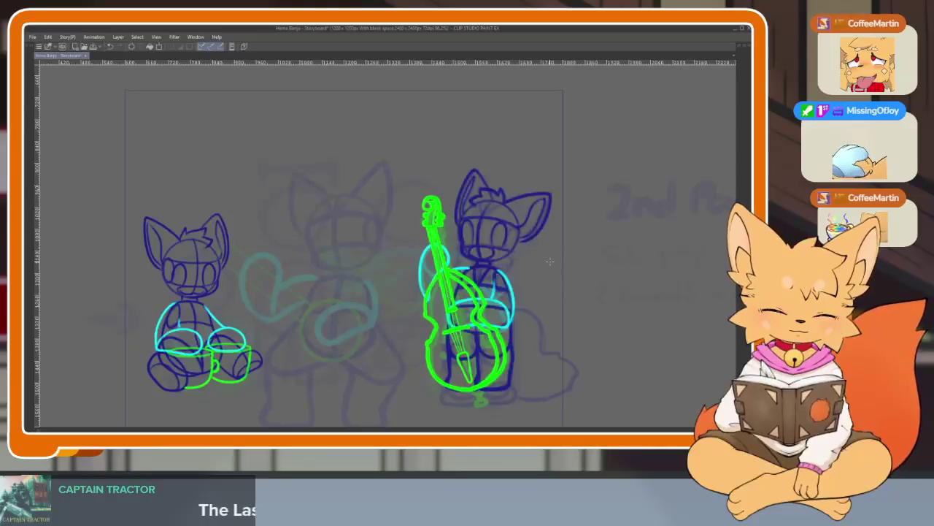
{"action": "scroll", "coordinate": [550, 293], "scroll_direction": "up", "scroll_amount": 5}
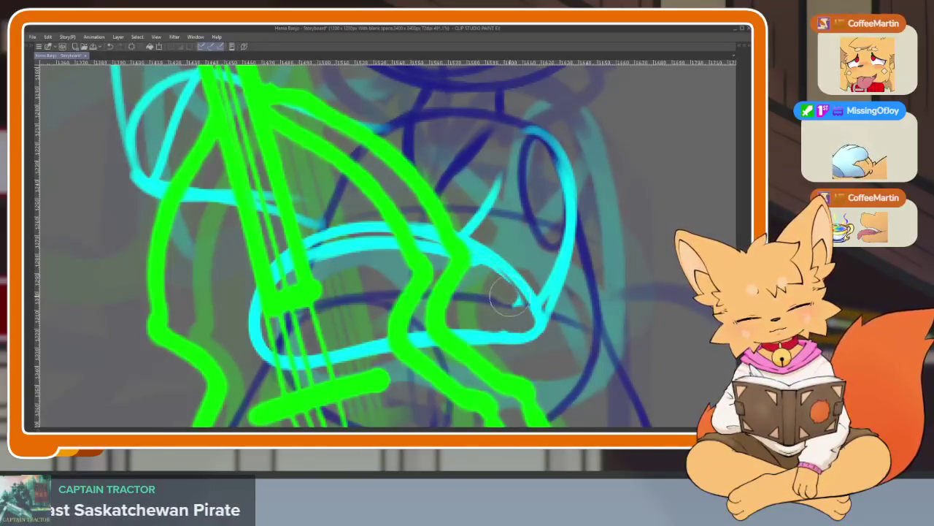
{"action": "scroll", "coordinate": [566, 284], "scroll_direction": "down", "scroll_amount": 5}
{"action": "scroll", "coordinate": [576, 328], "scroll_direction": "down", "scroll_amount": 2}
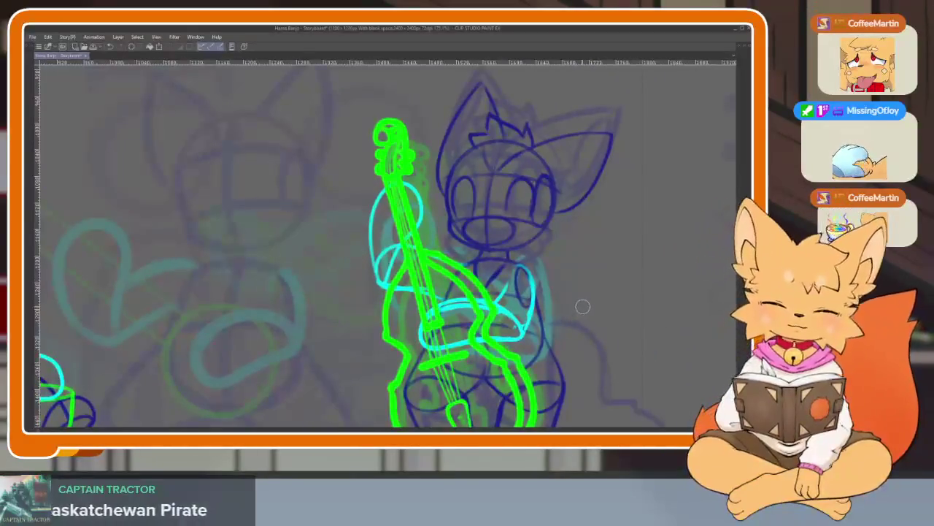
{"action": "scroll", "coordinate": [582, 307], "scroll_direction": "up", "scroll_amount": 1}
{"action": "key", "text": "Right"}
{"action": "key", "text": "Left"}
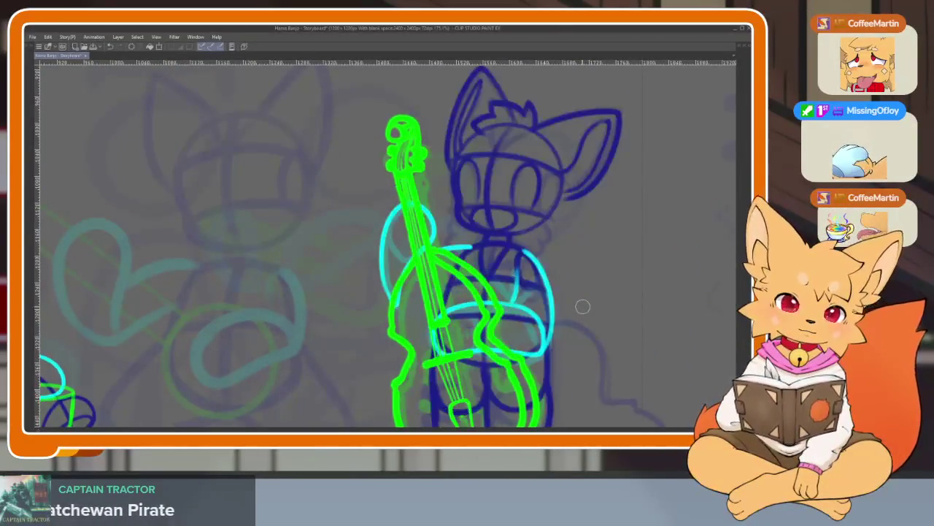
{"action": "key", "text": "Right"}
{"action": "key", "text": "Left"}
{"action": "key", "text": "Right"}
{"action": "key", "text": "Right"}
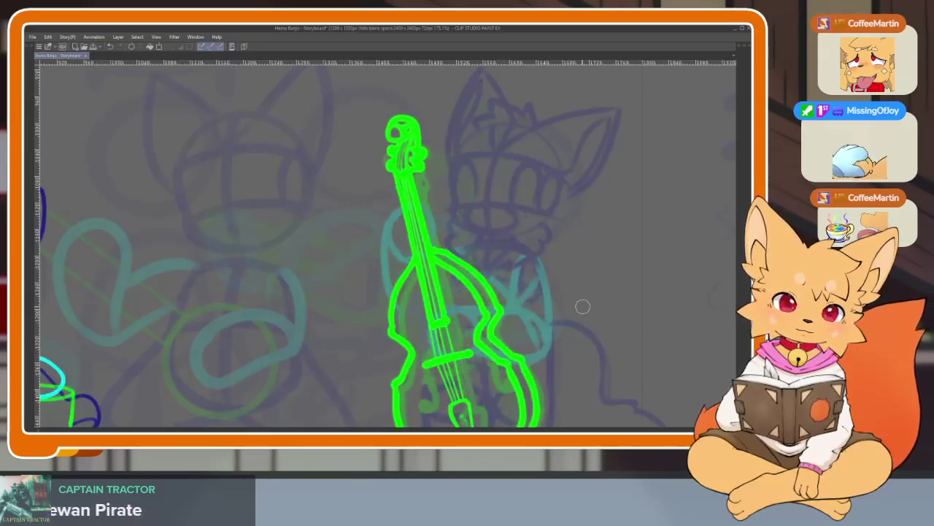
{"action": "key", "text": "Right"}
{"action": "key", "text": "Left"}
{"action": "key", "text": "Left"}
{"action": "key", "text": "Right"}
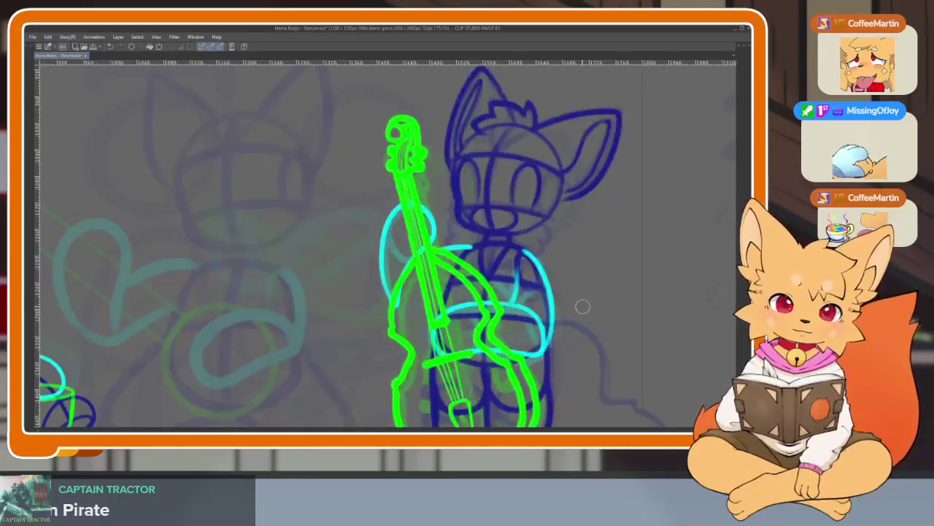
{"action": "key", "text": "Right"}
{"action": "scroll", "coordinate": [567, 328], "scroll_direction": "down", "scroll_amount": 2}
{"action": "left_click_drag", "start_coordinate": [568, 327], "coordinate": [454, 343]}
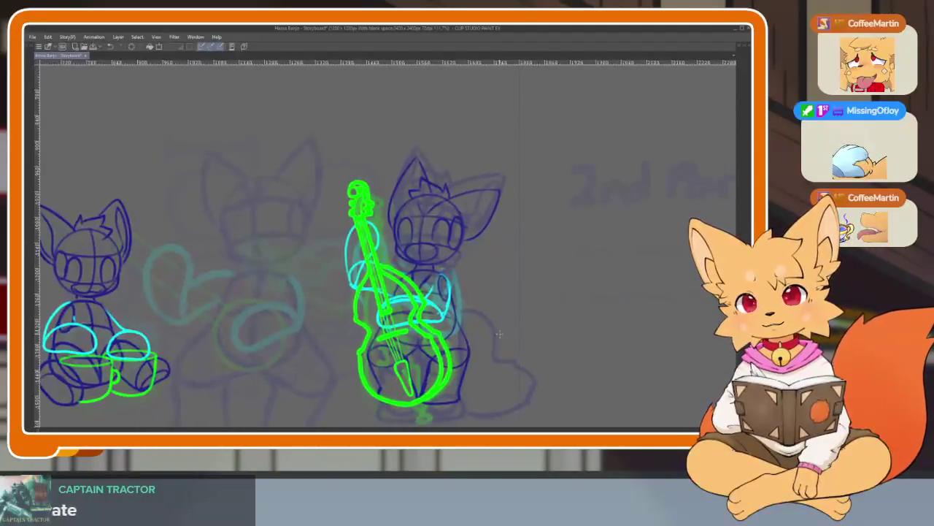
{"action": "scroll", "coordinate": [446, 343], "scroll_direction": "up", "scroll_amount": 1}
{"action": "scroll", "coordinate": [448, 335], "scroll_direction": "down", "scroll_amount": 1}
{"action": "scroll", "coordinate": [449, 335], "scroll_direction": "up", "scroll_amount": 1}
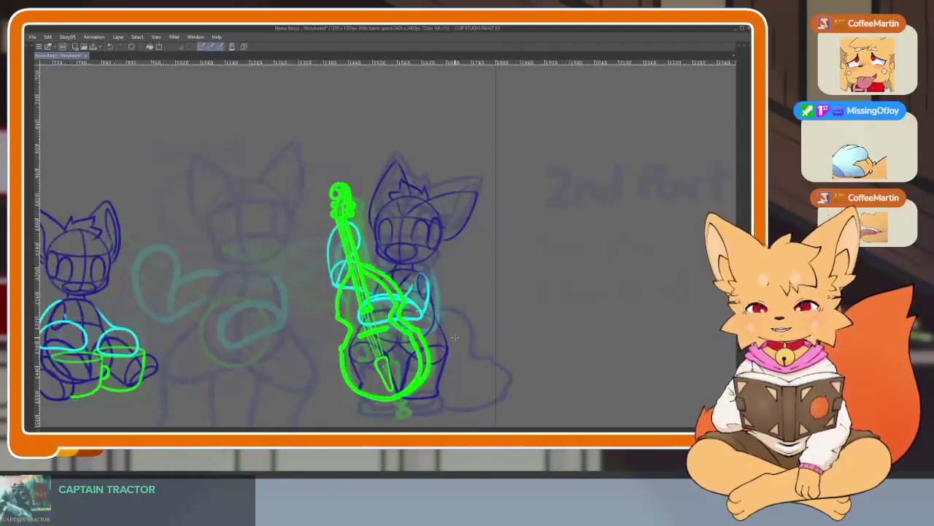
{"action": "key", "text": "Right"}
{"action": "key", "text": "Left"}
{"action": "key", "text": "Right"}
{"action": "key", "text": "Left"}
{"action": "key", "text": "Right"}
{"action": "key", "text": "Left"}
{"action": "key", "text": "Left"}
{"action": "key", "text": "Right"}
{"action": "key", "text": "Right"}
{"action": "key", "text": "Left"}
{"action": "key", "text": "Right"}
{"action": "key", "text": "Left"}
{"action": "key", "text": "Right"}
{"action": "key", "text": "Left"}
{"action": "key", "text": "Right"}
{"action": "key", "text": "Left"}
{"action": "key", "text": "Right"}
{"action": "key", "text": "Left"}
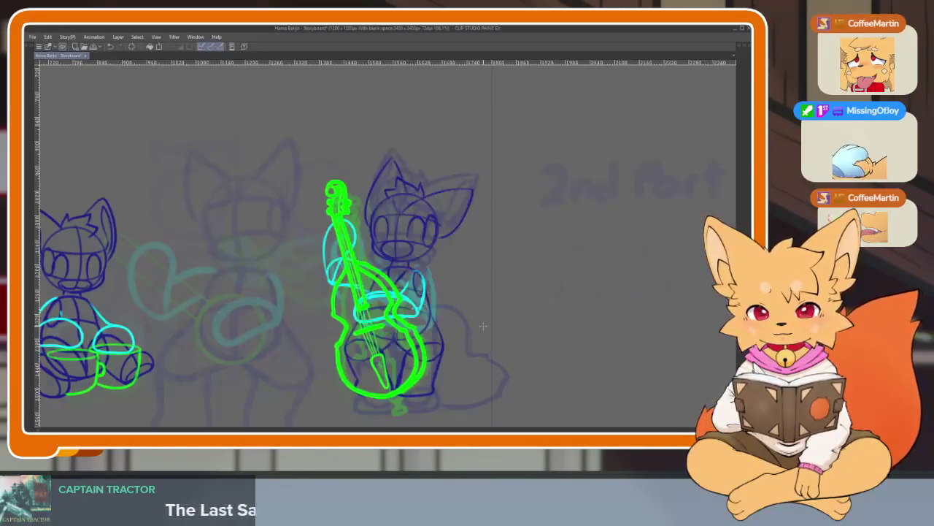
{"action": "key", "text": "Right"}
{"action": "key", "text": "ctrl+plus"}
{"action": "key", "text": "ctrl+plus"}
{"action": "key", "text": "ctrl+plus"}
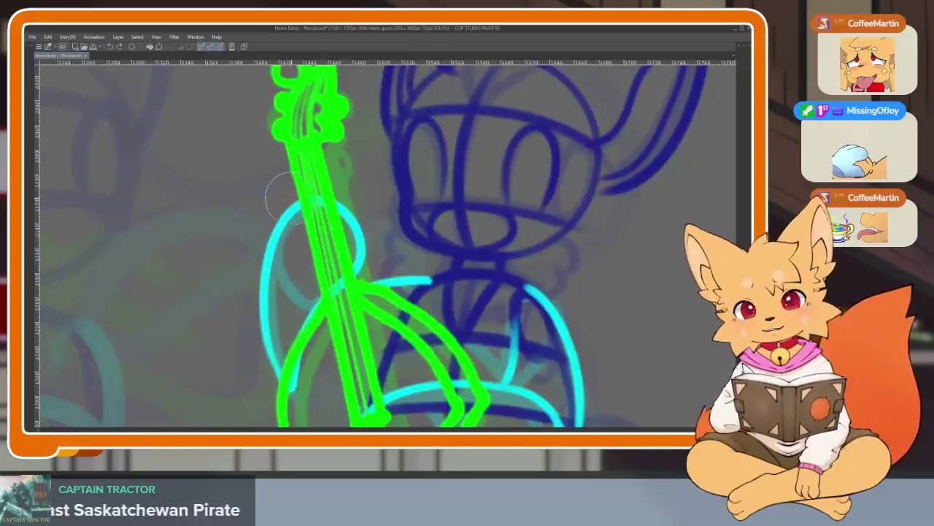
{"action": "key", "text": "Tab"}
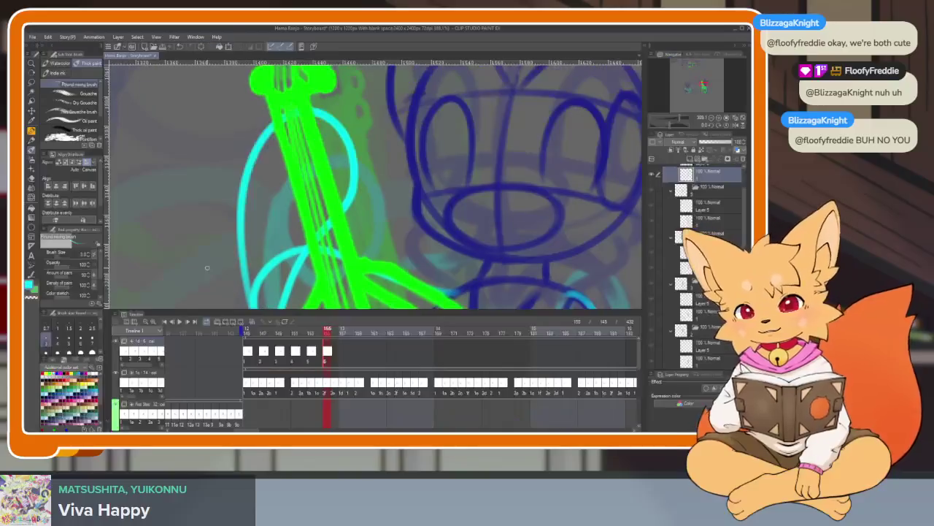
- Hide the palettes and adjust the zoom on the bassist sketch
{"action": "key", "text": "Tab"}
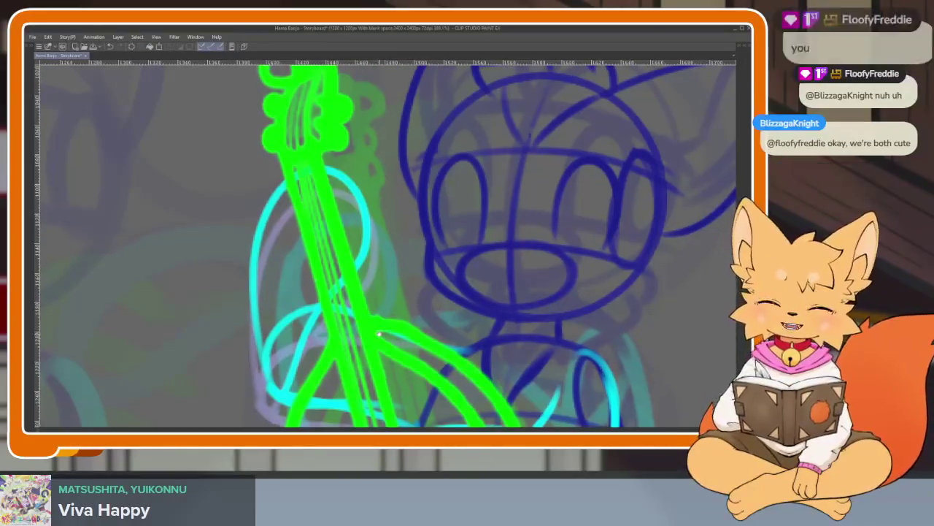
{"action": "scroll", "coordinate": [313, 281], "scroll_direction": "down", "scroll_amount": 3}
{"action": "scroll", "coordinate": [382, 328], "scroll_direction": "up", "scroll_amount": 3}
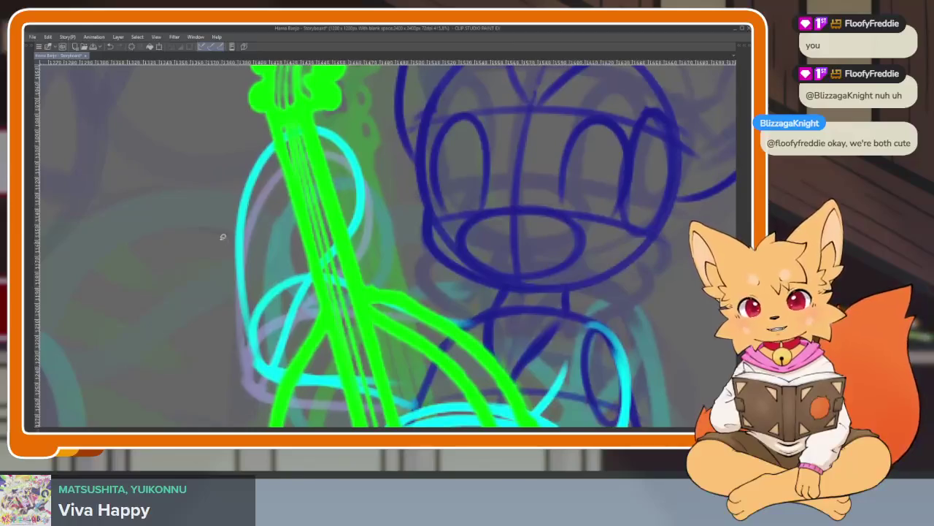
{"action": "scroll", "coordinate": [219, 228], "scroll_direction": "down", "scroll_amount": 1}
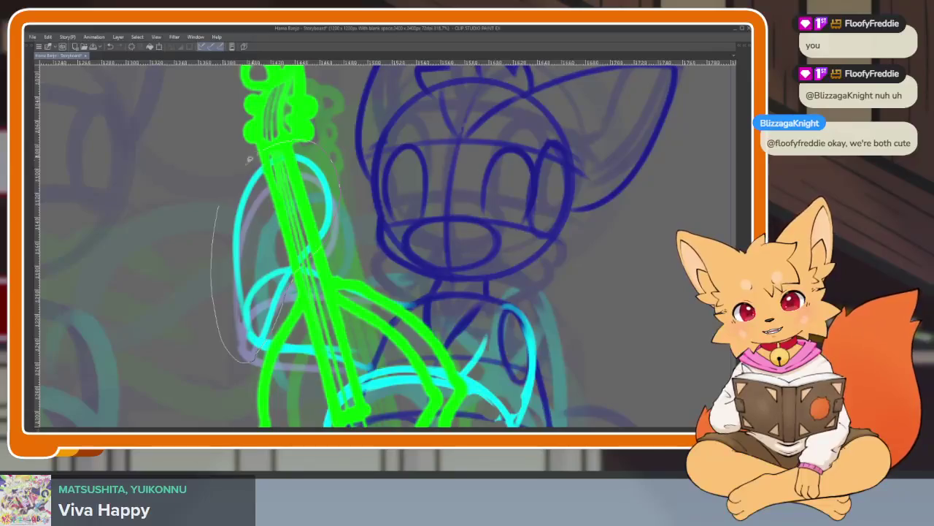
- Select the cyan arm beside the bass neck, then lower and tilt it
{"action": "left_click_drag", "start_coordinate": [256, 358], "coordinate": [254, 155]}
{"action": "scroll", "coordinate": [371, 250], "scroll_direction": "up", "scroll_amount": 1}
{"action": "key", "text": "ctrl+t"}
{"action": "mouse_move", "coordinate": [277, 263]}
{"action": "left_mouse_down"}
{"action": "mouse_move", "coordinate": [284, 292]}
{"action": "mouse_move", "coordinate": [310, 307]}
{"action": "left_mouse_up"}
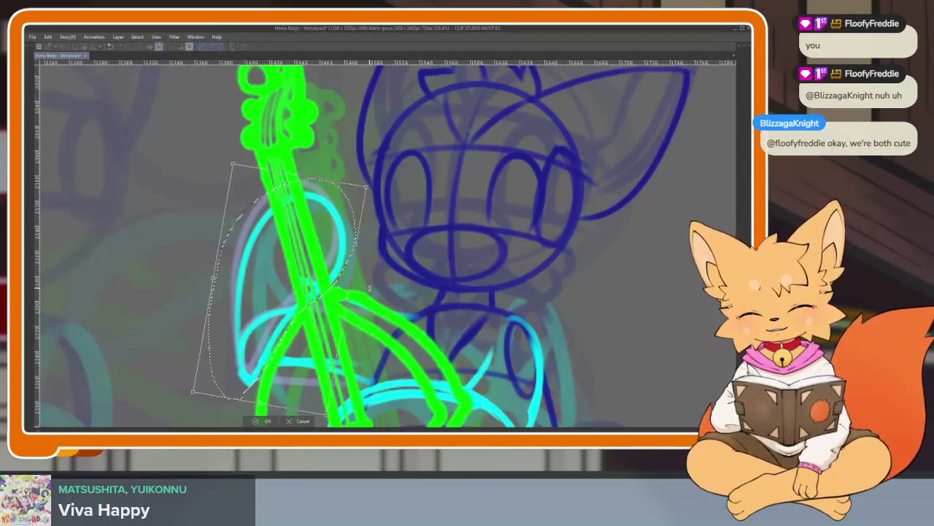
{"action": "left_click_drag", "start_coordinate": [309, 305], "coordinate": [292, 341]}
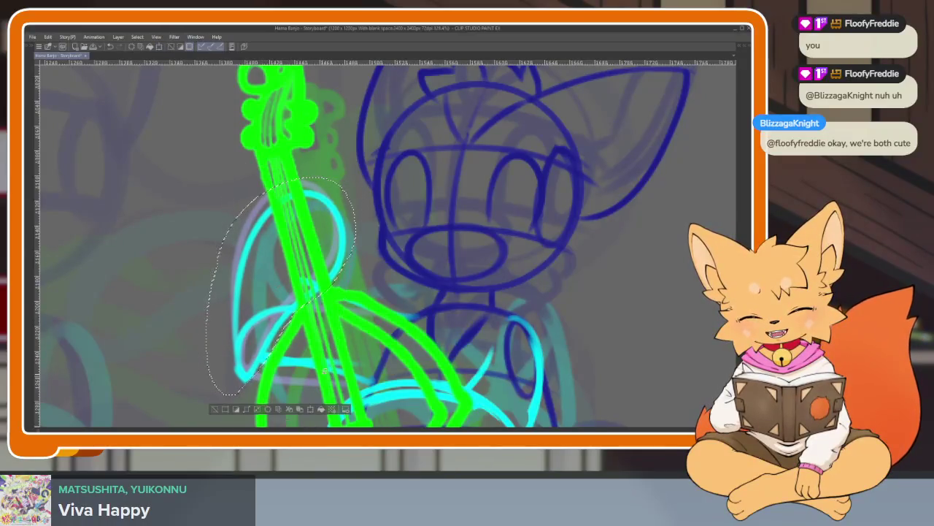
{"action": "key", "text": "Return"}
{"action": "scroll", "coordinate": [292, 341], "scroll_direction": "up", "scroll_amount": 5}
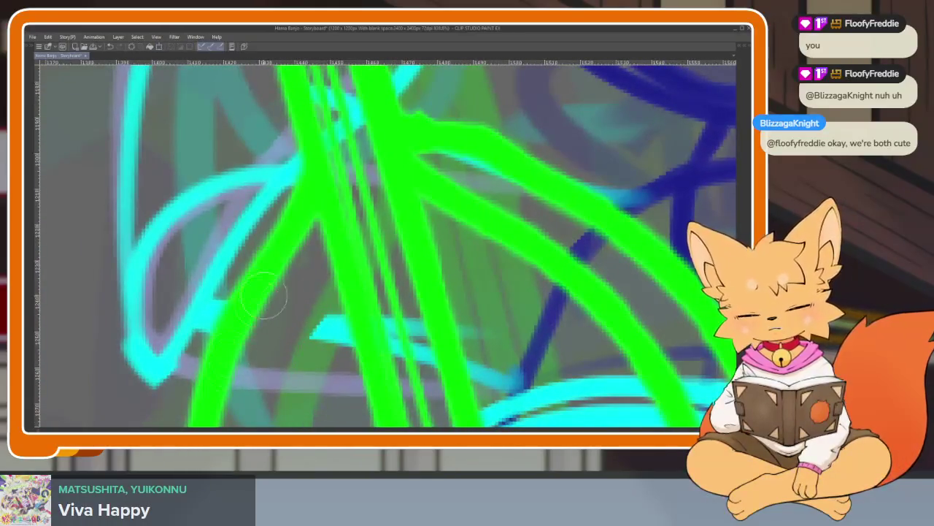
- Erase the stray cyan line and redraw the arm's lower edge
{"action": "left_click_drag", "start_coordinate": [299, 336], "coordinate": [427, 337]}
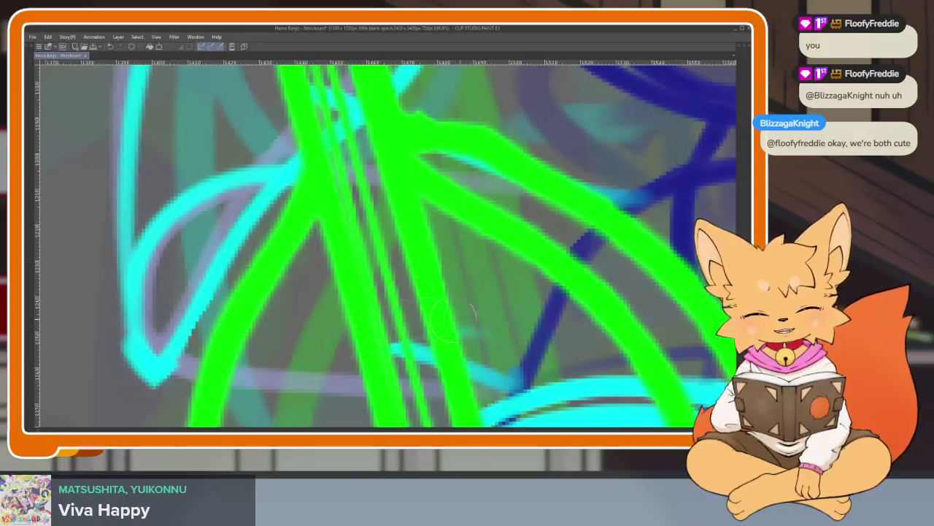
{"action": "scroll", "coordinate": [380, 350], "scroll_direction": "up", "scroll_amount": 2}
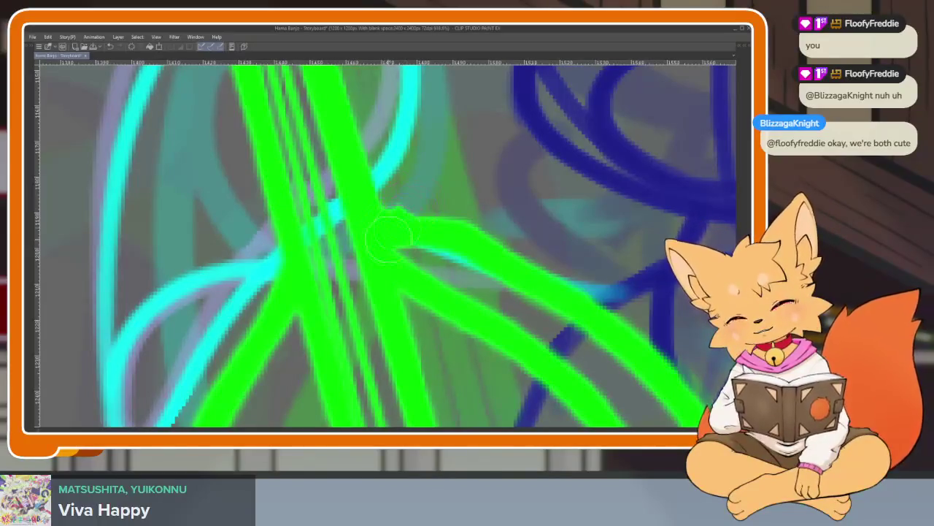
{"action": "scroll", "coordinate": [590, 265], "scroll_direction": "down", "scroll_amount": 3}
{"action": "scroll", "coordinate": [590, 265], "scroll_direction": "up", "scroll_amount": 2}
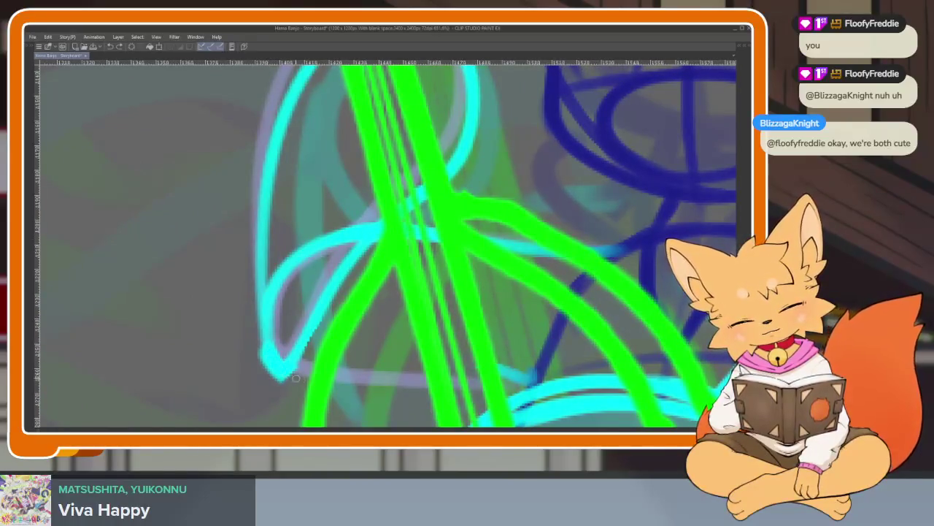
{"action": "left_click_drag", "start_coordinate": [291, 376], "coordinate": [431, 387]}
{"action": "key", "text": "ctrl+z"}
{"action": "left_click_drag", "start_coordinate": [270, 369], "coordinate": [406, 380]}
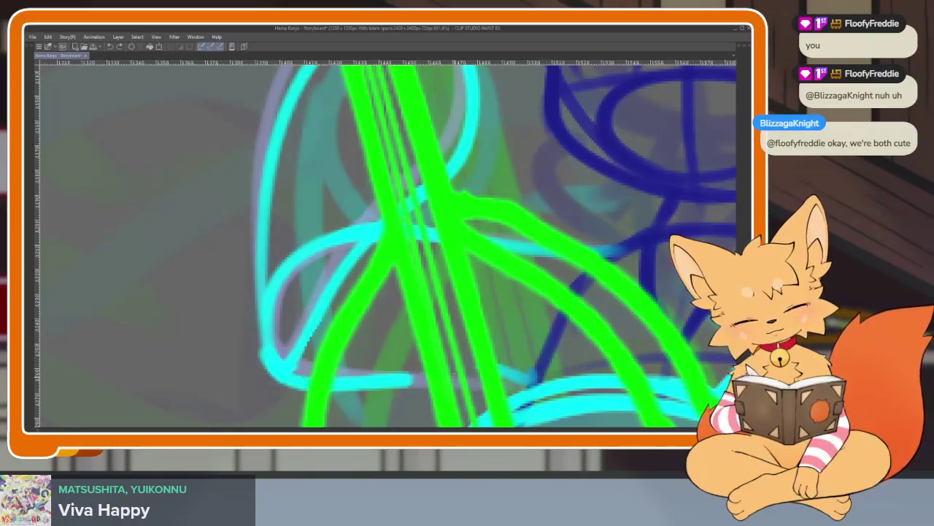
{"action": "scroll", "coordinate": [387, 244], "scroll_direction": "down", "scroll_amount": 5}
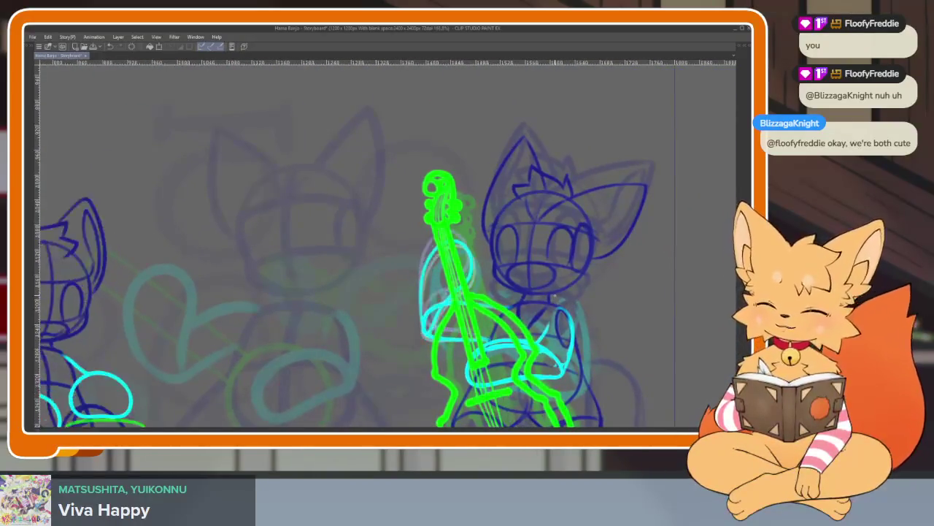
{"action": "key", "text": "ctrl+z"}
{"action": "key", "text": "ctrl+z"}
{"action": "key", "text": "ctrl+z"}
{"action": "key", "text": "ctrl+z"}
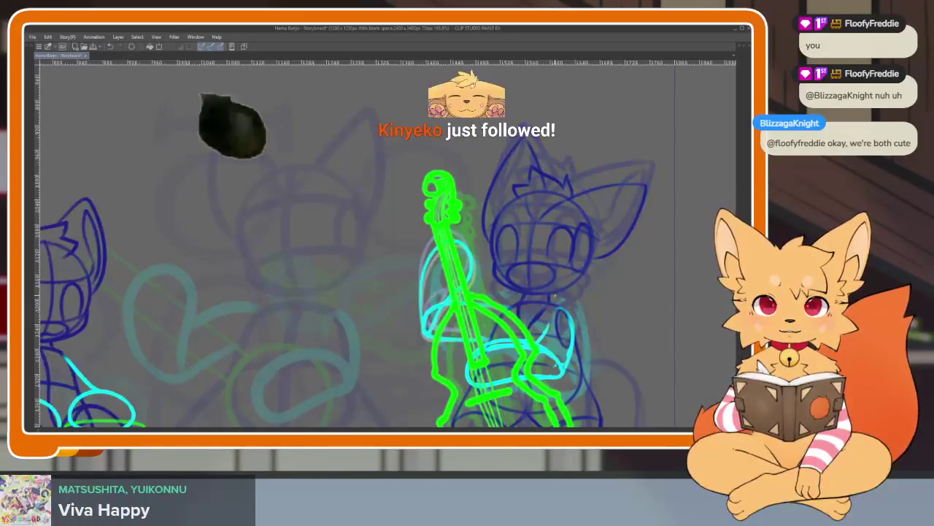
- Recenter the bass player, step to the next cel, and show the palettes
{"action": "left_click_drag", "start_coordinate": [607, 329], "coordinate": [530, 307]}
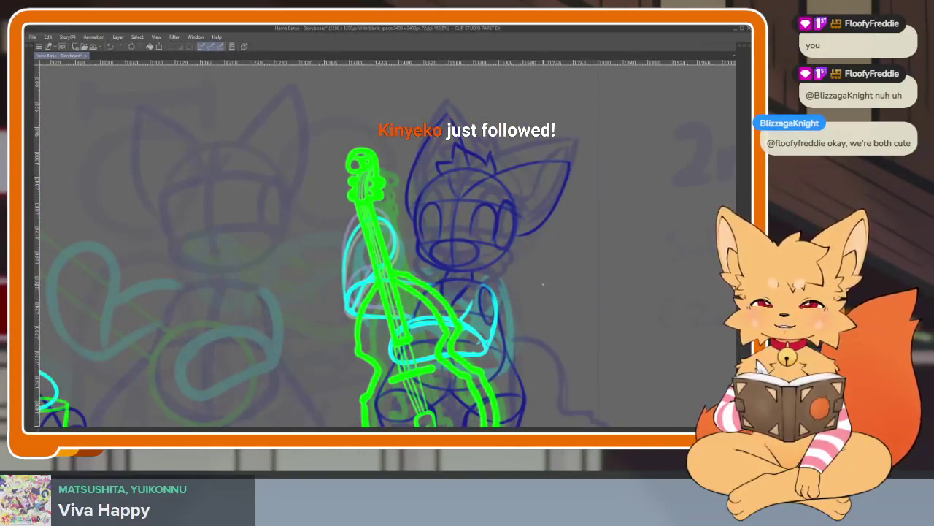
{"action": "key", "text": "Right"}
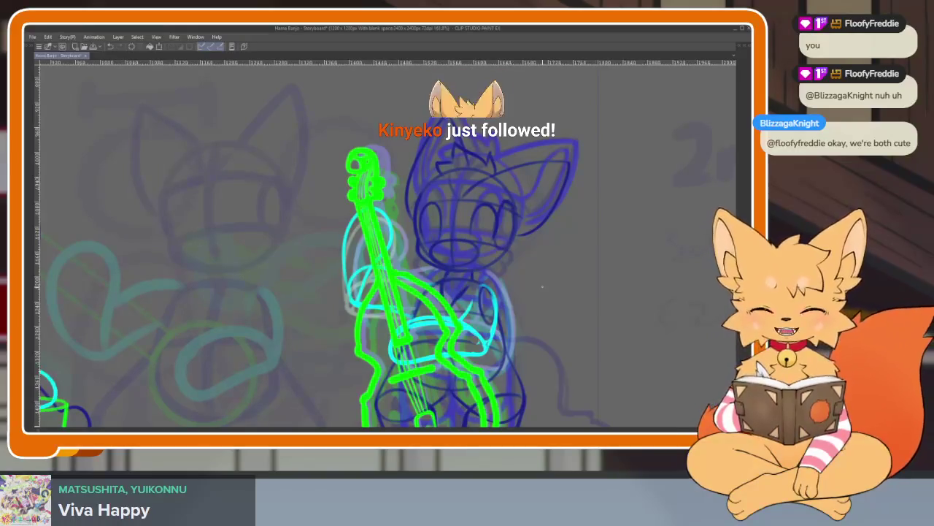
{"action": "key", "text": "Tab"}
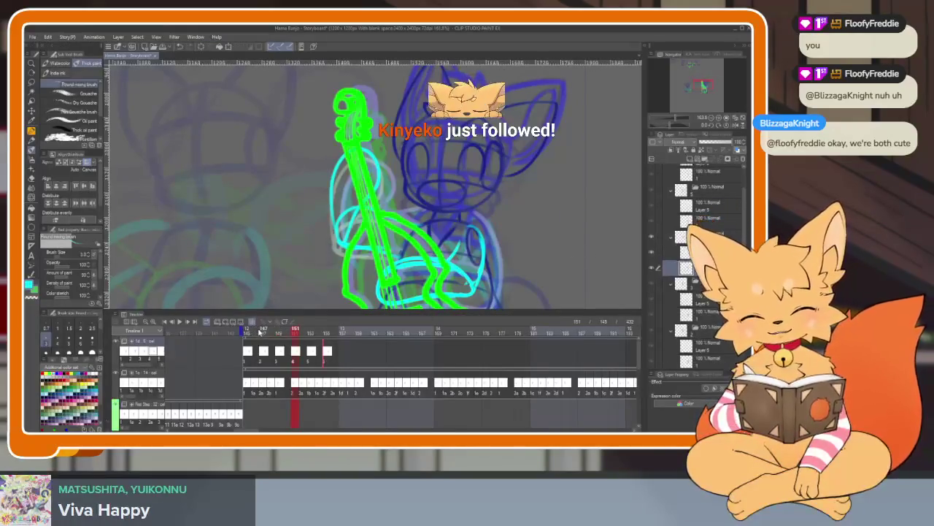
- Return to frame 145 and shift the cels from frame 147 two frames later
{"action": "left_click", "coordinate": [250, 330]}
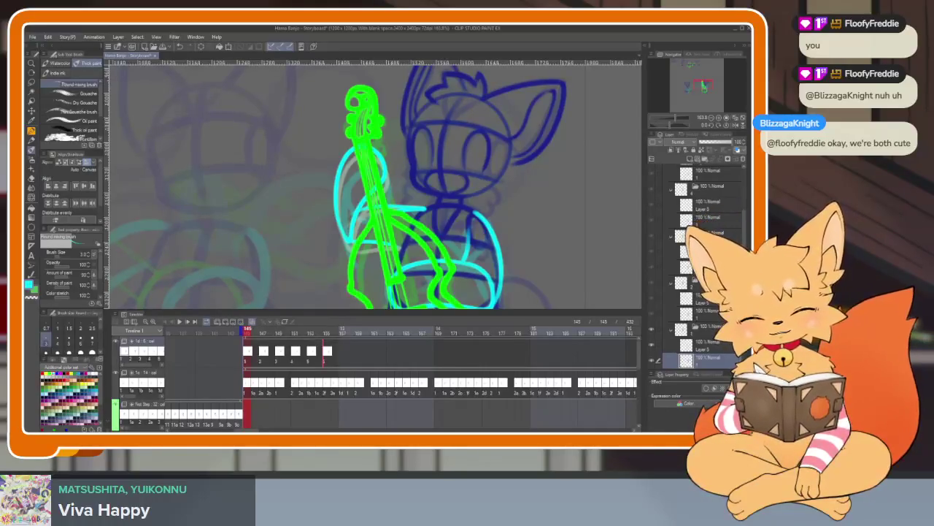
{"action": "scroll", "coordinate": [701, 263], "scroll_direction": "up", "scroll_amount": 1}
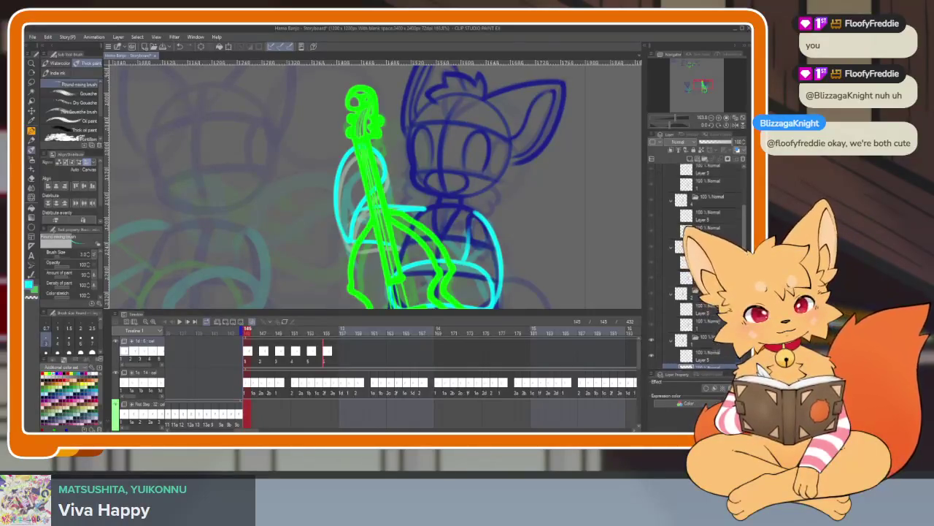
{"action": "scroll", "coordinate": [701, 263], "scroll_direction": "down", "scroll_amount": 2}
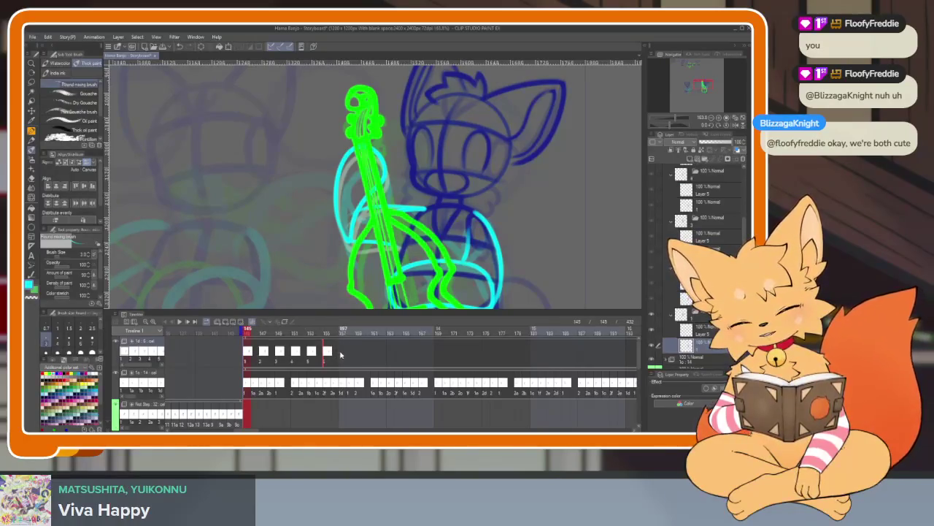
{"action": "left_click", "coordinate": [268, 352]}
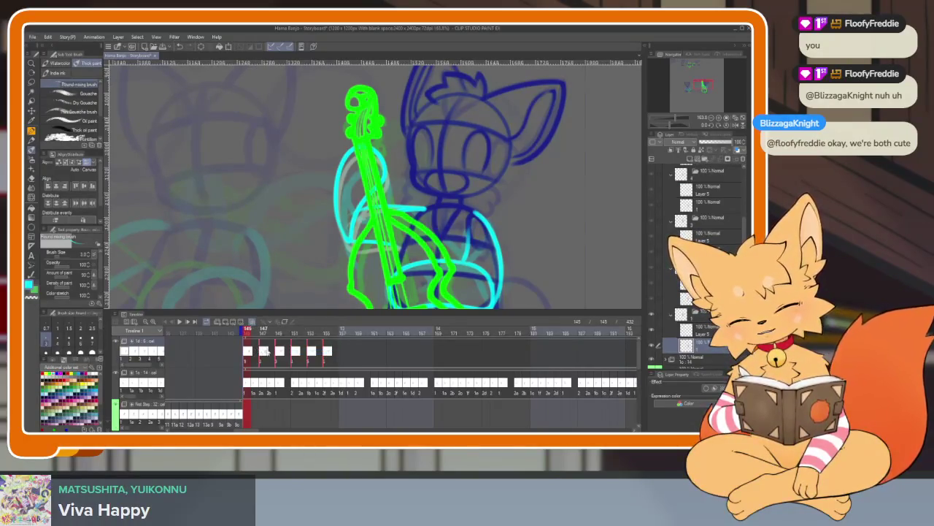
{"action": "left_click_drag", "start_coordinate": [280, 353], "coordinate": [289, 356]}
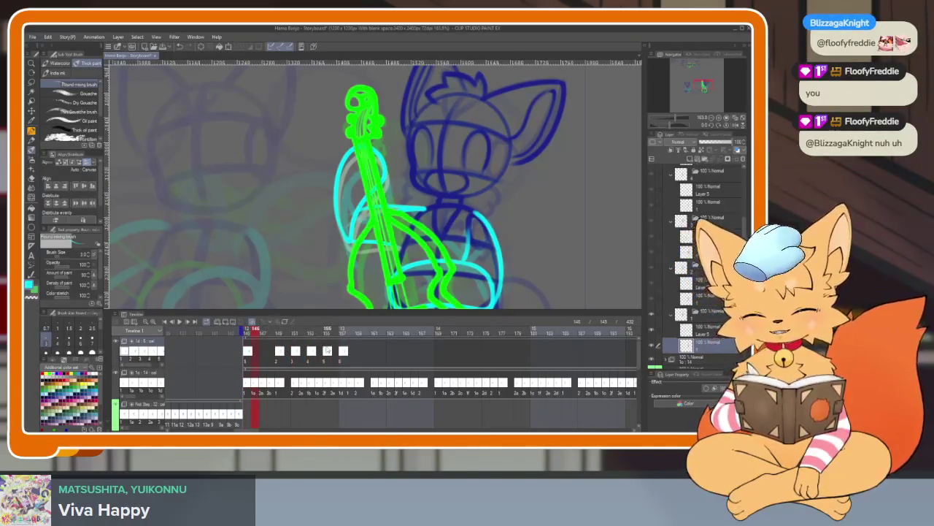
- Fill the upper track's gaps with new cels from 2a at frame 150 through frame 158
{"action": "left_click", "coordinate": [288, 353]}
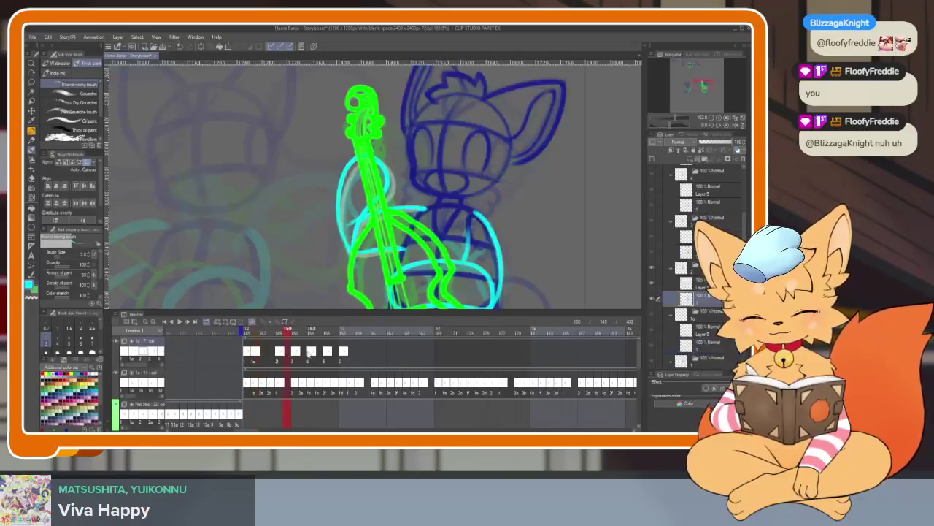
{"action": "left_click", "coordinate": [300, 352]}
{"action": "left_click", "coordinate": [316, 352]}
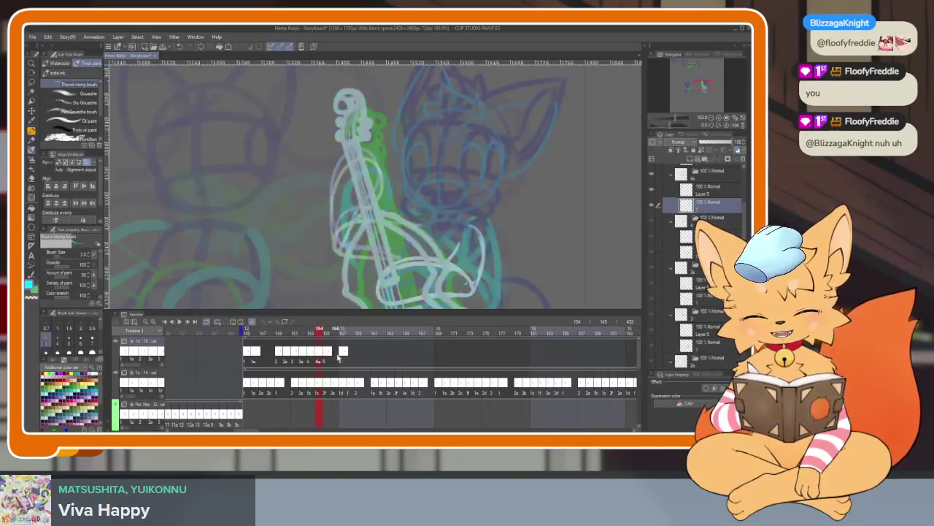
{"action": "left_click", "coordinate": [333, 352]}
{"action": "left_click", "coordinate": [351, 353]}
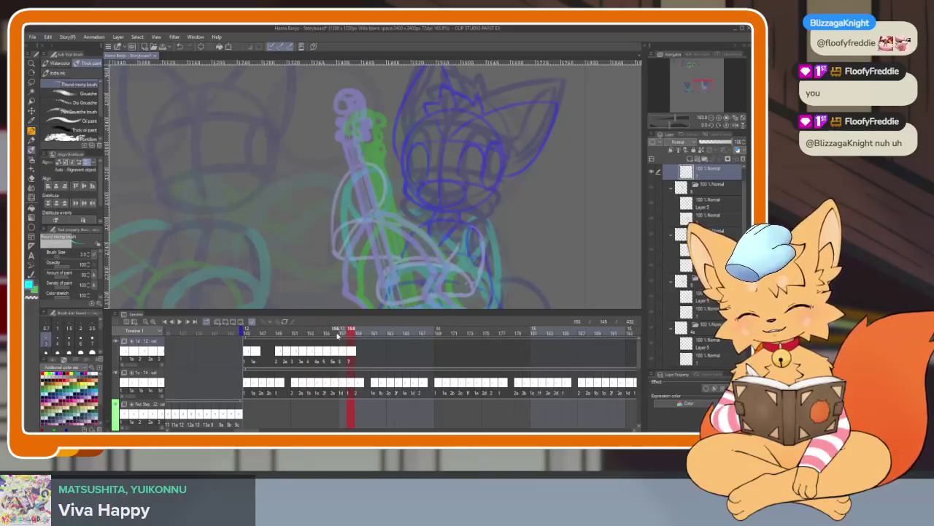
- Select the top layer inside the frame folder and hide the palettes
{"action": "left_click", "coordinate": [703, 206]}
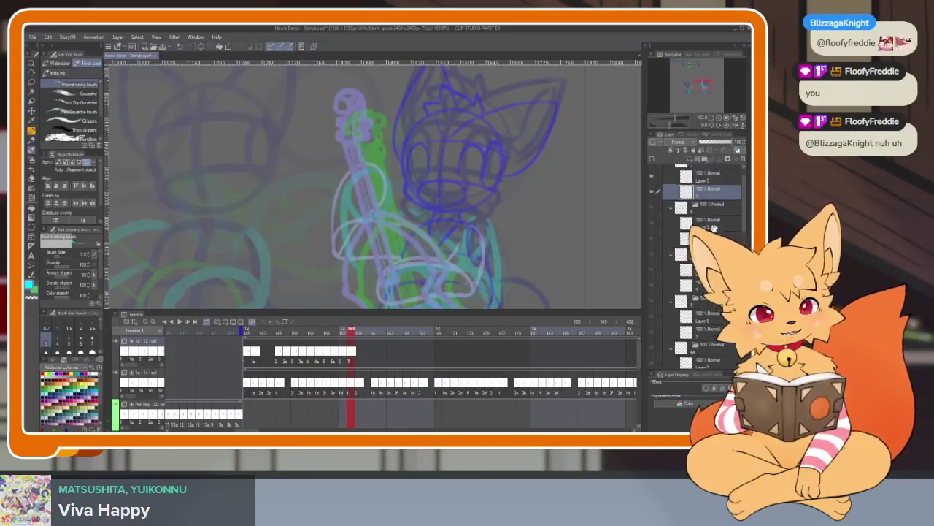
{"action": "left_click", "coordinate": [697, 181]}
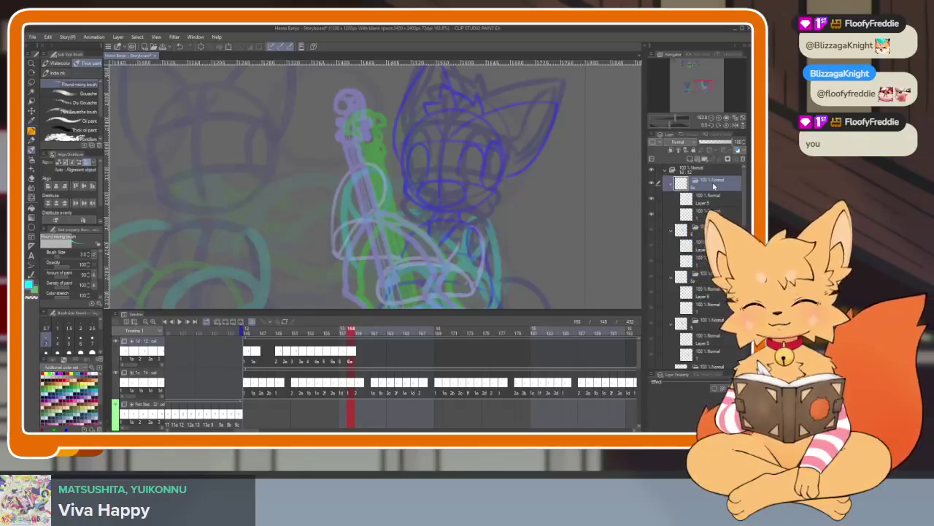
{"action": "key", "text": "Tab"}
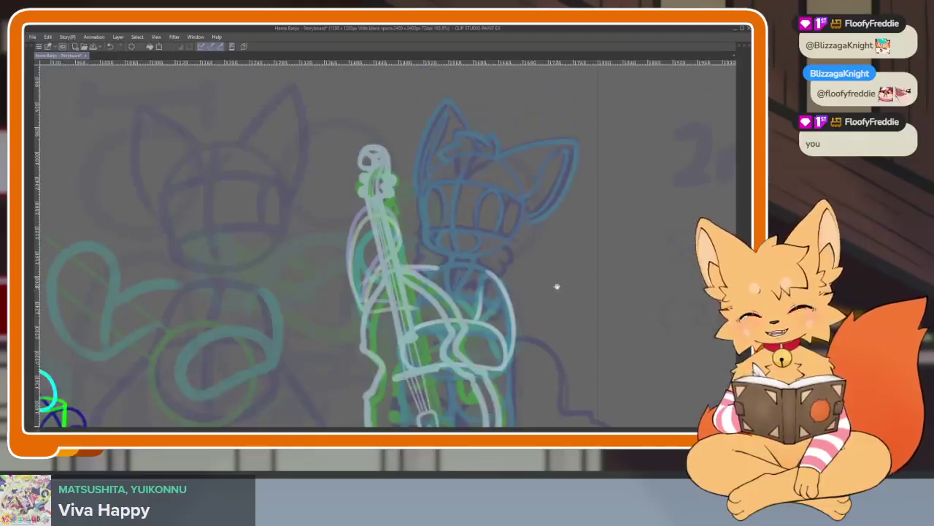
- Select neighbouring frames' layers to compare poses, showing lines in full colour
{"action": "key", "text": "Tab"}
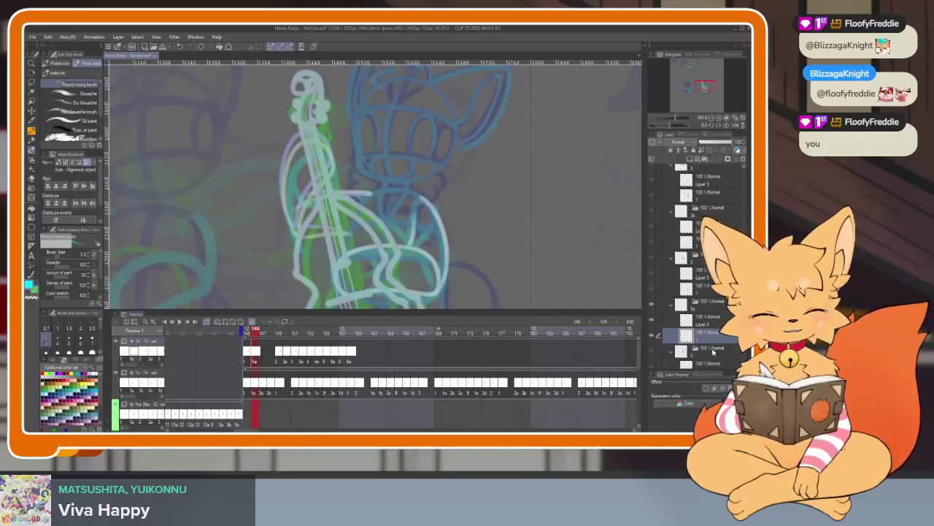
{"action": "left_click", "coordinate": [712, 351]}
{"action": "left_click", "coordinate": [716, 333], "text": "ctrl"}
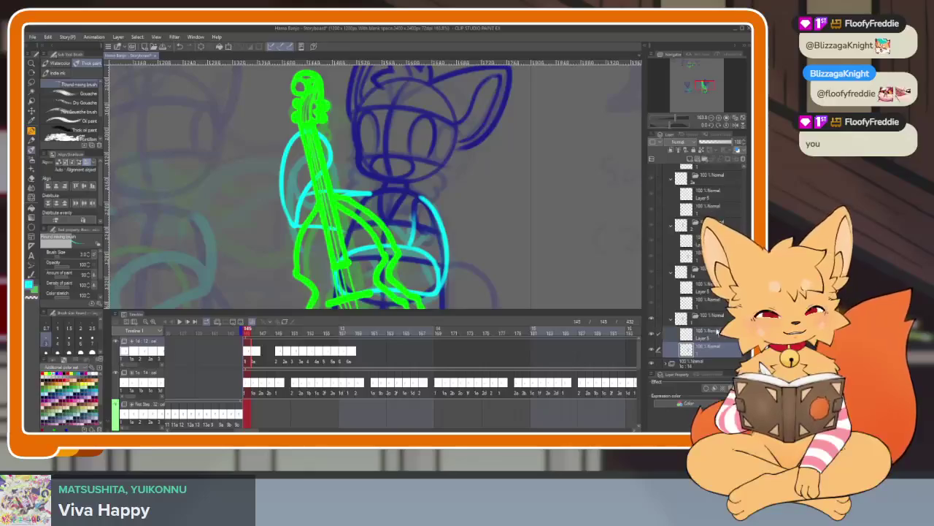
{"action": "left_click", "coordinate": [716, 295]}
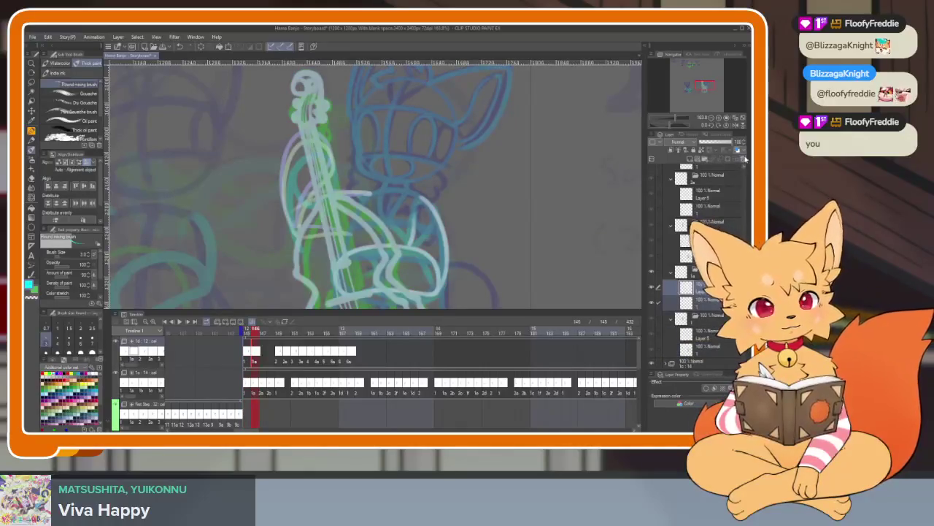
{"action": "left_click", "coordinate": [700, 300]}
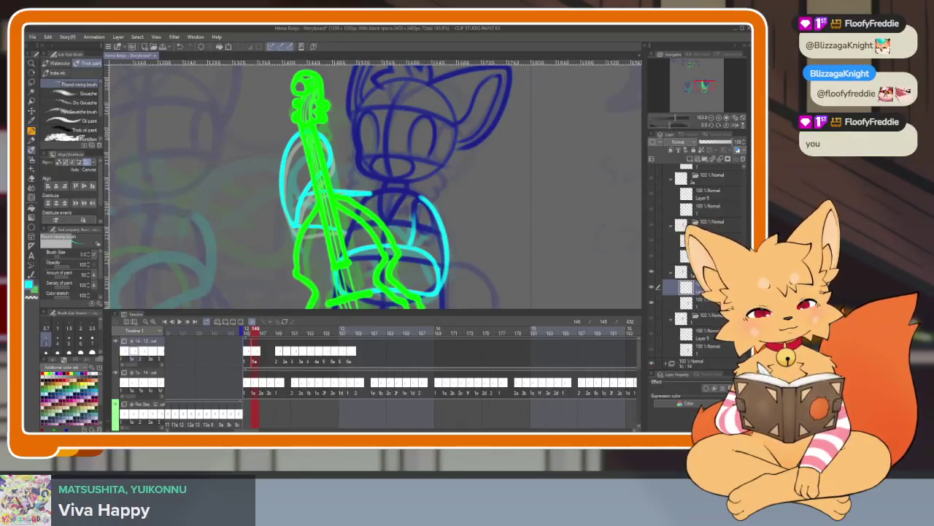
{"action": "left_click", "coordinate": [714, 304]}
- Zoom in on the bass with the palettes hidden, then restore them
{"action": "key", "text": "Tab"}
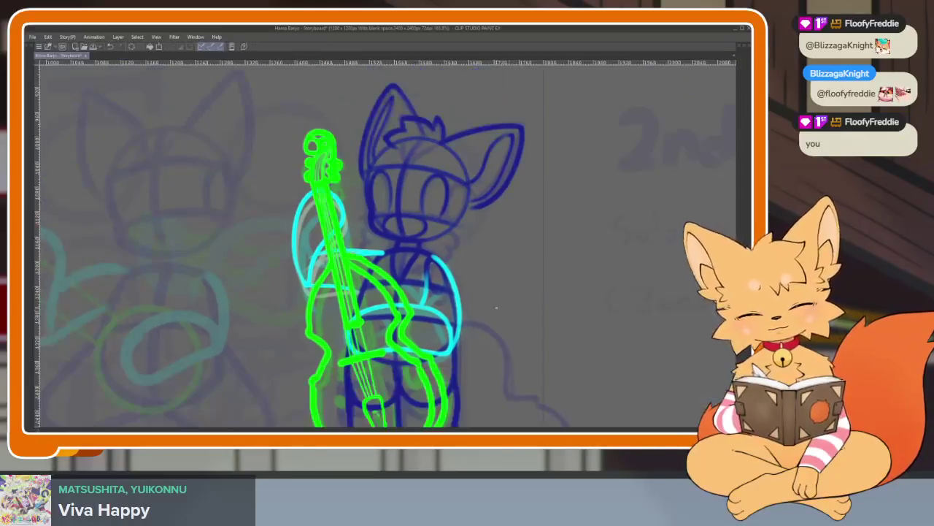
{"action": "scroll", "coordinate": [413, 358], "scroll_direction": "up", "scroll_amount": 3}
{"action": "scroll", "coordinate": [413, 358], "scroll_direction": "up", "scroll_amount": 2}
{"action": "scroll", "coordinate": [414, 358], "scroll_direction": "up", "scroll_amount": 2}
{"action": "scroll", "coordinate": [414, 357], "scroll_direction": "up", "scroll_amount": 2}
{"action": "scroll", "coordinate": [420, 356], "scroll_direction": "up", "scroll_amount": 2}
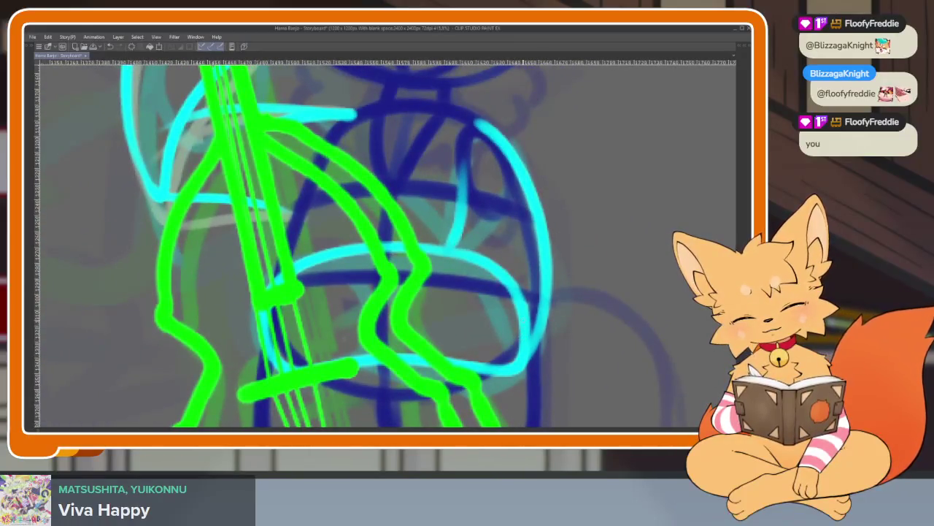
{"action": "key", "text": "Tab"}
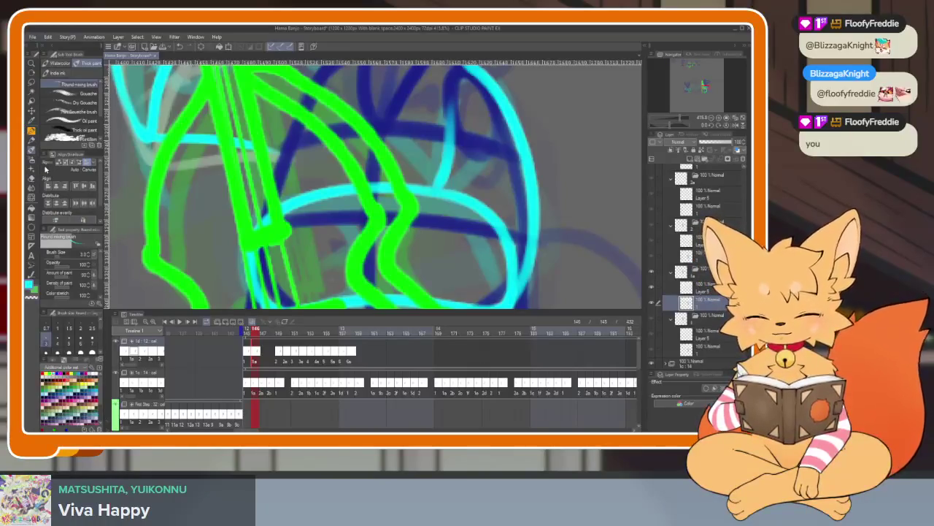
- Compare the earlier bass-playing frame with frame 150
{"action": "left_click", "coordinate": [249, 357]}
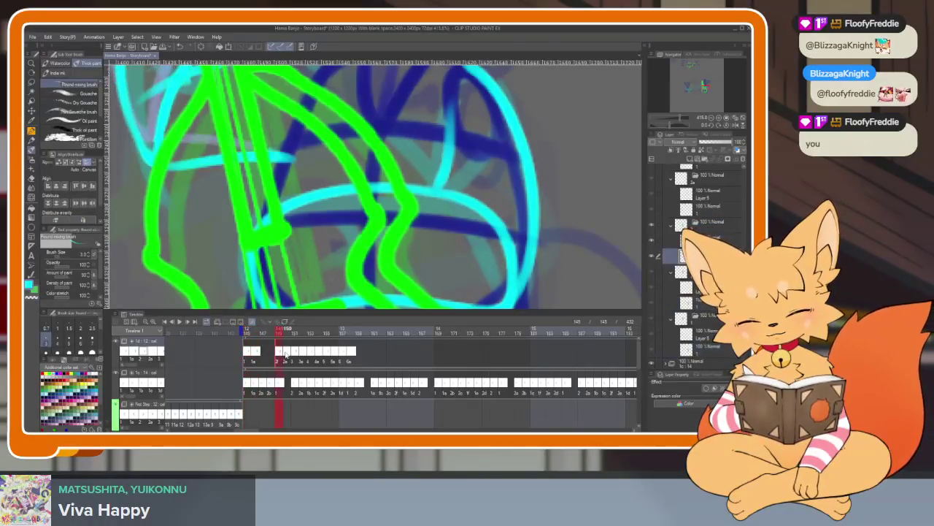
{"action": "left_click", "coordinate": [286, 356]}
{"action": "left_click", "coordinate": [253, 357]}
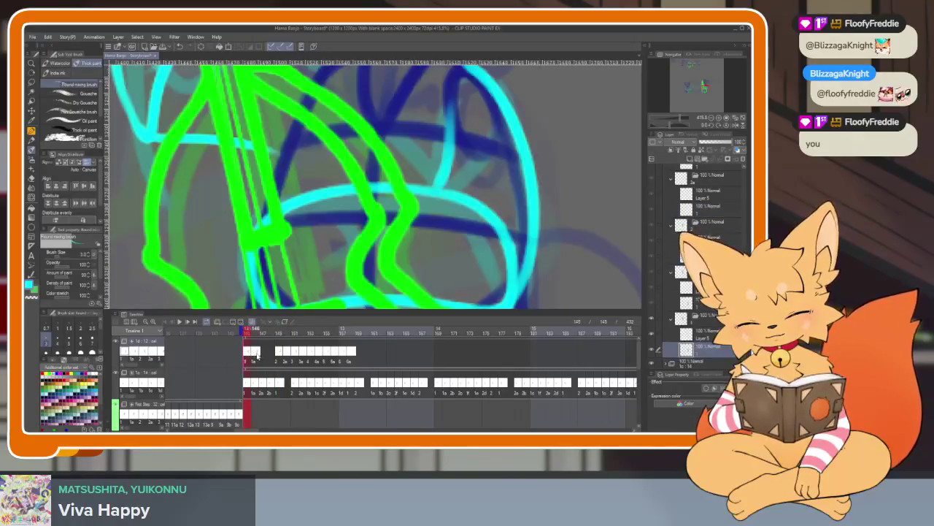
- Toggle the palettes and zoom in close on the fox's body and bass
{"action": "key", "text": "Tab"}
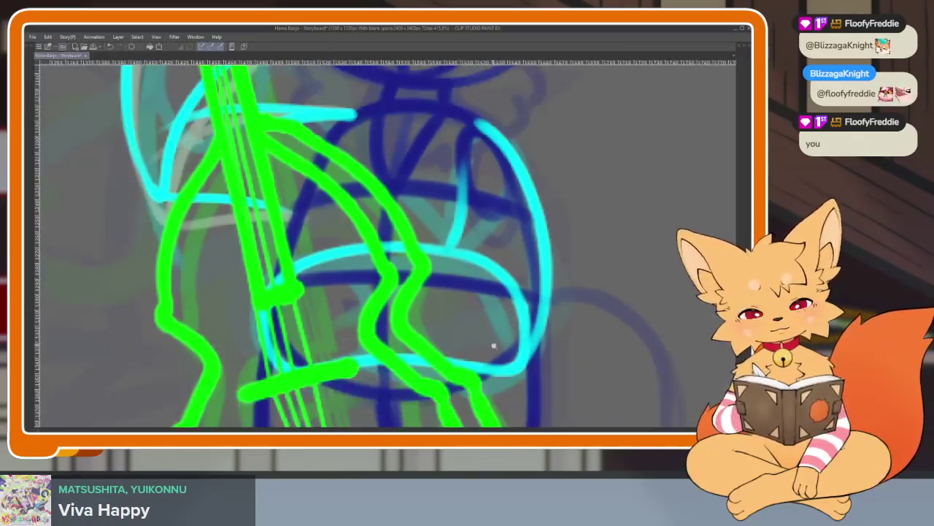
{"action": "scroll", "coordinate": [492, 344], "scroll_direction": "down", "scroll_amount": 1}
{"action": "key", "text": "Tab"}
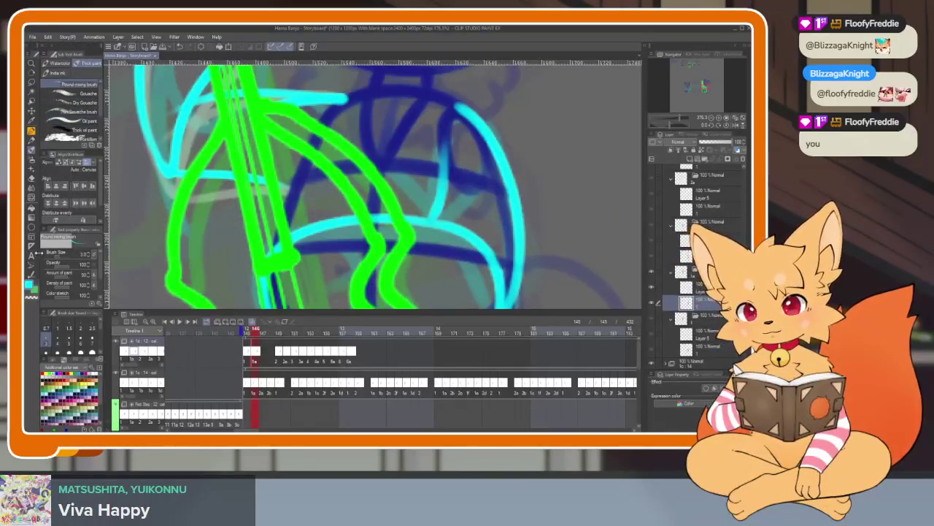
{"action": "key", "text": "Tab"}
{"action": "key", "text": "Tab"}
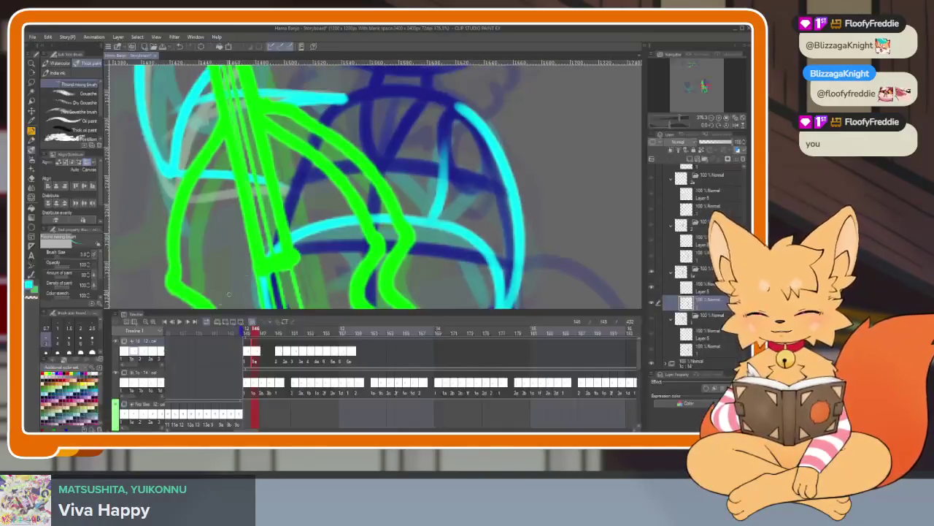
{"action": "key", "text": "Tab"}
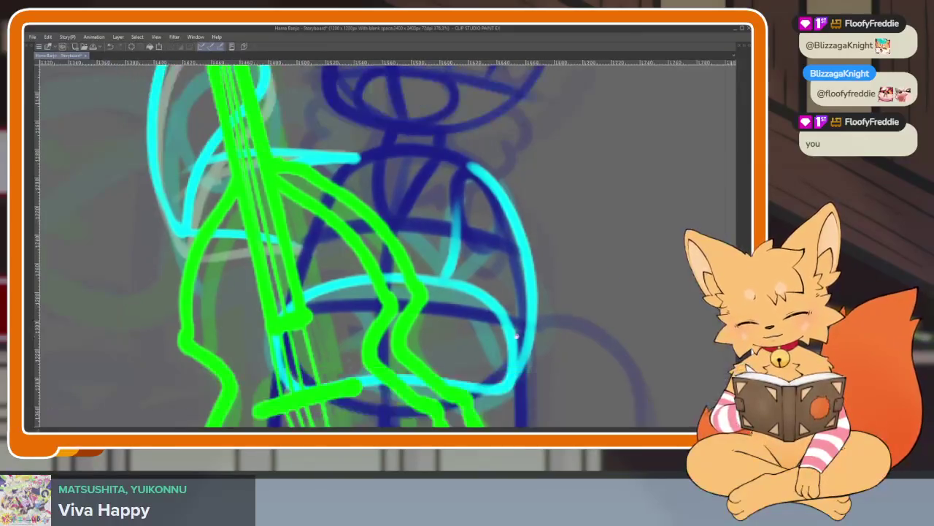
{"action": "scroll", "coordinate": [436, 342], "scroll_direction": "up", "scroll_amount": 1}
{"action": "scroll", "coordinate": [436, 342], "scroll_direction": "up", "scroll_amount": 1}
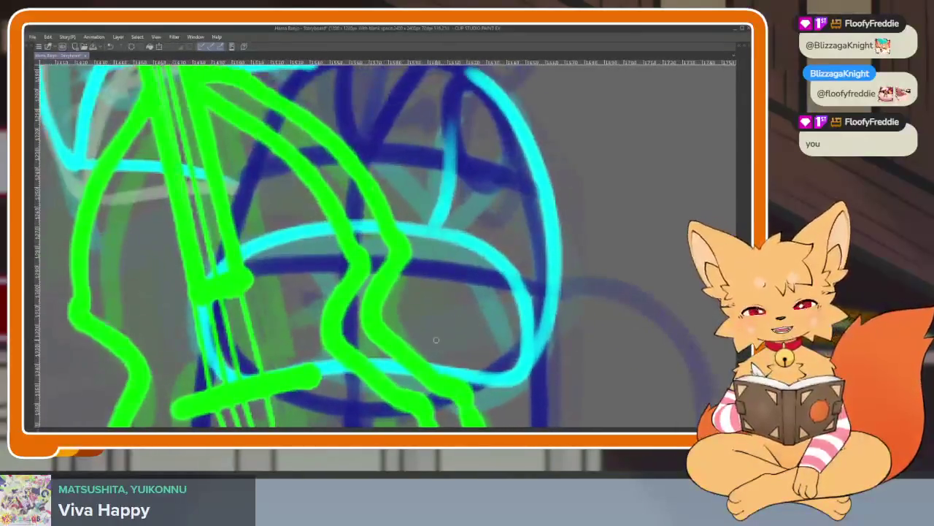
{"action": "scroll", "coordinate": [450, 344], "scroll_direction": "up", "scroll_amount": 1}
- Redraw the cyan arm outline around the bass, plus a short inner line
{"action": "mouse_move", "coordinate": [560, 332]}
{"action": "left_mouse_down"}
{"action": "mouse_move", "coordinate": [511, 270]}
{"action": "mouse_move", "coordinate": [282, 245]}
{"action": "mouse_move", "coordinate": [264, 374]}
{"action": "left_mouse_up"}
{"action": "mouse_move", "coordinate": [460, 367]}
{"action": "left_mouse_down"}
{"action": "mouse_move", "coordinate": [556, 361]}
{"action": "mouse_move", "coordinate": [514, 276]}
{"action": "mouse_move", "coordinate": [544, 304]}
{"action": "left_mouse_up"}
{"action": "mouse_move", "coordinate": [544, 387]}
{"action": "left_mouse_down"}
{"action": "mouse_move", "coordinate": [546, 324]}
{"action": "mouse_move", "coordinate": [453, 119]}
{"action": "left_mouse_up"}
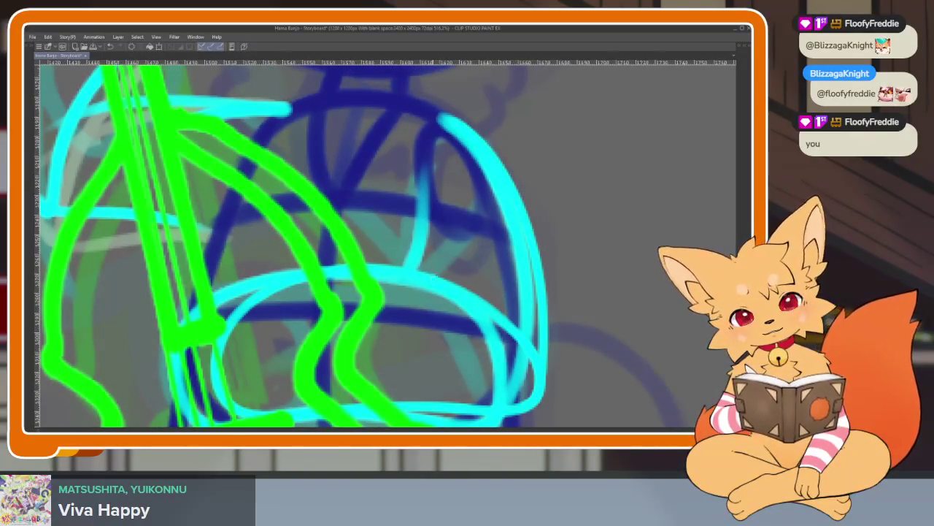
{"action": "left_click_drag", "start_coordinate": [435, 276], "coordinate": [425, 171]}
{"action": "key", "text": "ctrl+z"}
{"action": "left_click_drag", "start_coordinate": [417, 272], "coordinate": [422, 171]}
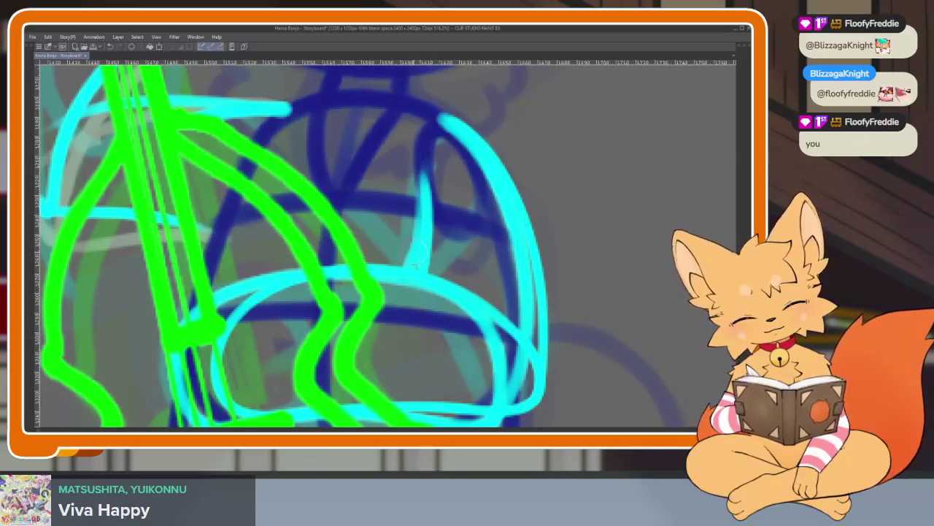
- Trace a light grey line down the arm's inner edge and along its bottom curve
{"action": "left_click_drag", "start_coordinate": [501, 293], "coordinate": [493, 229]}
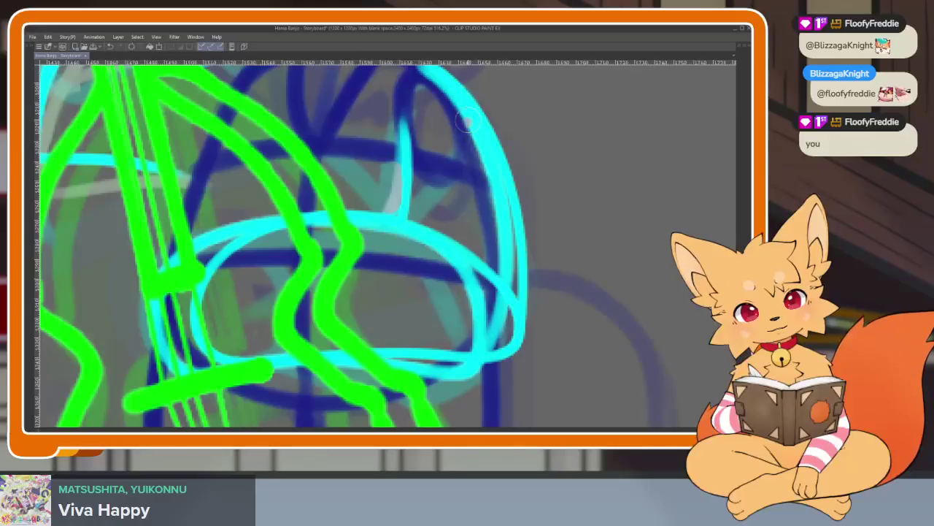
{"action": "mouse_move", "coordinate": [476, 140]}
{"action": "left_mouse_down"}
{"action": "mouse_move", "coordinate": [506, 212]}
{"action": "mouse_move", "coordinate": [510, 310]}
{"action": "left_mouse_up"}
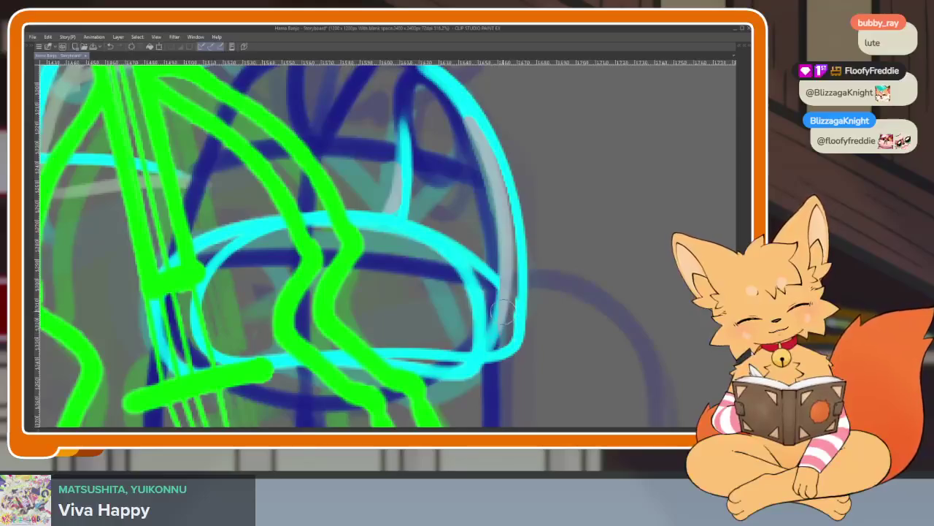
{"action": "left_click_drag", "start_coordinate": [453, 266], "coordinate": [476, 332]}
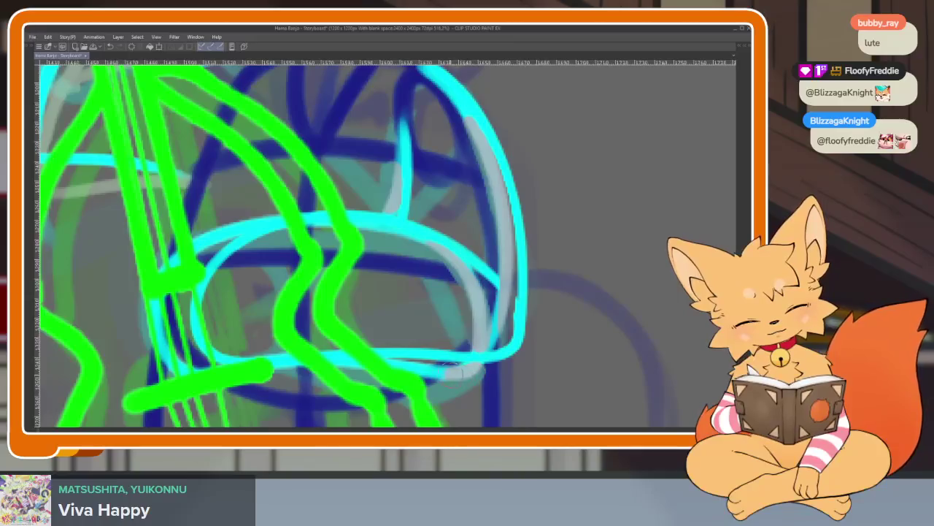
{"action": "left_click_drag", "start_coordinate": [449, 371], "coordinate": [403, 360]}
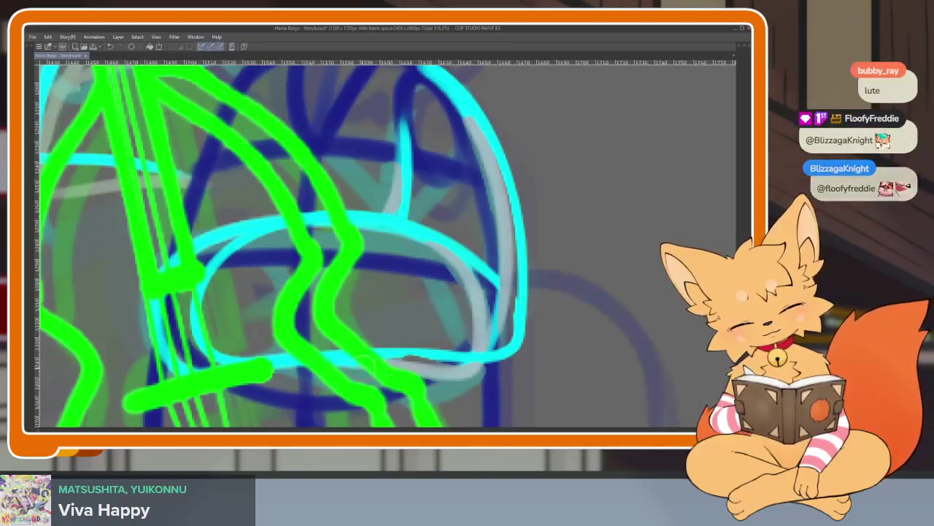
{"action": "scroll", "coordinate": [453, 357], "scroll_direction": "up", "scroll_amount": 2}
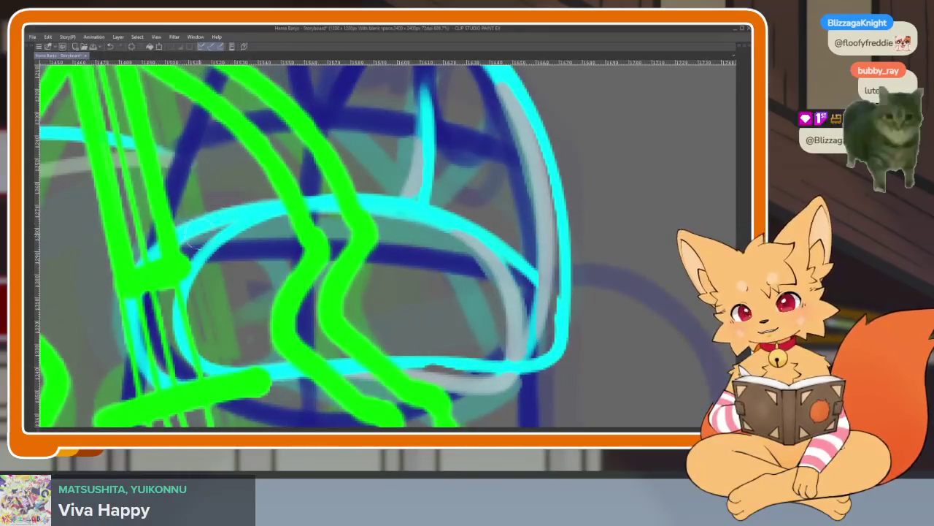
- Switch the main drawing colour from cyan to pink-red
{"action": "scroll", "coordinate": [241, 214], "scroll_direction": "down", "scroll_amount": 2}
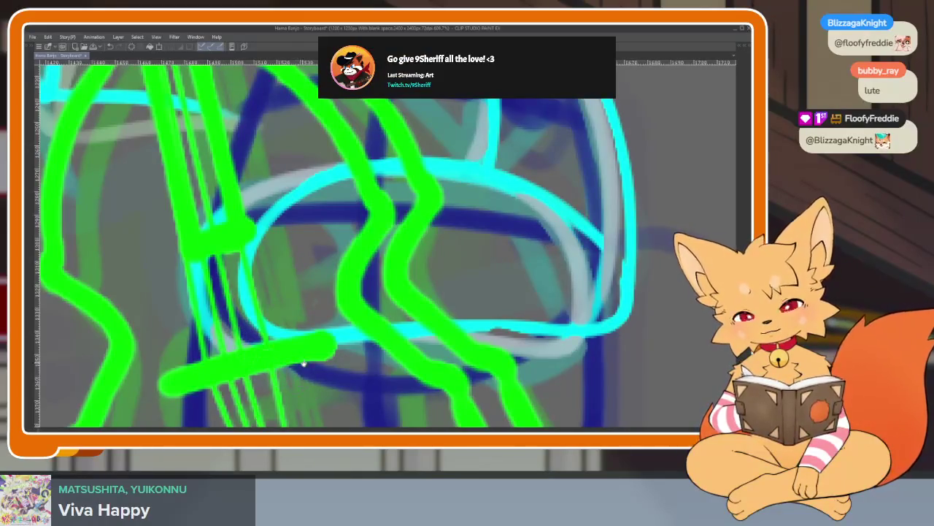
{"action": "scroll", "coordinate": [301, 363], "scroll_direction": "up", "scroll_amount": 2}
{"action": "key", "text": "Tab"}
{"action": "key", "text": "x"}
- Zoom out to view the whole bass-playing fox, then restore the palettes
{"action": "key", "text": "Tab"}
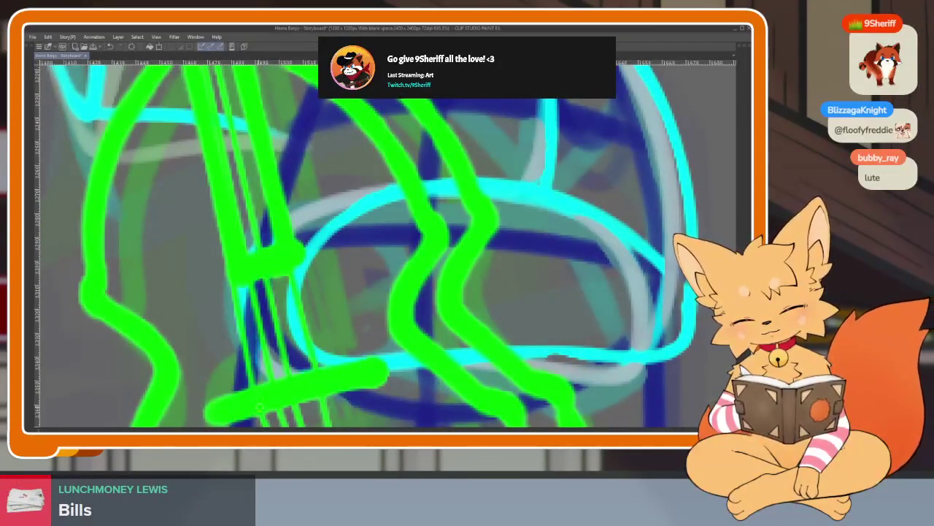
{"action": "scroll", "coordinate": [456, 310], "scroll_direction": "down", "scroll_amount": 1}
{"action": "scroll", "coordinate": [456, 310], "scroll_direction": "down", "scroll_amount": 3}
{"action": "scroll", "coordinate": [456, 311], "scroll_direction": "down", "scroll_amount": 2}
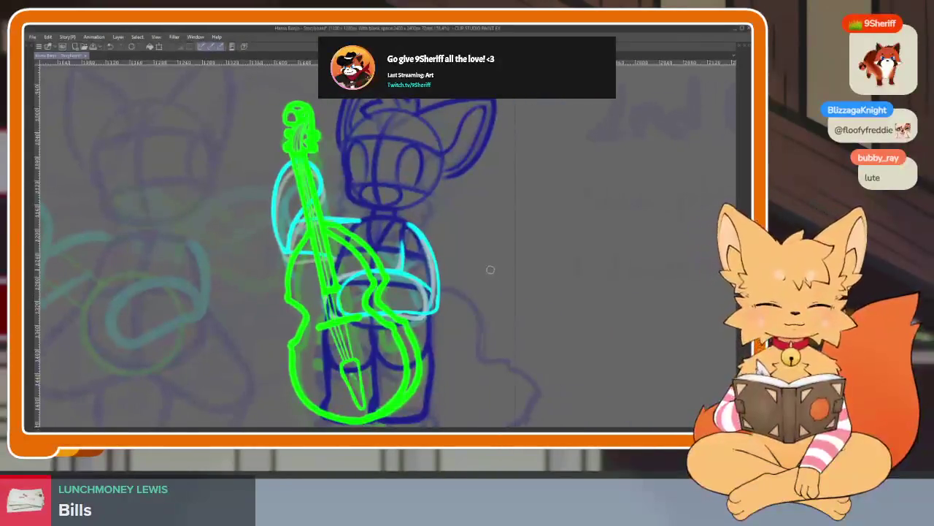
{"action": "scroll", "coordinate": [457, 310], "scroll_direction": "down", "scroll_amount": 1}
{"action": "scroll", "coordinate": [457, 310], "scroll_direction": "up", "scroll_amount": 1}
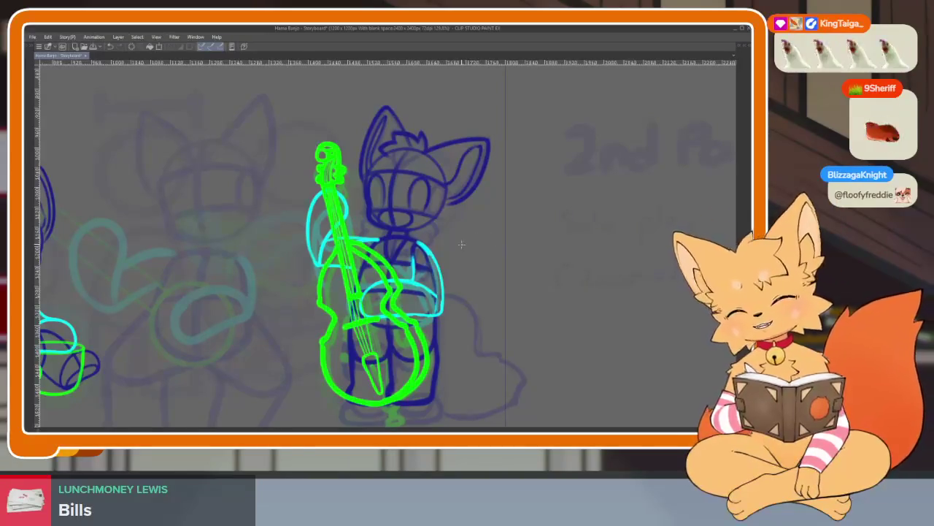
{"action": "key", "text": "Tab"}
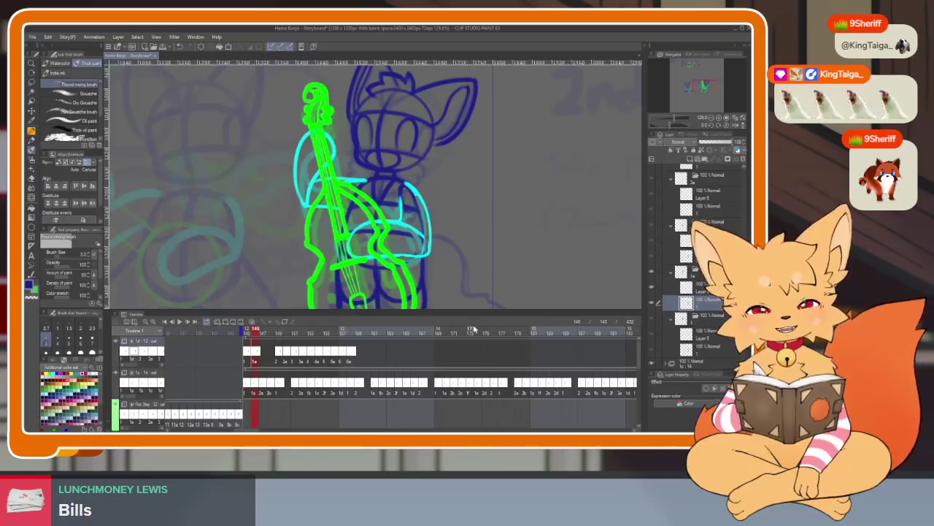
- Lasso the cyan arm area over the bass body, then clear the selection
{"action": "left_click", "coordinate": [31, 82]}
{"action": "scroll", "coordinate": [365, 255], "scroll_direction": "up", "scroll_amount": 2}
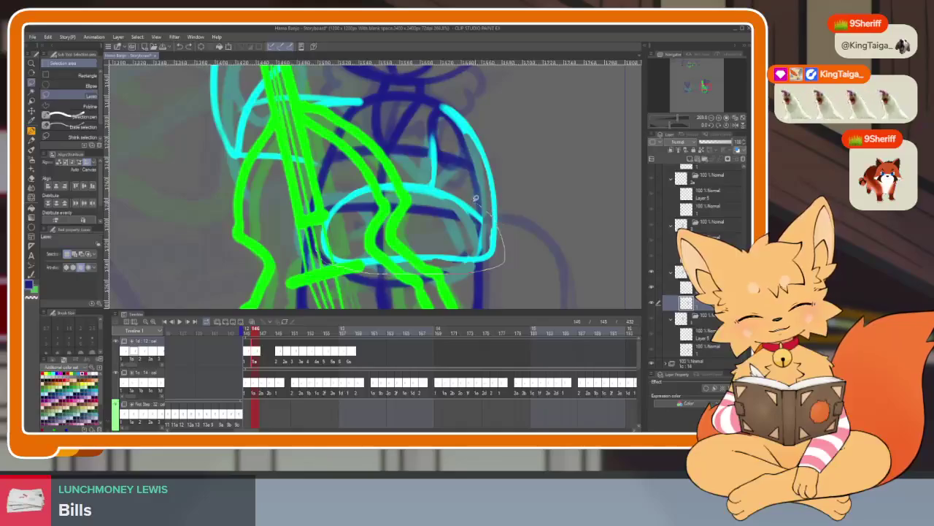
{"action": "left_click_drag", "start_coordinate": [418, 272], "coordinate": [332, 198]}
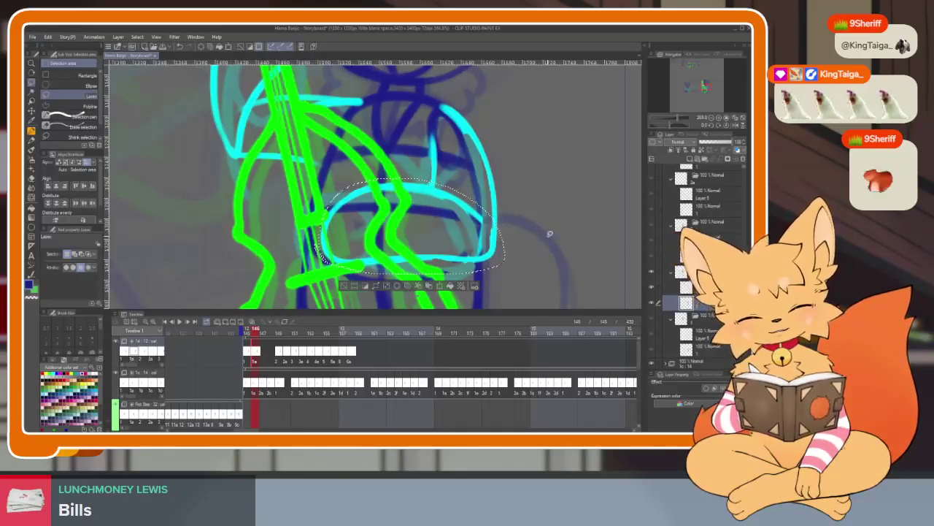
{"action": "key", "text": "ctrl+d"}
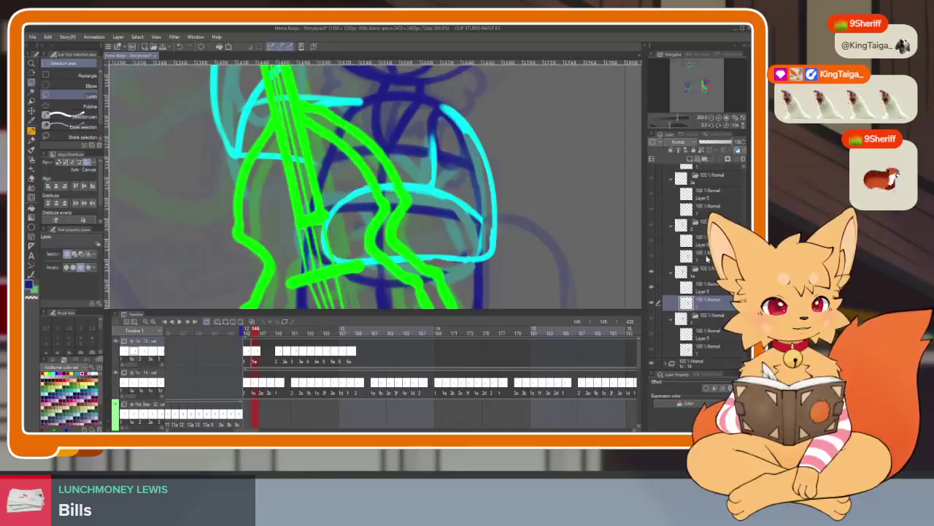
- Step through frames 149–152, selecting the cel layers that hold the cyan arm
{"action": "key", "text": "Right"}
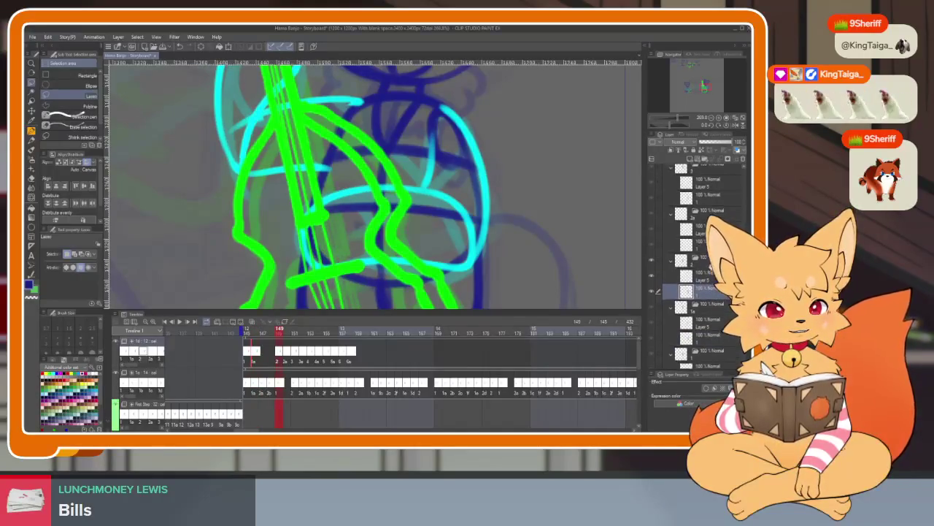
{"action": "key", "text": "Right"}
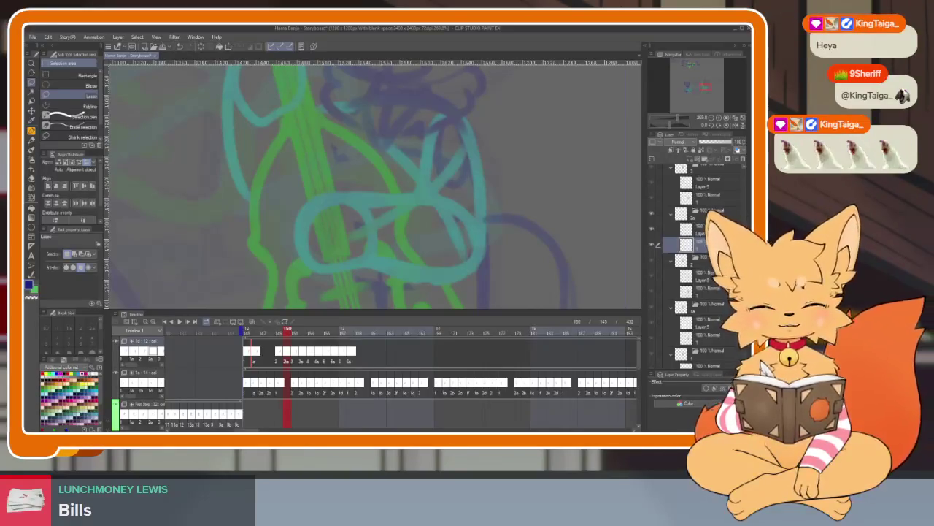
{"action": "left_click", "coordinate": [701, 228]}
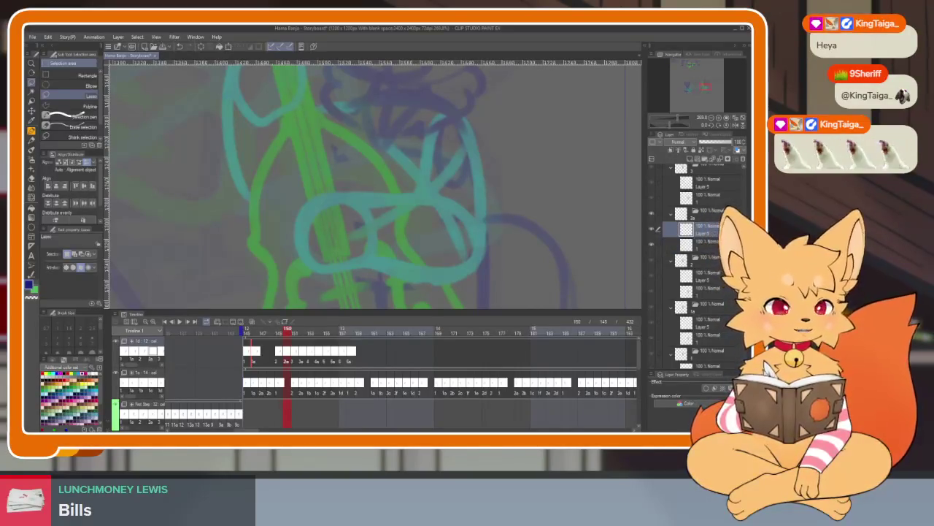
{"action": "key", "text": "Right"}
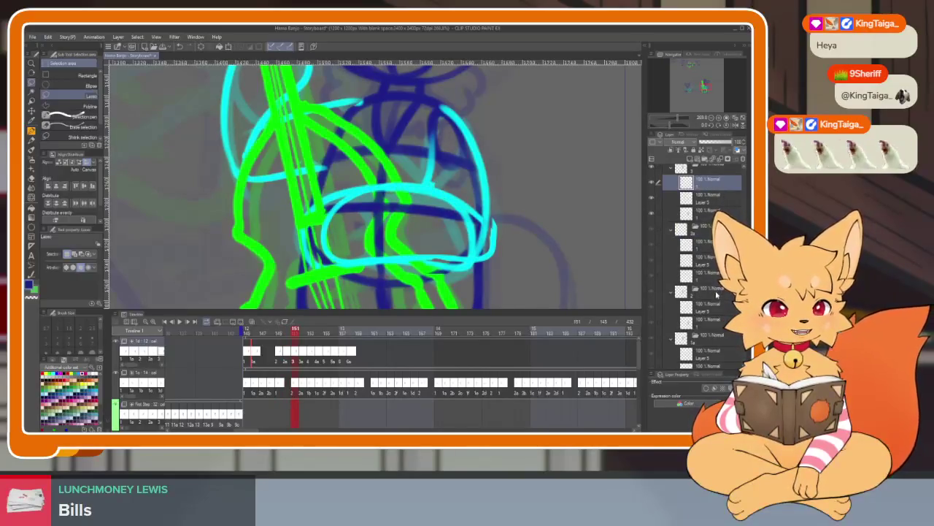
{"action": "left_click", "coordinate": [708, 199]}
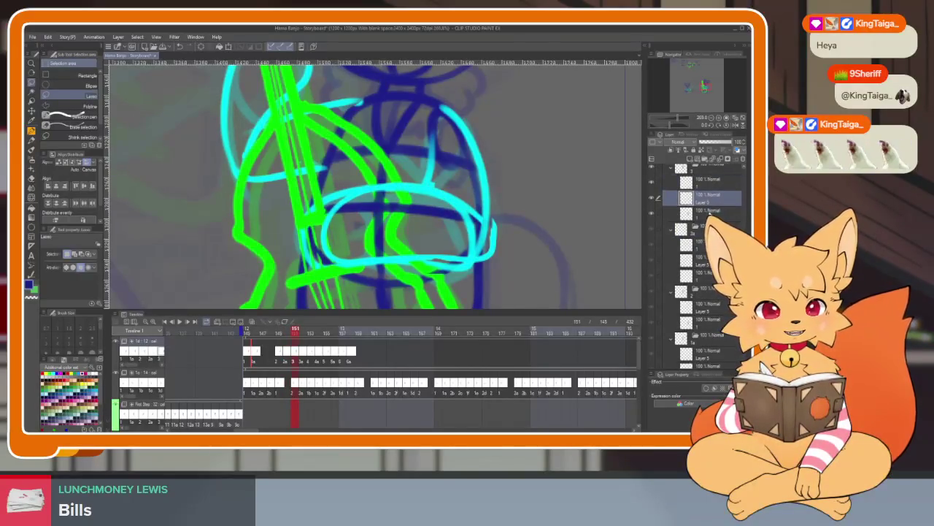
{"action": "left_click", "coordinate": [705, 180]}
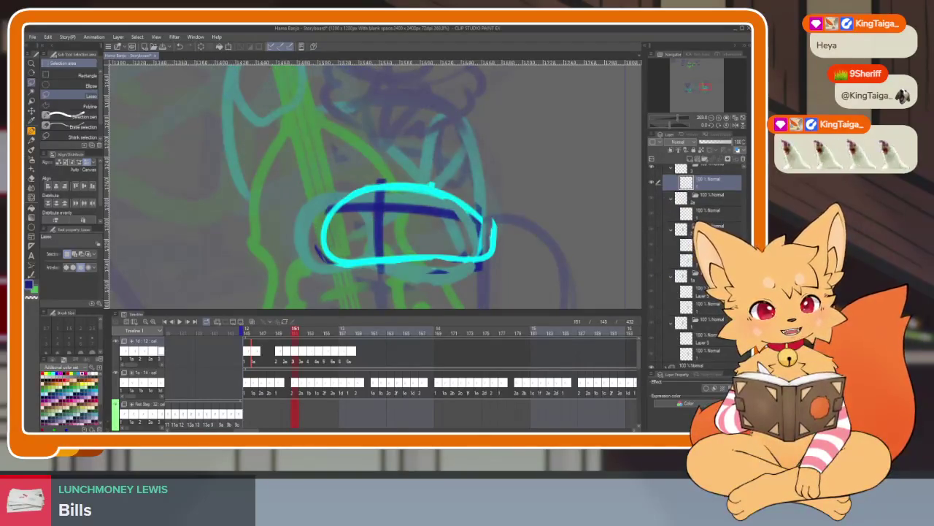
{"action": "key", "text": "Left"}
{"action": "key", "text": "Left"}
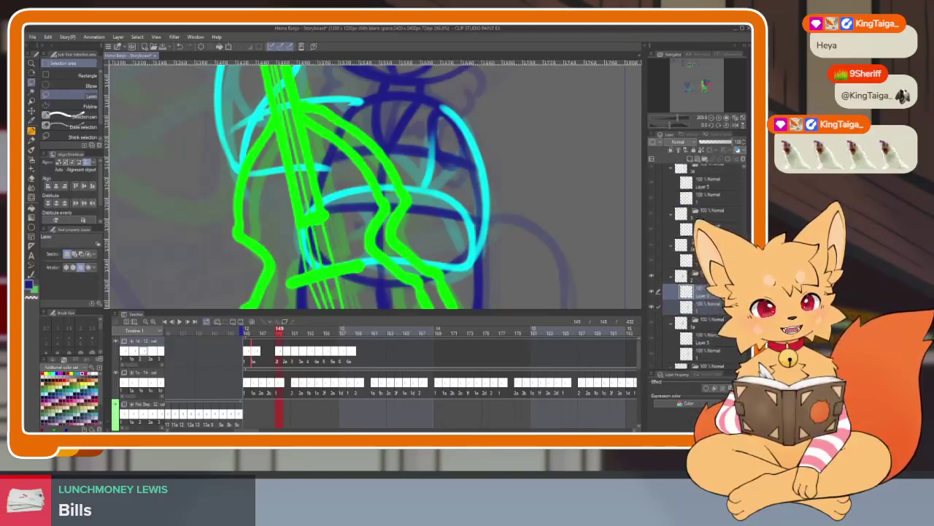
{"action": "key", "text": "Right"}
{"action": "key", "text": "Right"}
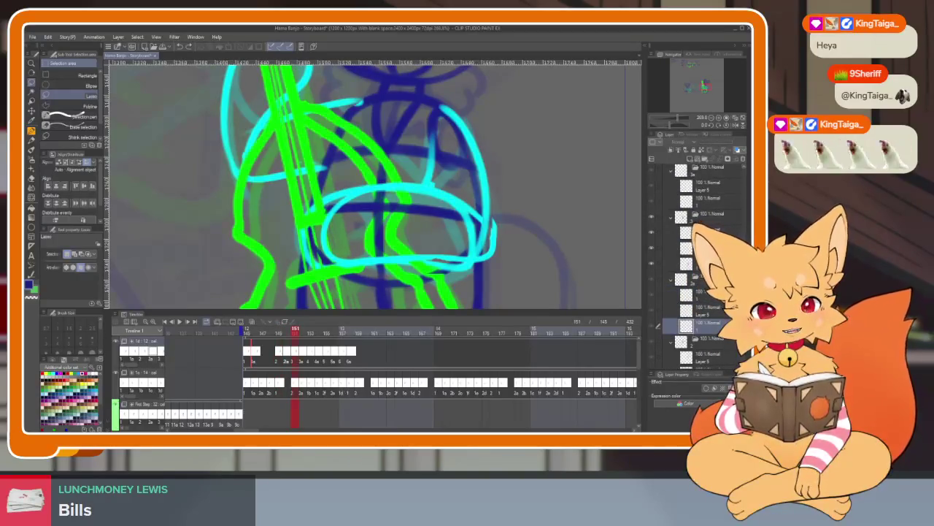
{"action": "key", "text": "Right"}
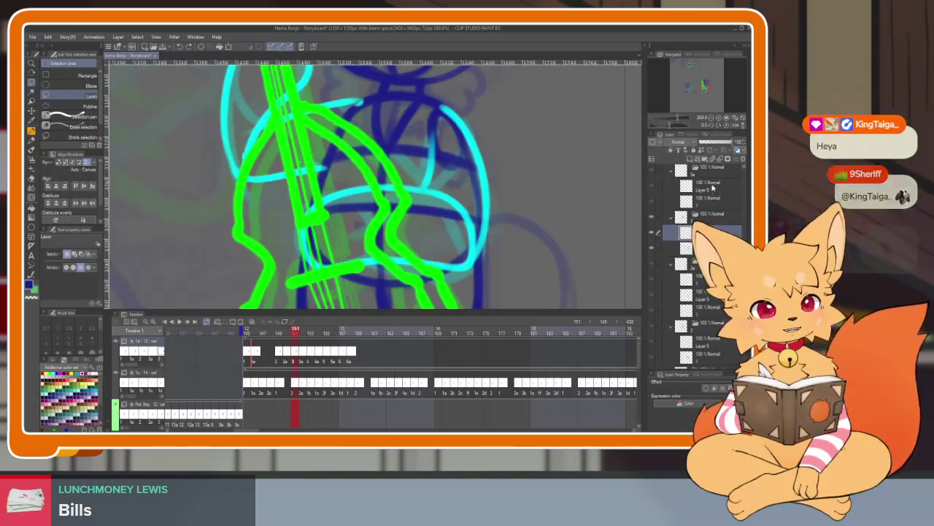
{"action": "scroll", "coordinate": [697, 263], "scroll_direction": "down", "scroll_amount": 2}
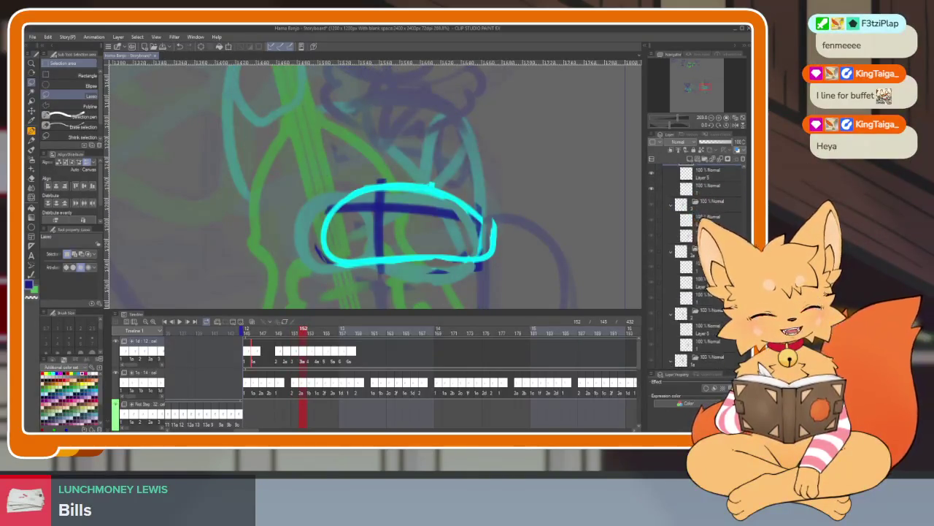
{"action": "scroll", "coordinate": [697, 263], "scroll_direction": "down", "scroll_amount": 1}
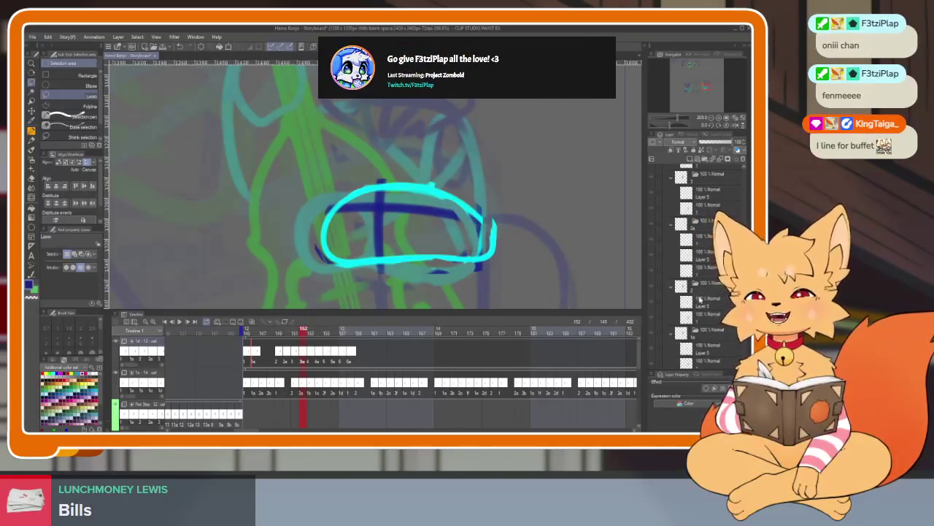
{"action": "scroll", "coordinate": [714, 303], "scroll_direction": "down", "scroll_amount": 2}
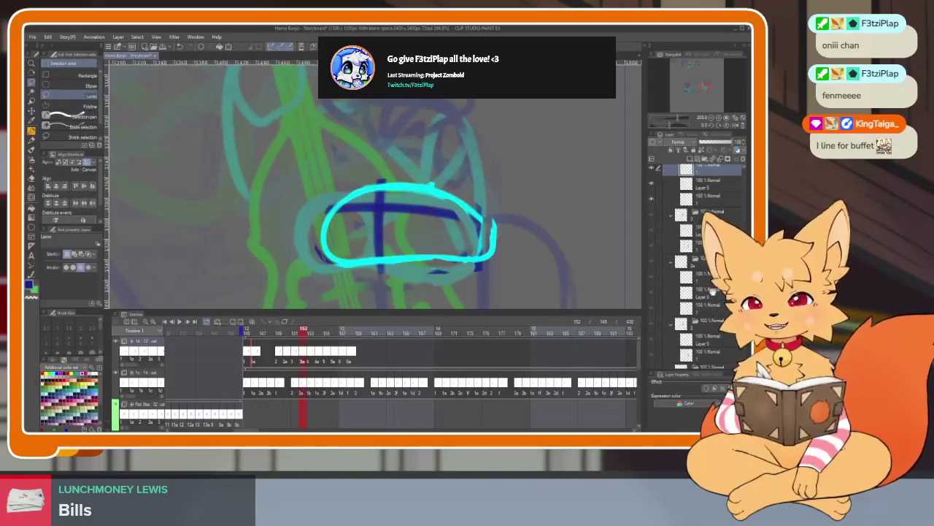
{"action": "left_click", "coordinate": [709, 299]}
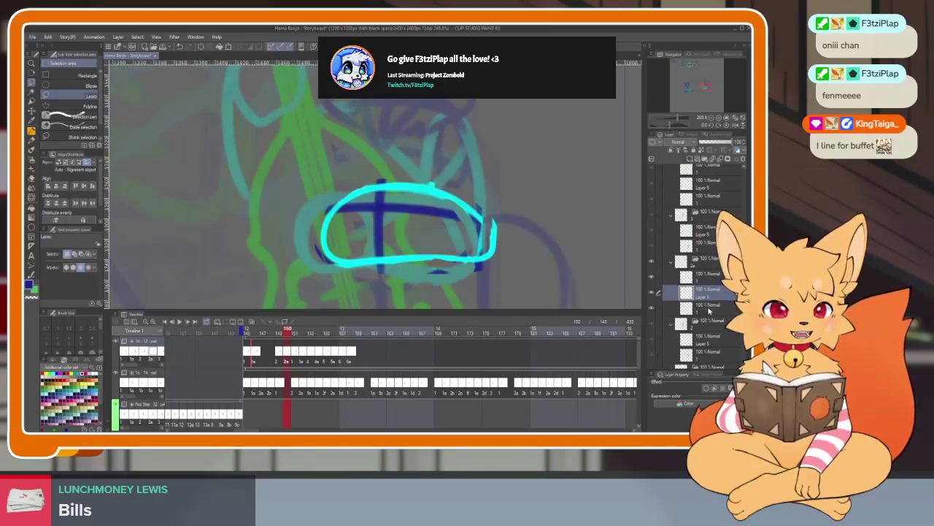
{"action": "scroll", "coordinate": [709, 311], "scroll_direction": "down", "scroll_amount": 1}
{"action": "scroll", "coordinate": [712, 208], "scroll_direction": "up", "scroll_amount": 1}
{"action": "scroll", "coordinate": [714, 209], "scroll_direction": "up", "scroll_amount": 1}
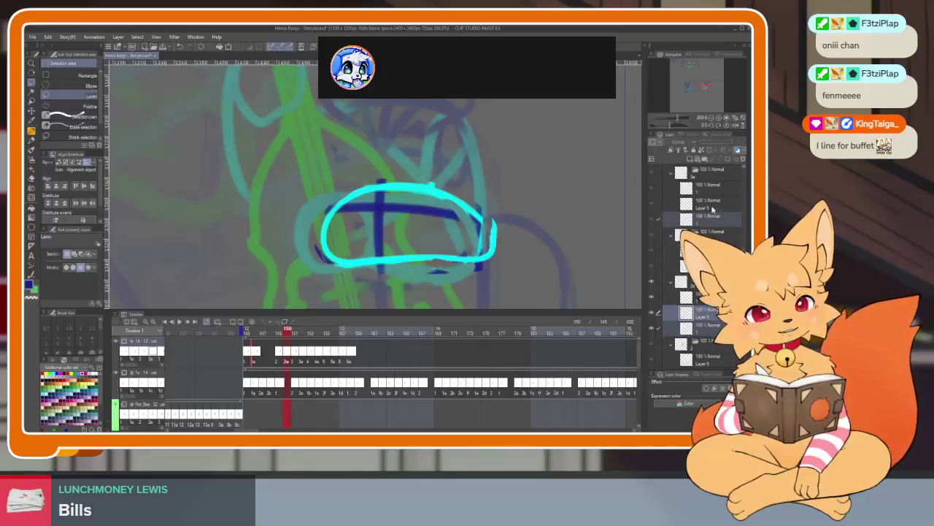
{"action": "scroll", "coordinate": [745, 164], "scroll_direction": "down", "scroll_amount": 5}
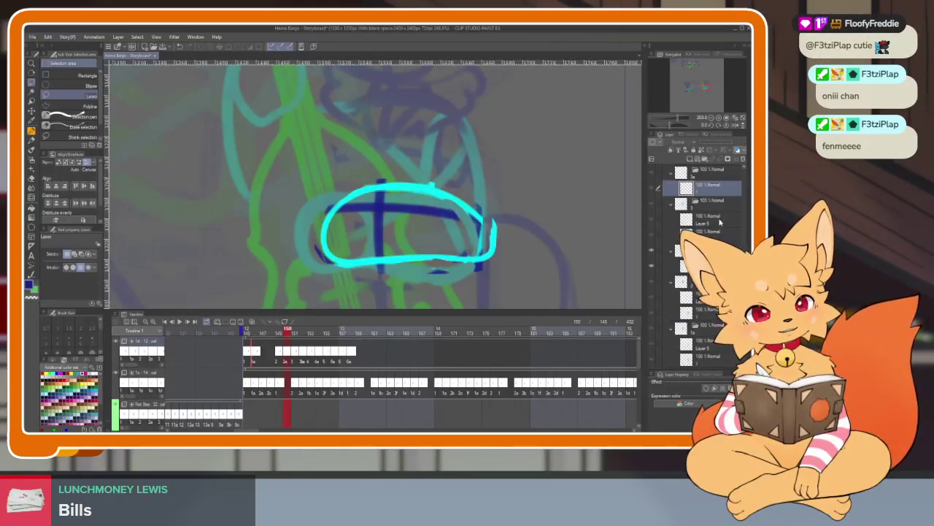
{"action": "left_click", "coordinate": [697, 297]}
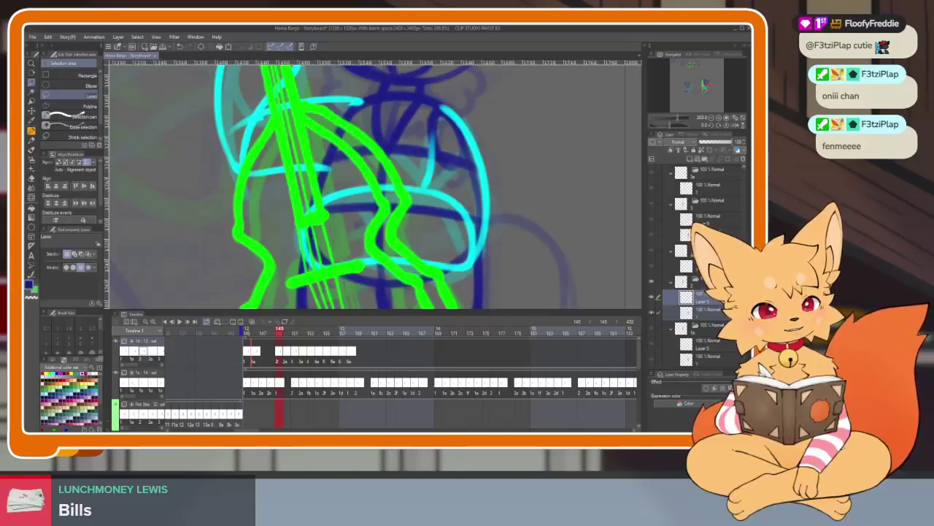
{"action": "left_click", "coordinate": [697, 266]}
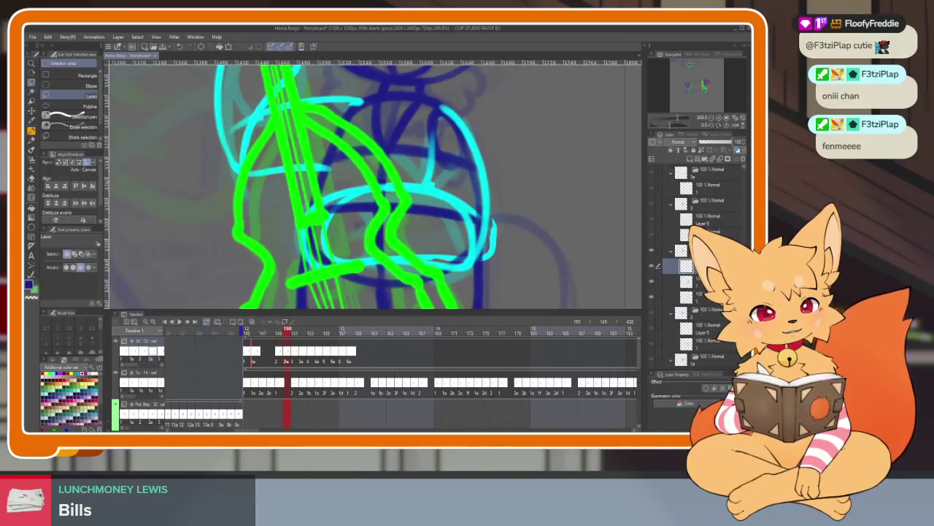
{"action": "left_click", "coordinate": [705, 297]}
{"action": "left_click", "coordinate": [657, 267]}
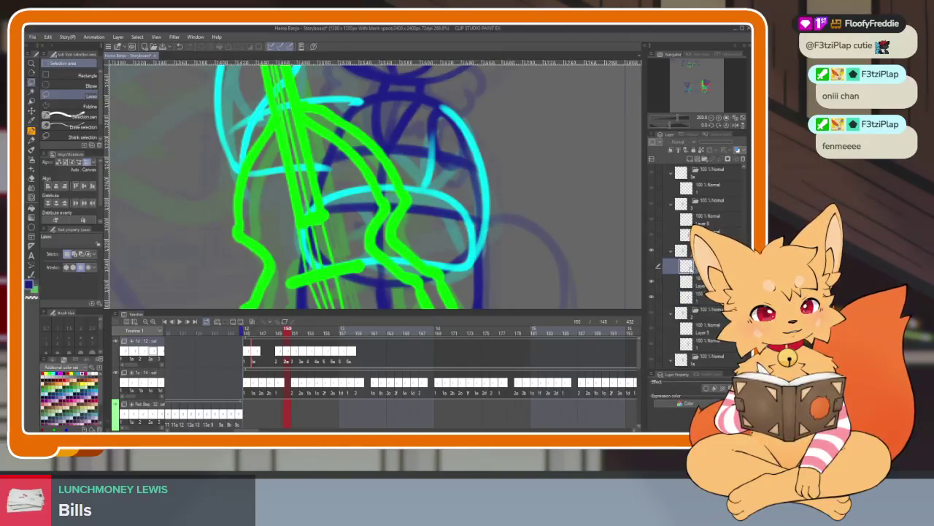
{"action": "left_click", "coordinate": [656, 268]}
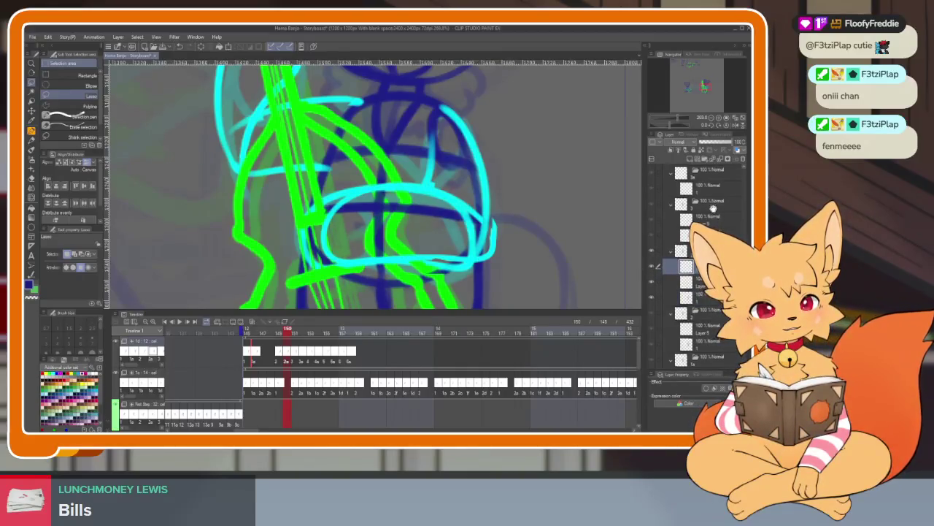
{"action": "scroll", "coordinate": [713, 207], "scroll_direction": "down", "scroll_amount": 1}
{"action": "left_click", "coordinate": [659, 272]}
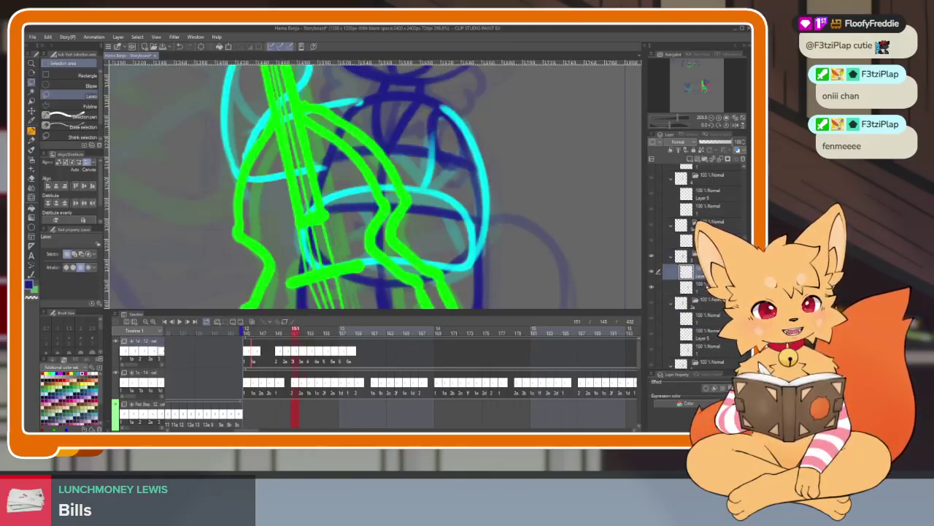
{"action": "left_click", "coordinate": [659, 272]}
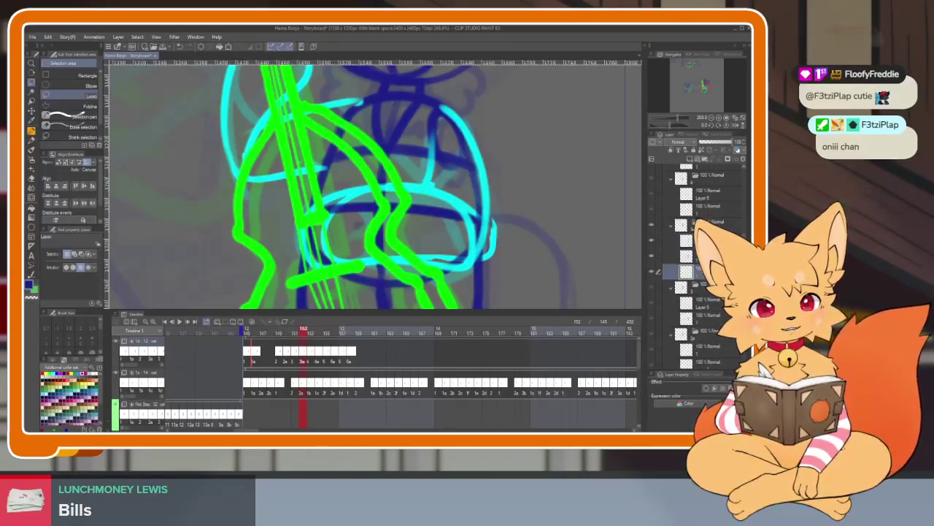
{"action": "left_click", "coordinate": [686, 240]}
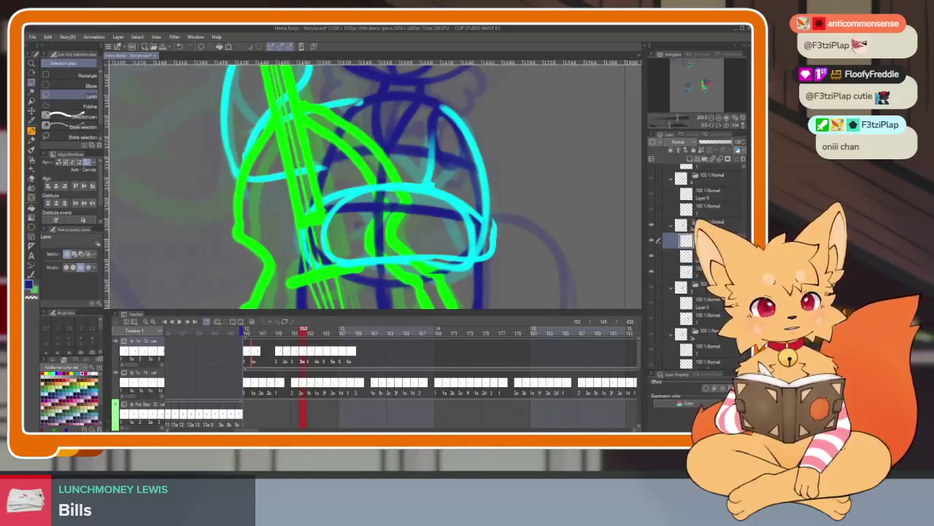
{"action": "left_click", "coordinate": [687, 256]}
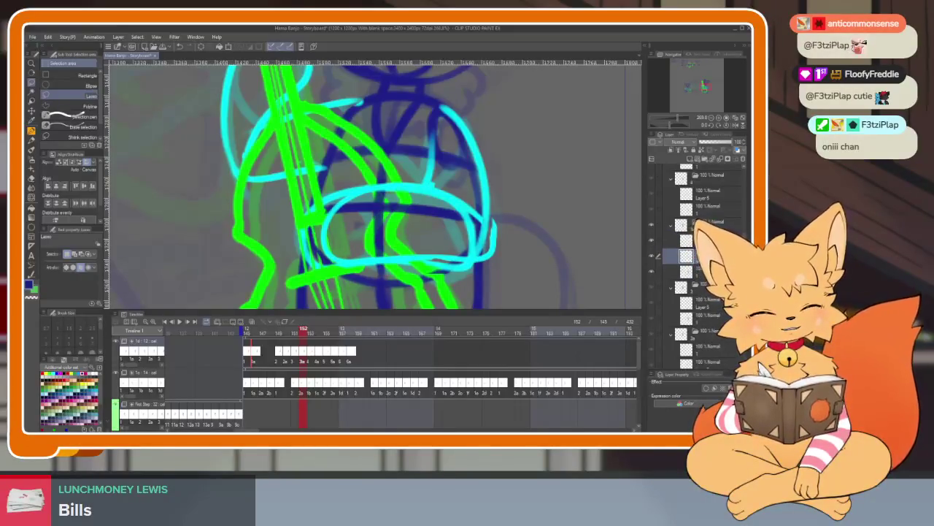
{"action": "left_click", "coordinate": [687, 272]}
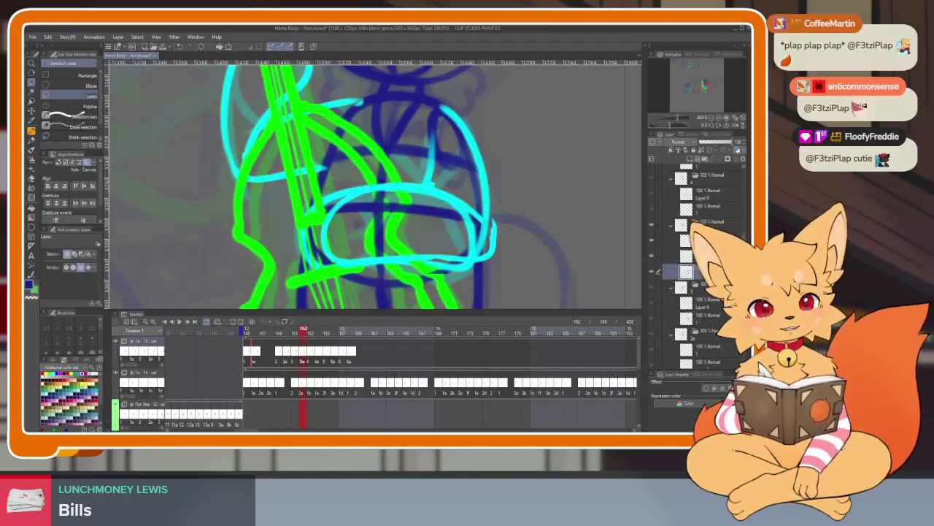
{"action": "key", "text": "Tab"}
{"action": "key", "text": "ctrl+plus"}
{"action": "key", "text": "ctrl+plus"}
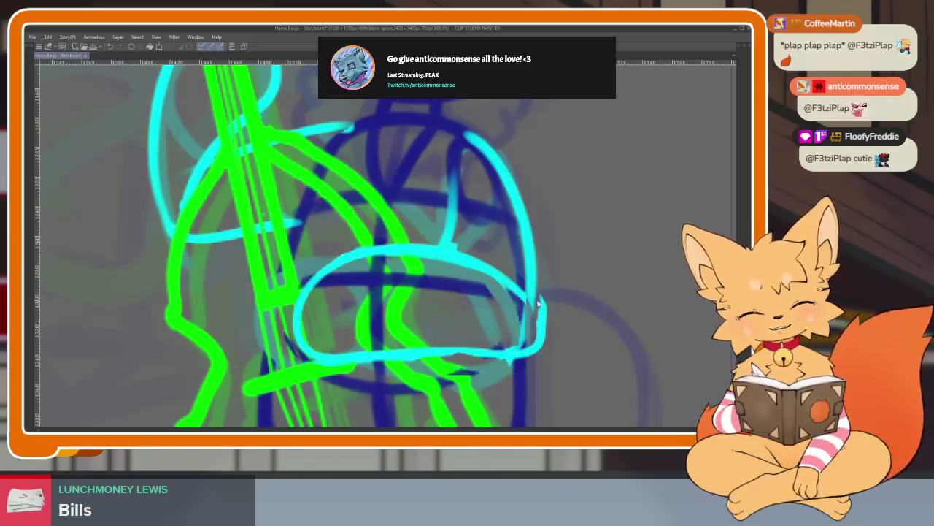
- Pan past the arm oval and switch the main colour to cyan with panels hidden
{"action": "left_click_drag", "start_coordinate": [544, 292], "coordinate": [504, 319]}
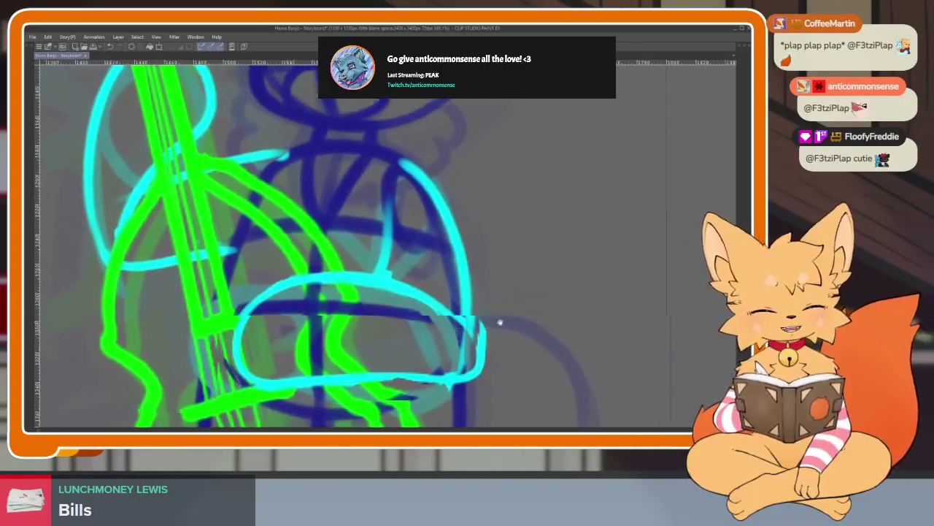
{"action": "mouse_move", "coordinate": [544, 273]}
{"action": "left_mouse_down"}
{"action": "mouse_move", "coordinate": [480, 326]}
{"action": "mouse_move", "coordinate": [480, 338]}
{"action": "mouse_move", "coordinate": [496, 300]}
{"action": "left_mouse_up"}
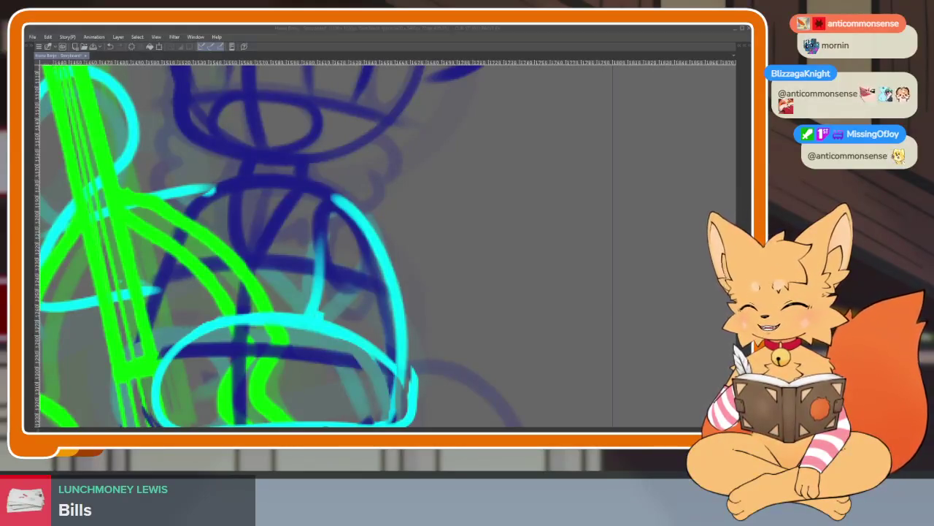
{"action": "left_click", "coordinate": [379, 32]}
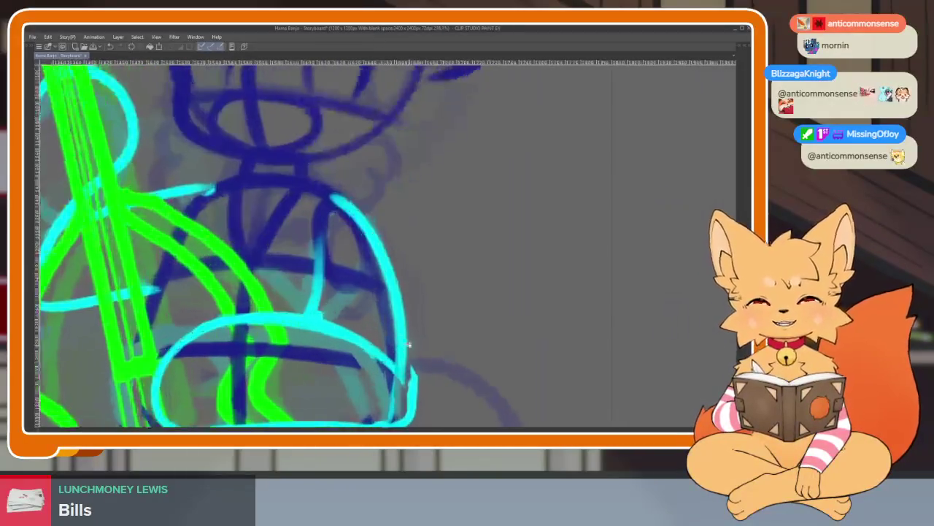
{"action": "scroll", "coordinate": [388, 354], "scroll_direction": "down", "scroll_amount": 2}
{"action": "scroll", "coordinate": [388, 353], "scroll_direction": "up", "scroll_amount": 2}
{"action": "scroll", "coordinate": [417, 358], "scroll_direction": "up", "scroll_amount": 1}
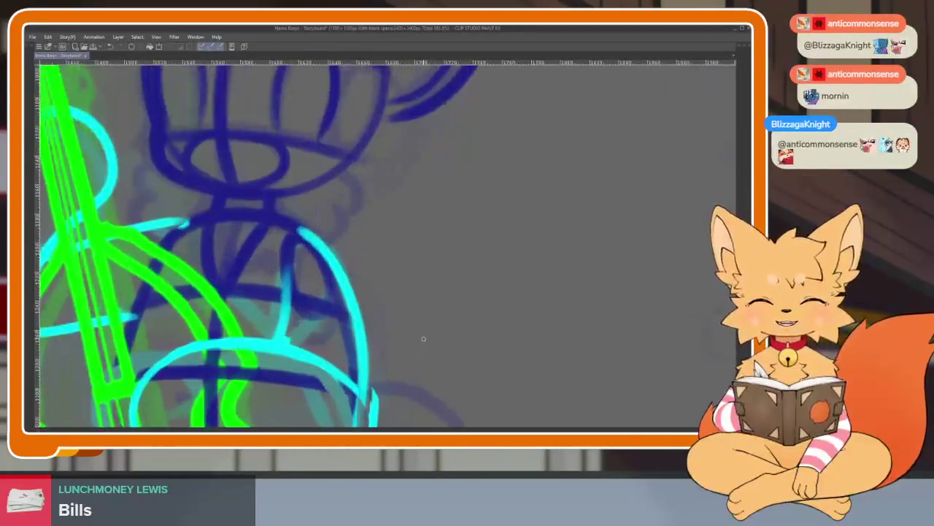
{"action": "key", "text": "Tab"}
{"action": "key", "text": "x"}
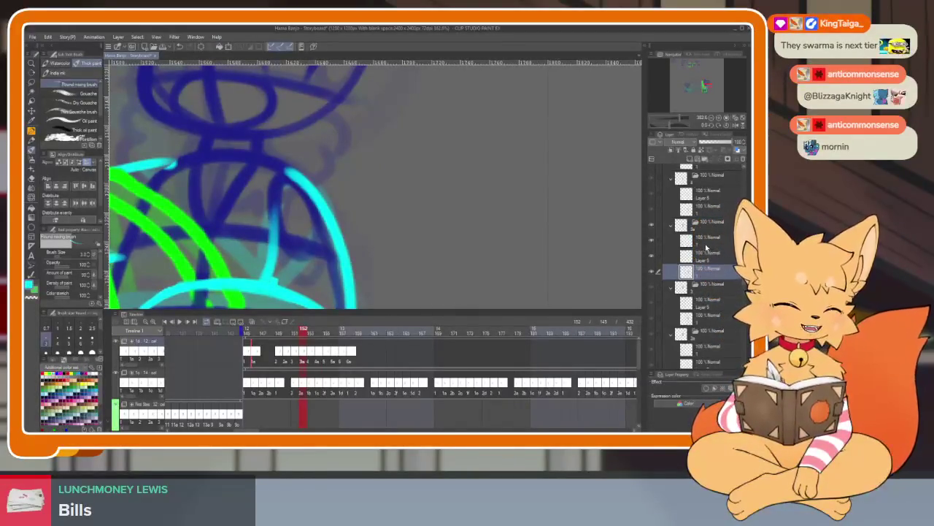
{"action": "key", "text": "Tab"}
{"action": "scroll", "coordinate": [381, 332], "scroll_direction": "up", "scroll_amount": 1}
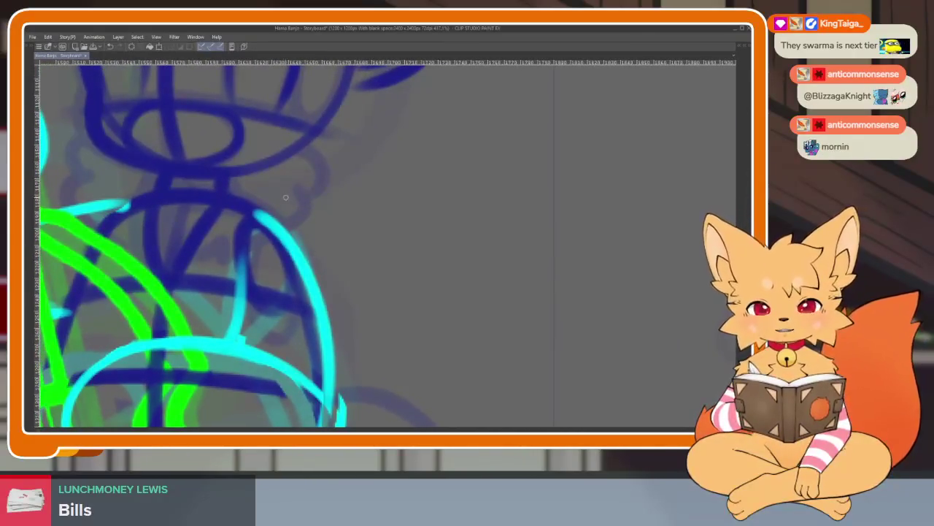
- Draw the cyan stroke closing the arm's bottom loop and zoom out to check it
{"action": "left_click_drag", "start_coordinate": [219, 365], "coordinate": [219, 292]}
{"action": "left_click_drag", "start_coordinate": [340, 332], "coordinate": [62, 343]}
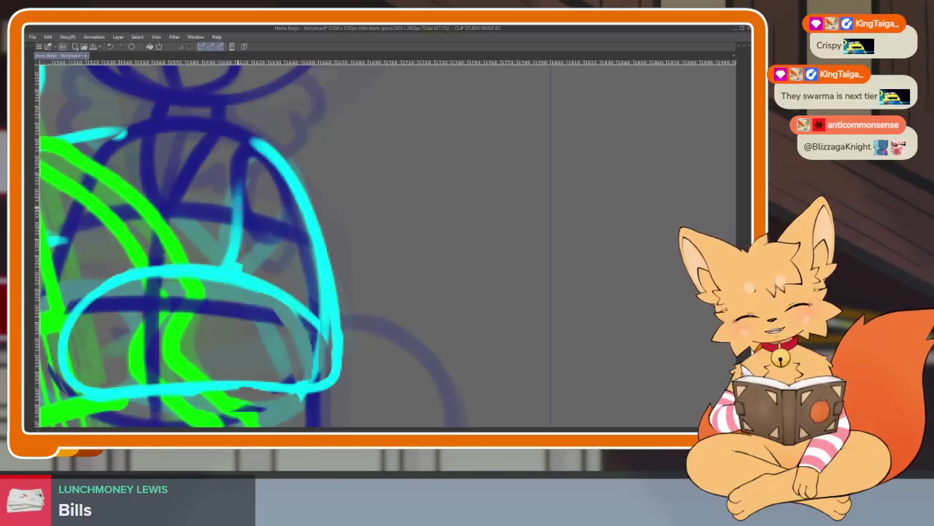
{"action": "scroll", "coordinate": [408, 327], "scroll_direction": "down", "scroll_amount": 5}
{"action": "scroll", "coordinate": [419, 319], "scroll_direction": "up", "scroll_amount": 1}
{"action": "scroll", "coordinate": [408, 326], "scroll_direction": "up", "scroll_amount": 3}
{"action": "key", "text": "Tab"}
{"action": "key", "text": "Tab"}
{"action": "scroll", "coordinate": [563, 340], "scroll_direction": "down", "scroll_amount": 4}
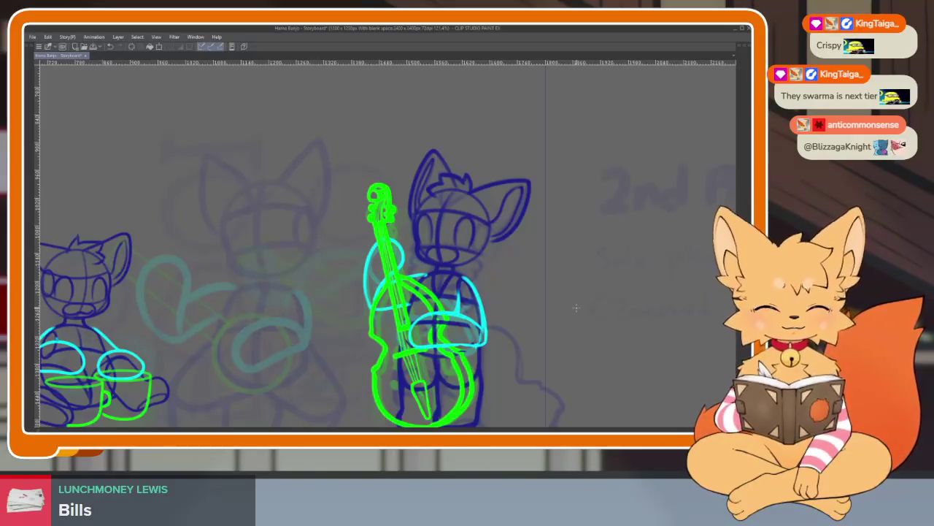
- Retrace the cyan arc along the right side of the bass player's arm
{"action": "key", "text": "Tab"}
{"action": "scroll", "coordinate": [672, 241], "scroll_direction": "down", "scroll_amount": 1}
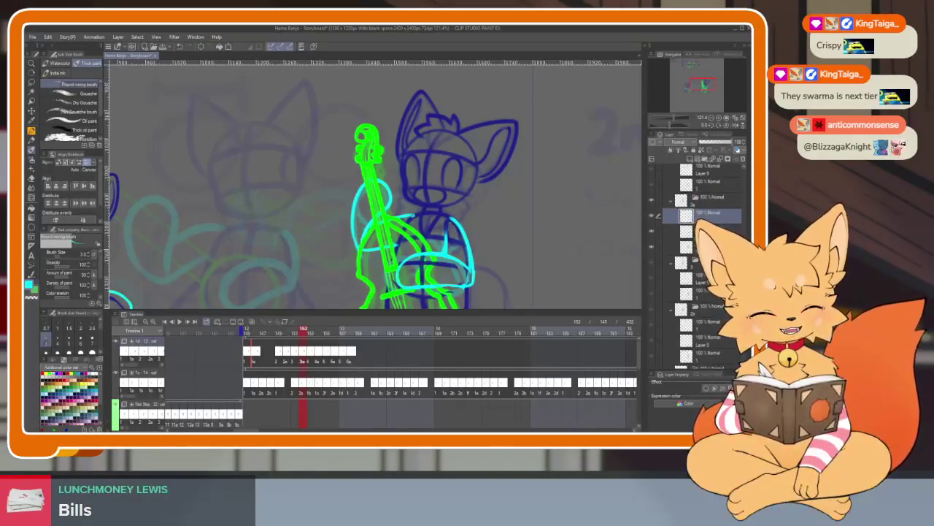
{"action": "scroll", "coordinate": [708, 320], "scroll_direction": "down", "scroll_amount": 1}
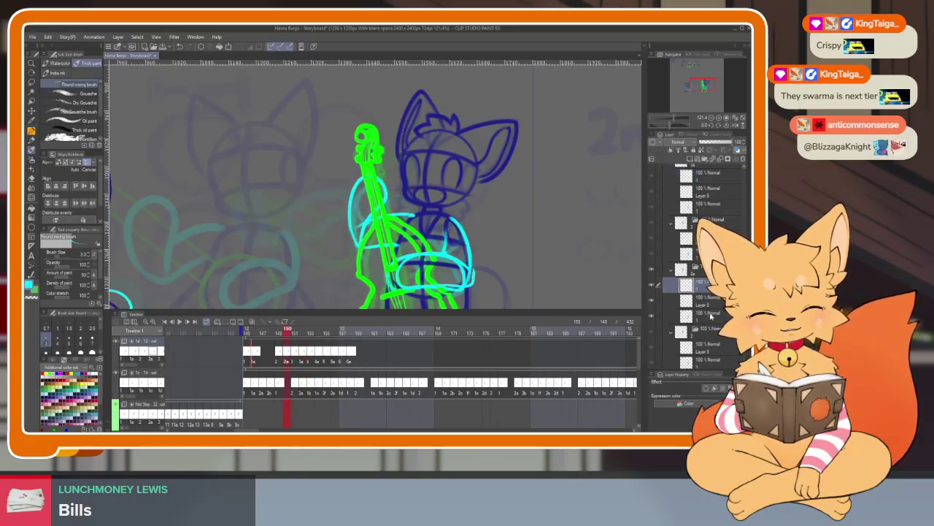
{"action": "key", "text": "Tab"}
{"action": "scroll", "coordinate": [460, 305], "scroll_direction": "up", "scroll_amount": 3}
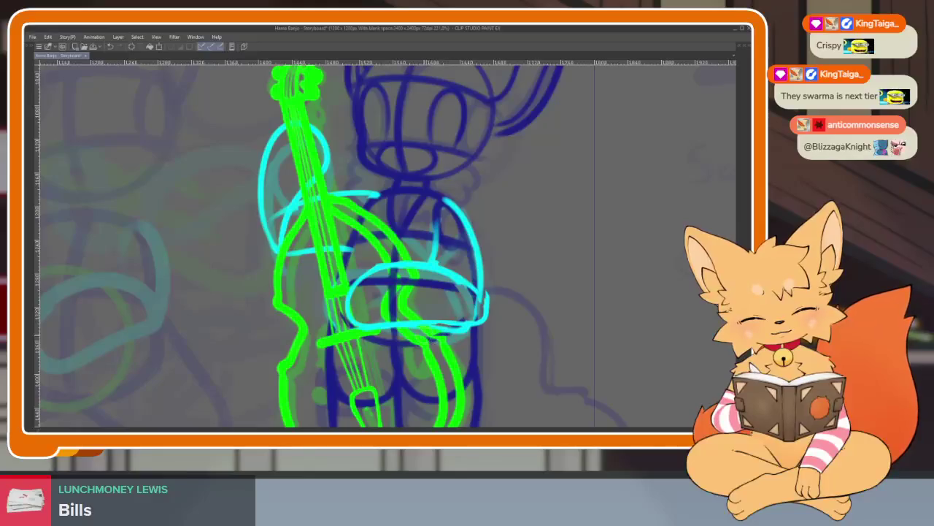
{"action": "scroll", "coordinate": [508, 331], "scroll_direction": "up", "scroll_amount": 1}
{"action": "scroll", "coordinate": [508, 330], "scroll_direction": "up", "scroll_amount": 3}
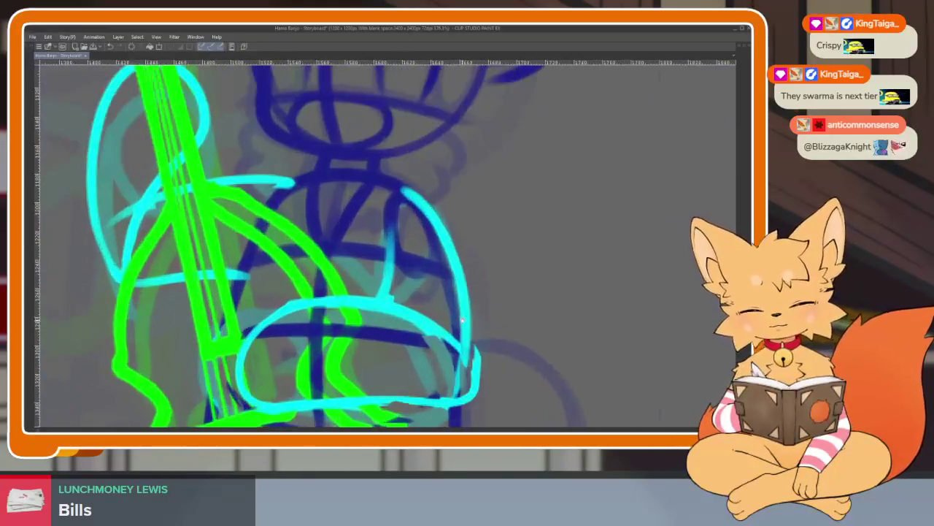
{"action": "key", "text": "Tab"}
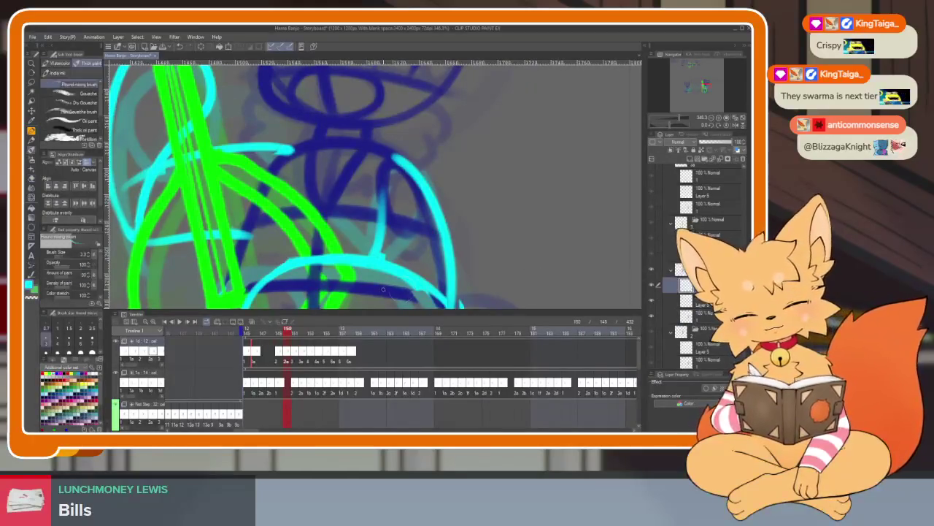
{"action": "key", "text": "Tab"}
{"action": "scroll", "coordinate": [465, 264], "scroll_direction": "up", "scroll_amount": 2}
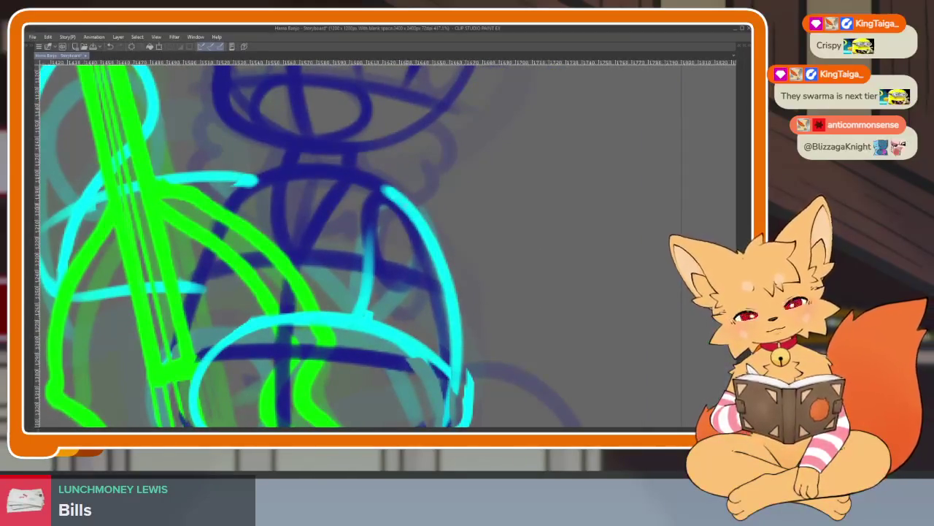
{"action": "left_click_drag", "start_coordinate": [398, 200], "coordinate": [471, 394]}
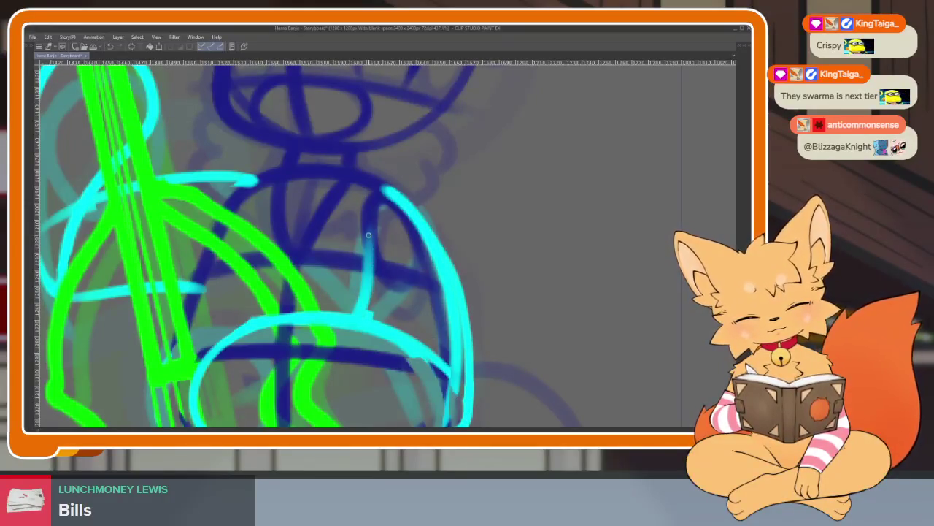
{"action": "scroll", "coordinate": [430, 341], "scroll_direction": "down", "scroll_amount": 4}
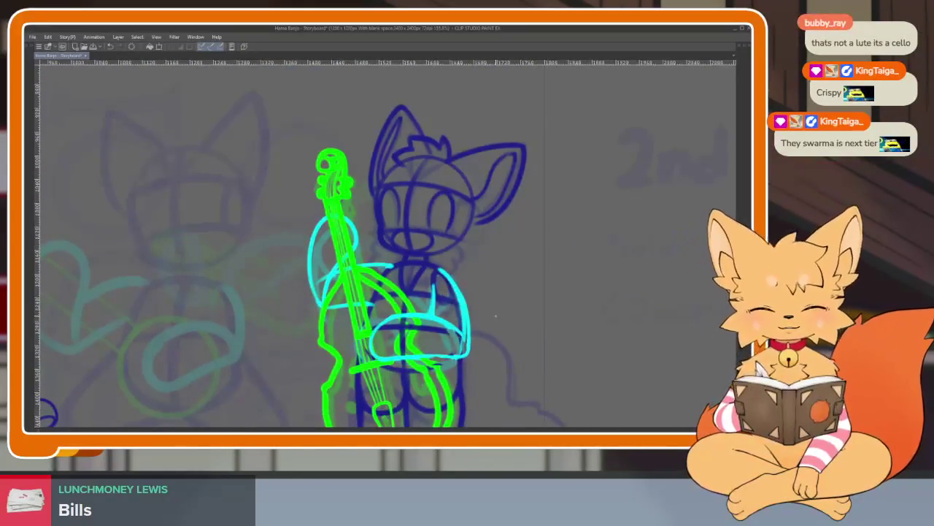
- Put the arm layer in a new folder, merge the selected layers, and step back through frames
{"action": "key", "text": "Tab"}
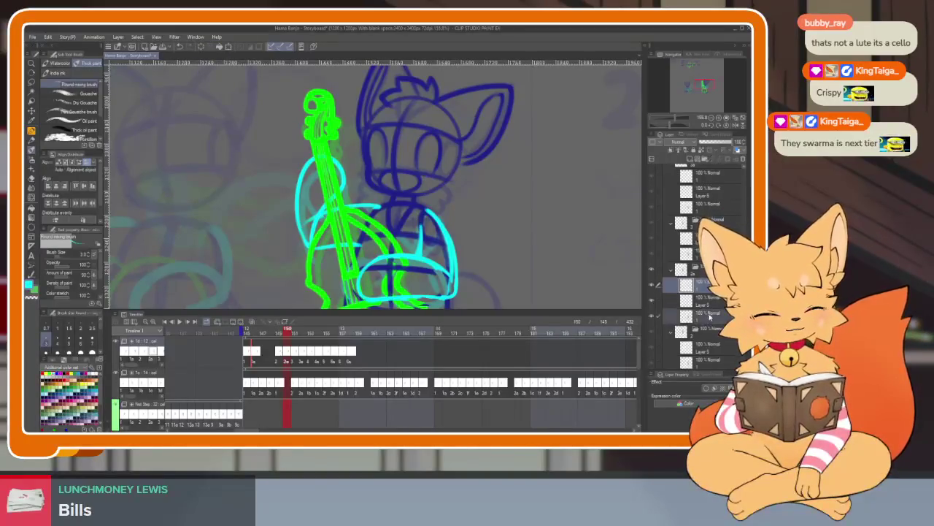
{"action": "right_click", "coordinate": [708, 316]}
{"action": "left_click", "coordinate": [687, 175]}
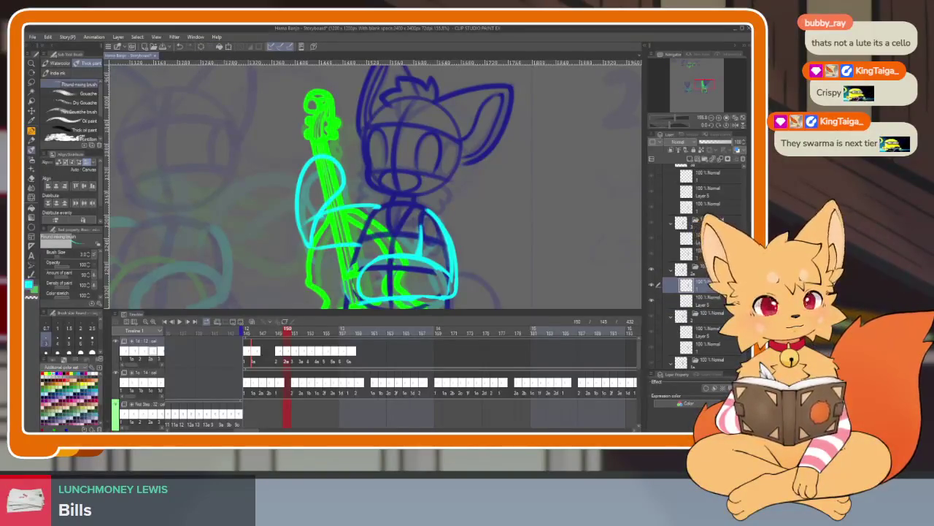
{"action": "right_click", "coordinate": [711, 230]}
{"action": "left_click", "coordinate": [708, 201]}
{"action": "left_click", "coordinate": [711, 221]}
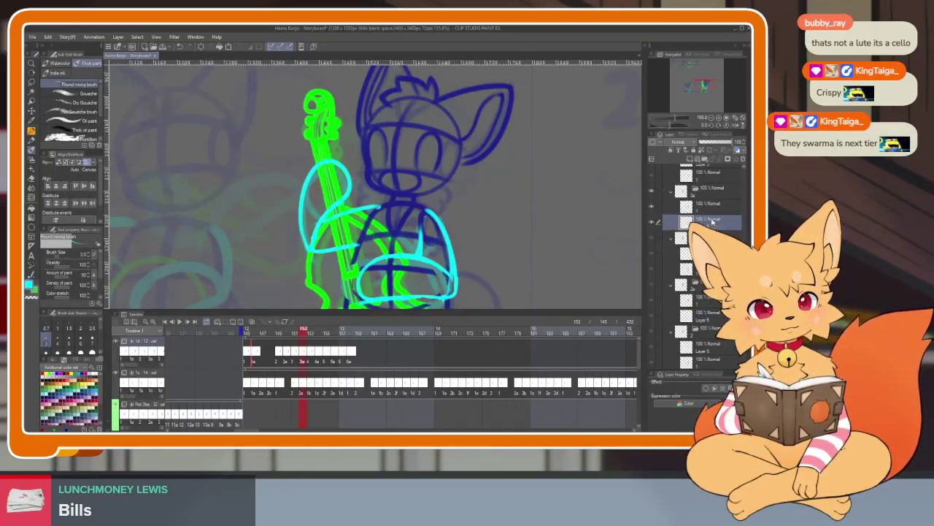
{"action": "key", "text": "Left"}
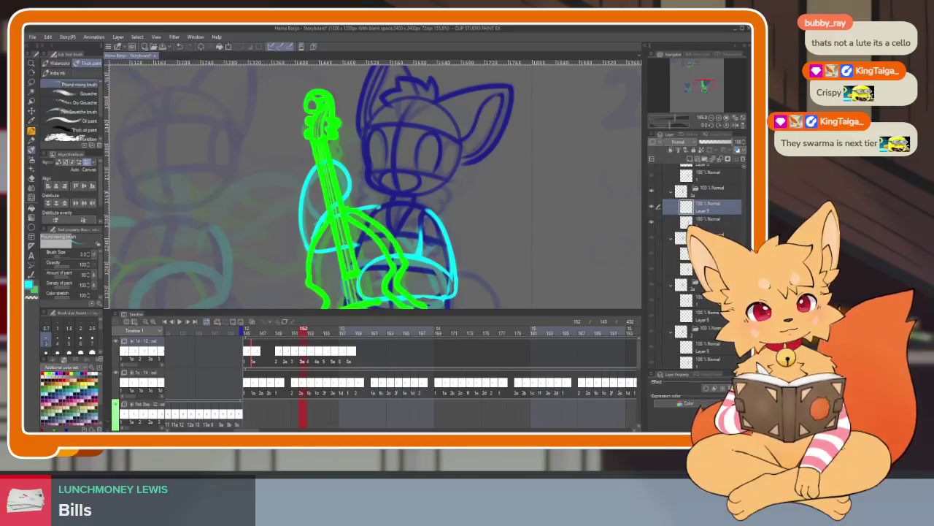
{"action": "key", "text": "Left"}
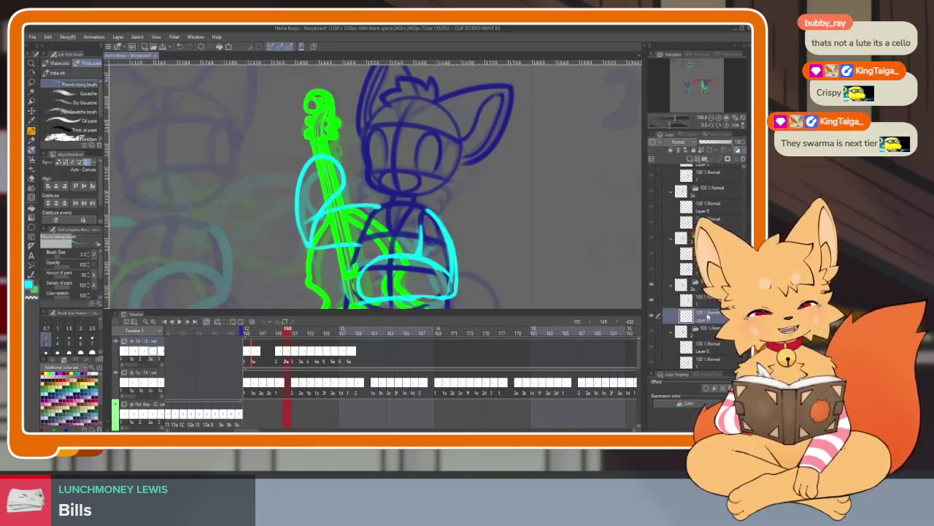
{"action": "key", "text": "Left"}
{"action": "key", "text": "Tab"}
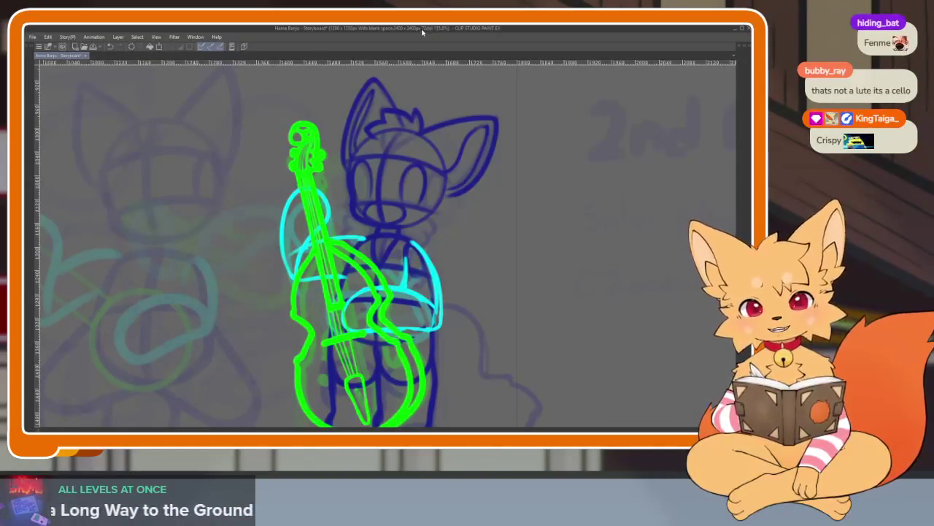
- Zoom out over the fox bassist scene and bring back the timeline and layer panels
{"action": "scroll", "coordinate": [456, 325], "scroll_direction": "down", "scroll_amount": 3}
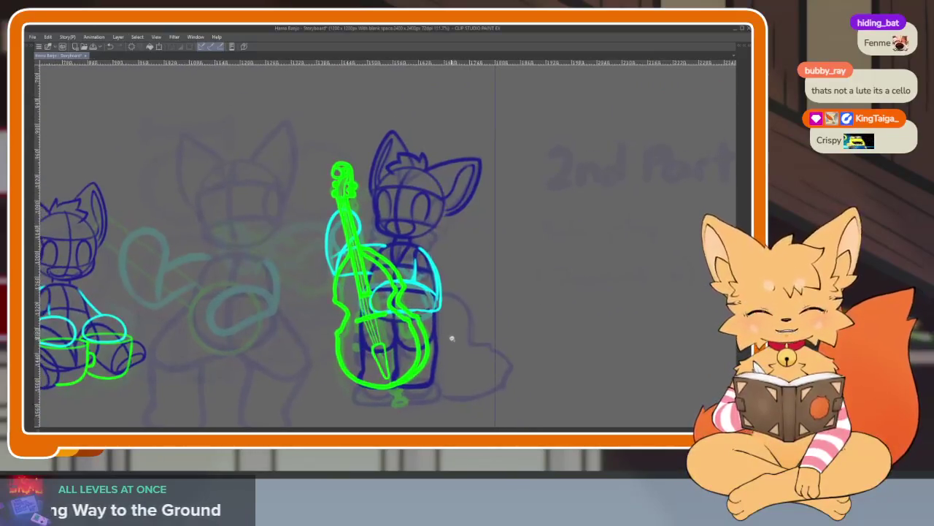
{"action": "scroll", "coordinate": [450, 336], "scroll_direction": "up", "scroll_amount": 2}
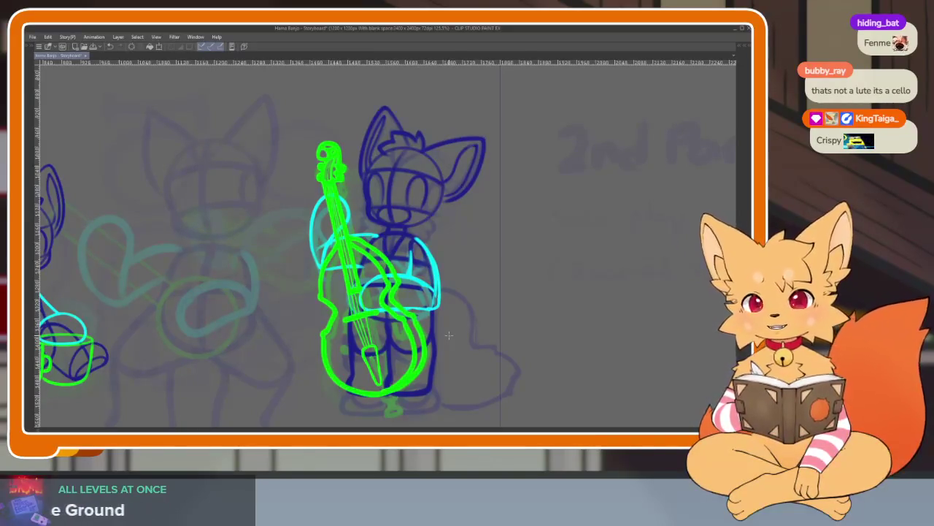
{"action": "scroll", "coordinate": [462, 353], "scroll_direction": "down", "scroll_amount": 3}
{"action": "scroll", "coordinate": [460, 352], "scroll_direction": "up", "scroll_amount": 1}
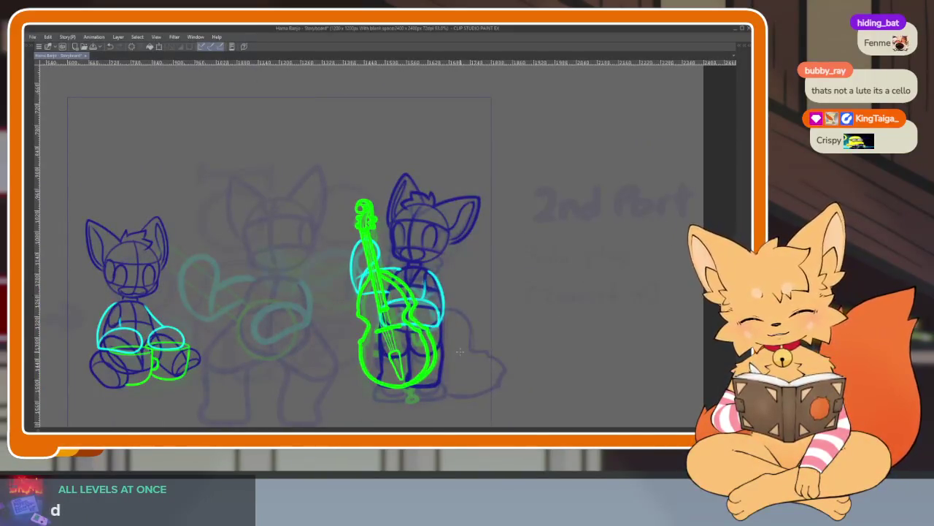
{"action": "key", "text": "Tab"}
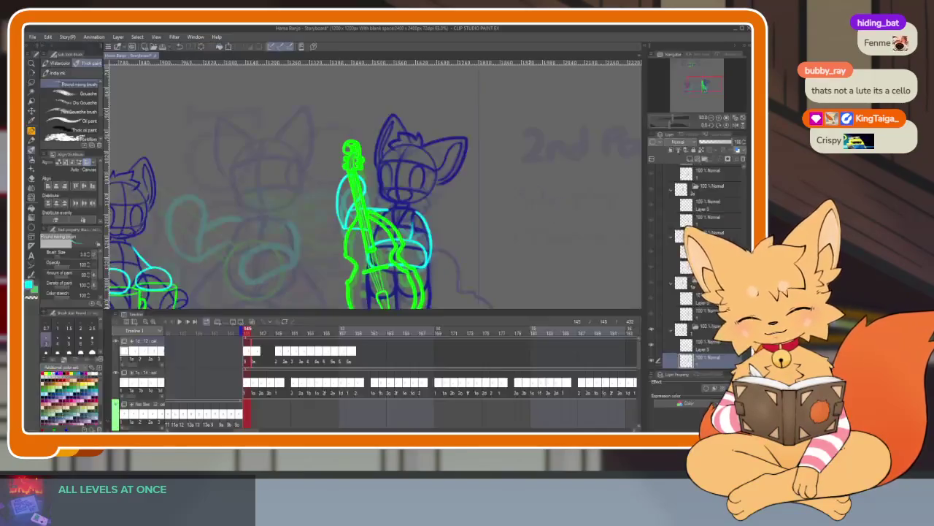
- Shift the top track's cel block, undo a deletion, and move the cels later to frame 178
{"action": "left_click_drag", "start_coordinate": [360, 354], "coordinate": [265, 354]}
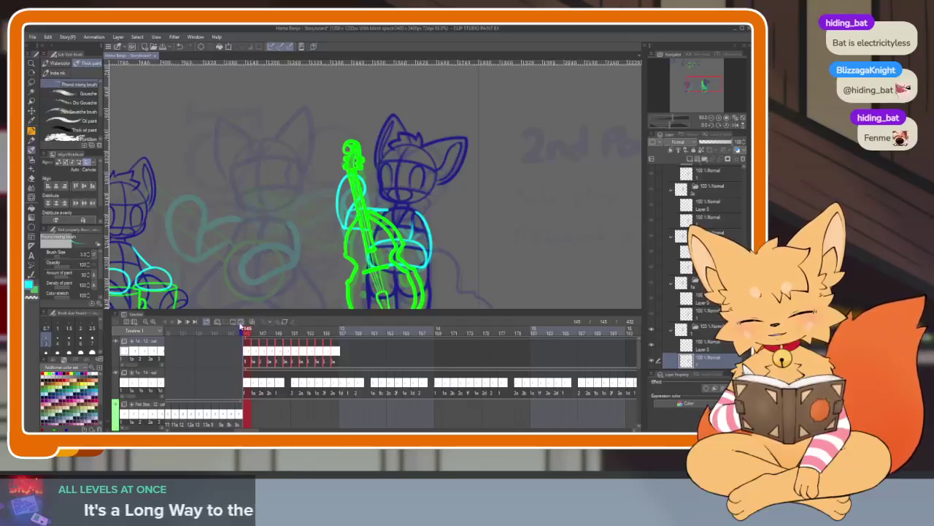
{"action": "left_click", "coordinate": [241, 322]}
{"action": "key", "text": "ctrl+z"}
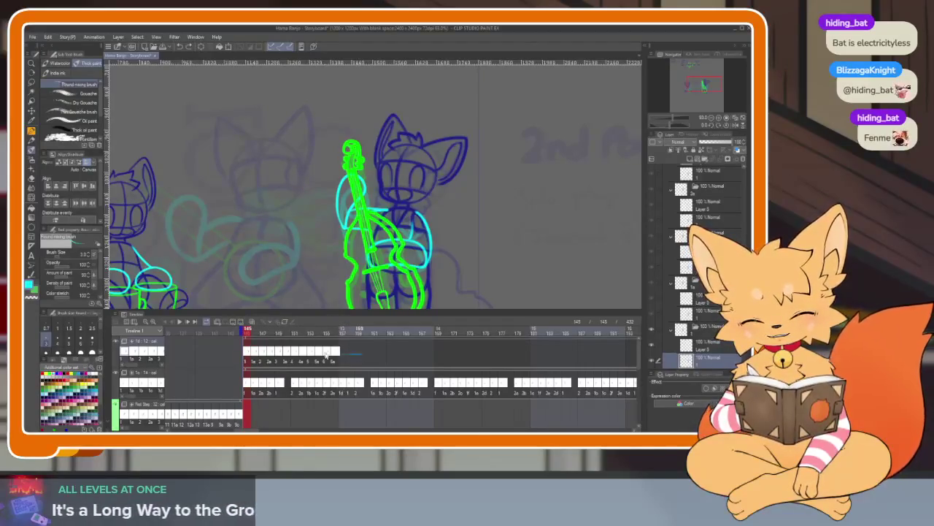
{"action": "left_click_drag", "start_coordinate": [259, 356], "coordinate": [570, 353]}
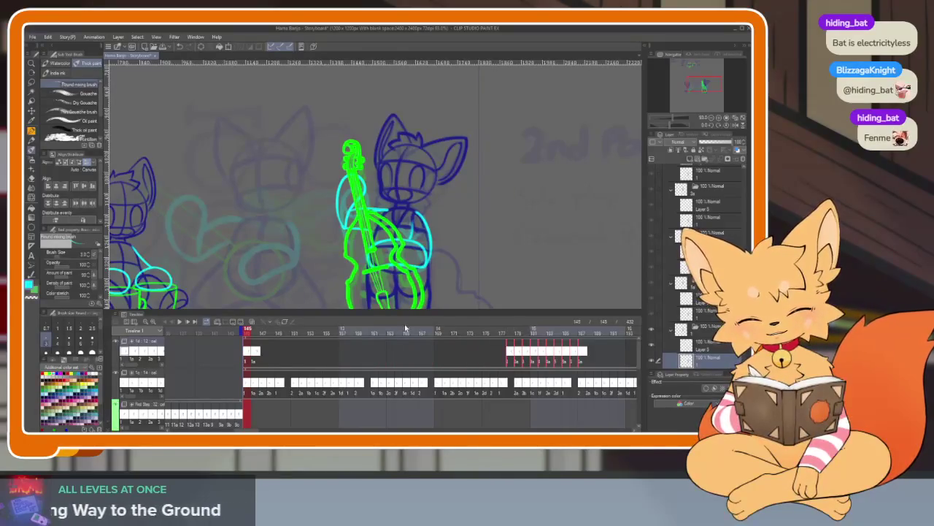
- Scrub the playhead through frames 145–151 and 178–182 to preview the new timing
{"action": "left_click_drag", "start_coordinate": [249, 332], "coordinate": [517, 330]}
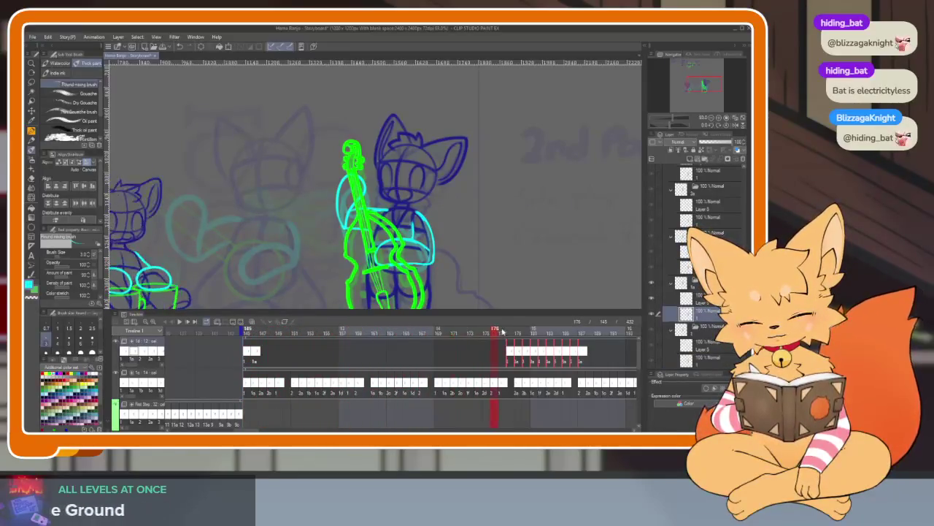
{"action": "left_click", "coordinate": [263, 332]}
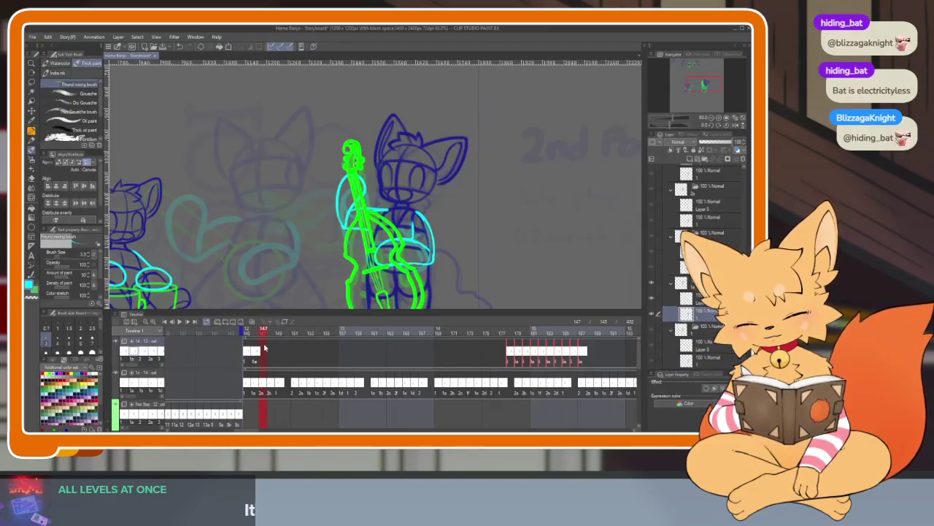
{"action": "left_click", "coordinate": [513, 360]}
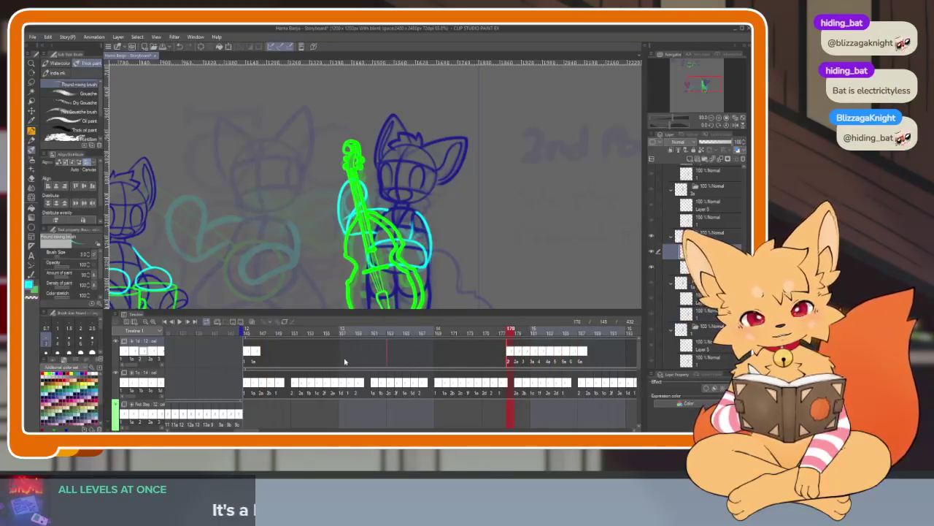
{"action": "left_click", "coordinate": [541, 356]}
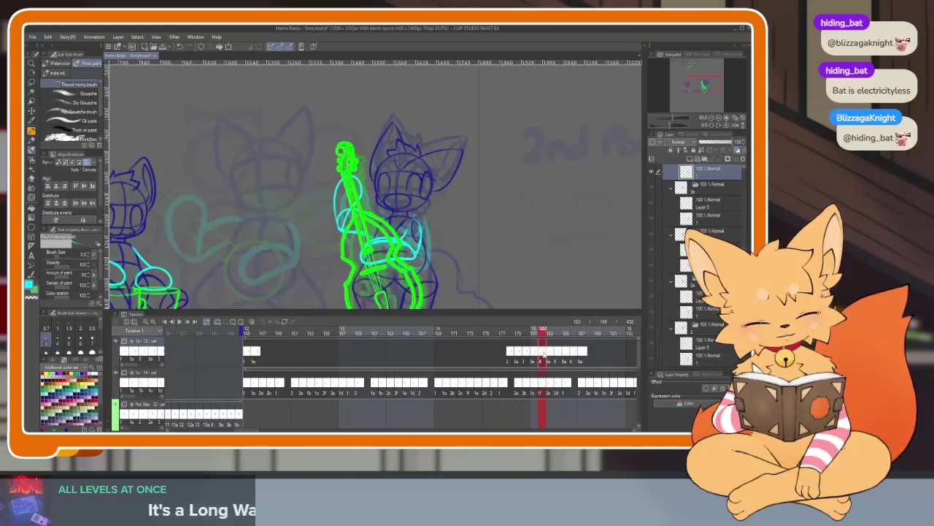
{"action": "left_click", "coordinate": [264, 357]}
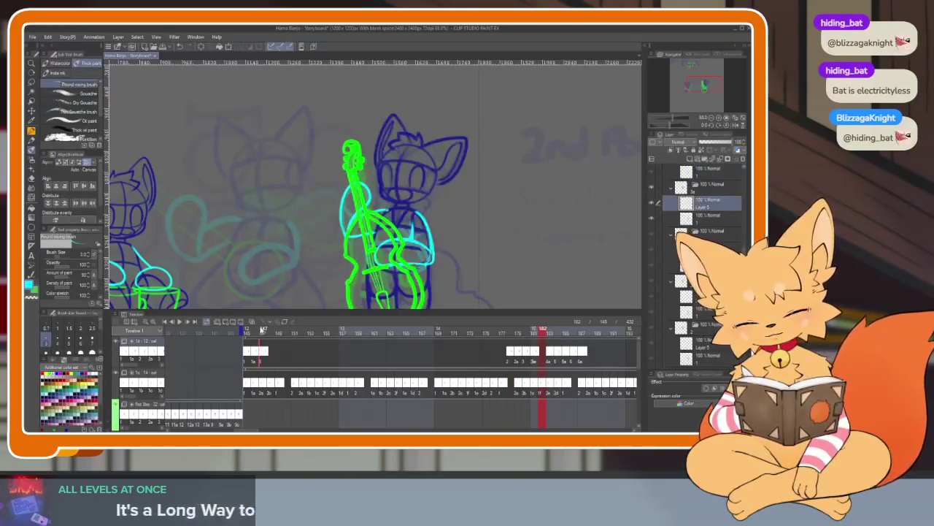
{"action": "left_click_drag", "start_coordinate": [261, 334], "coordinate": [282, 334]}
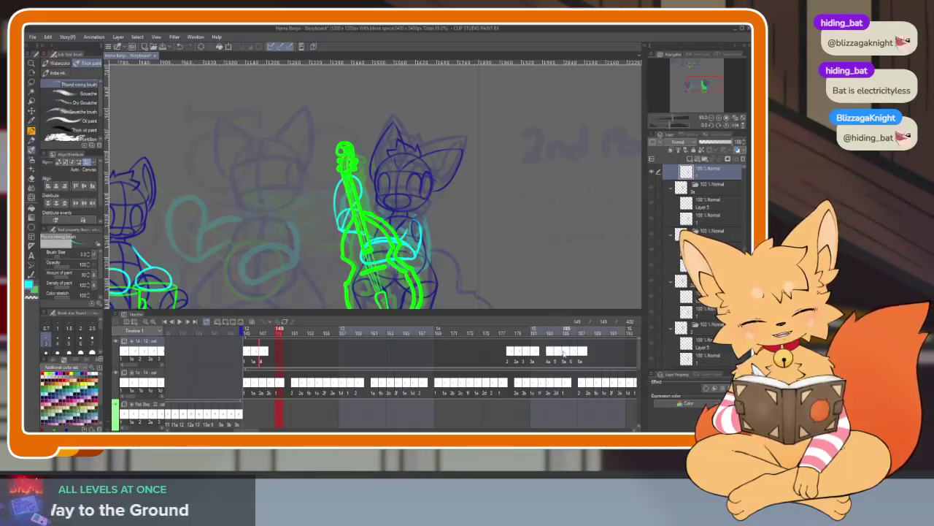
{"action": "left_click", "coordinate": [245, 355]}
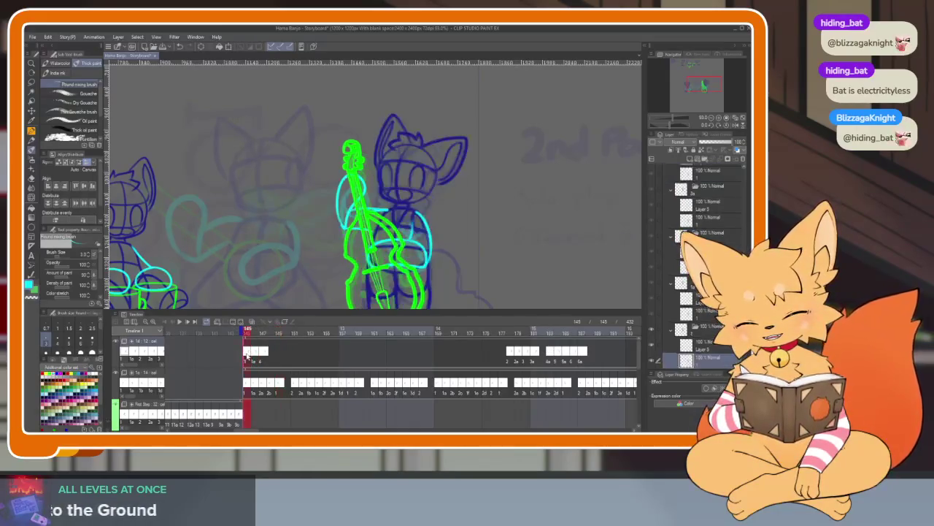
{"action": "left_click_drag", "start_coordinate": [255, 333], "coordinate": [297, 336]}
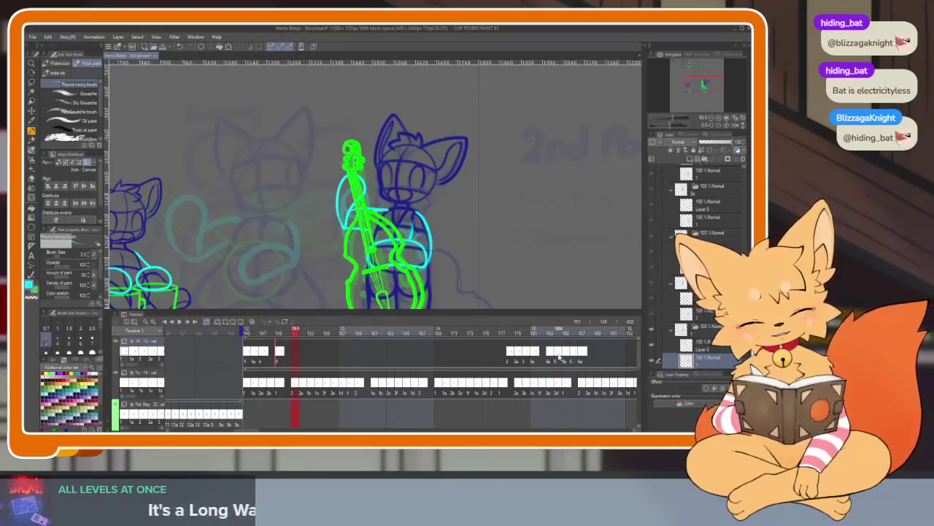
- Check frames 183–185, then add new cels to the top track near frame 150
{"action": "left_click", "coordinate": [557, 356]}
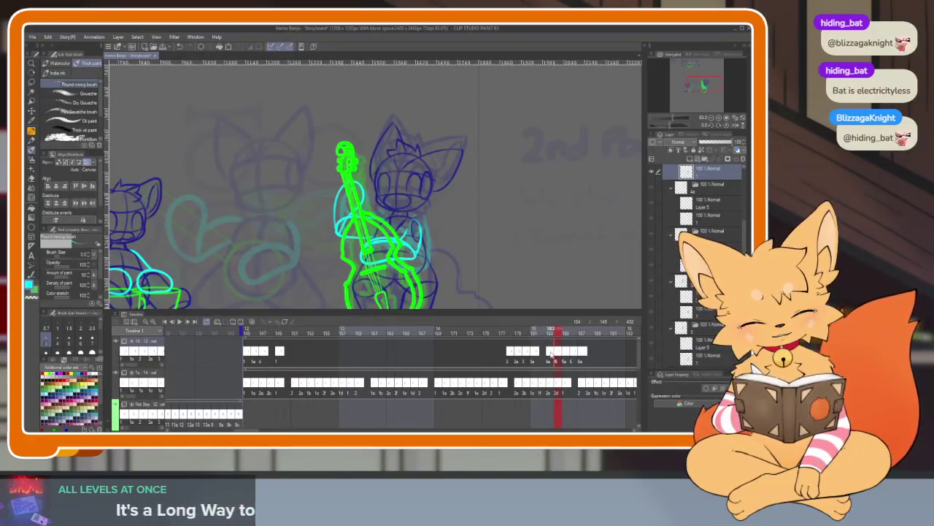
{"action": "left_click", "coordinate": [551, 356]}
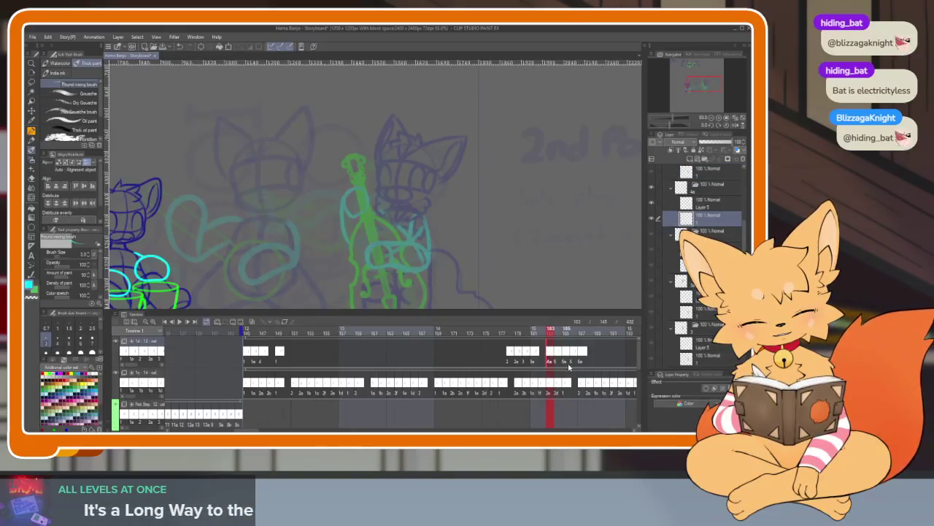
{"action": "left_click", "coordinate": [568, 365]}
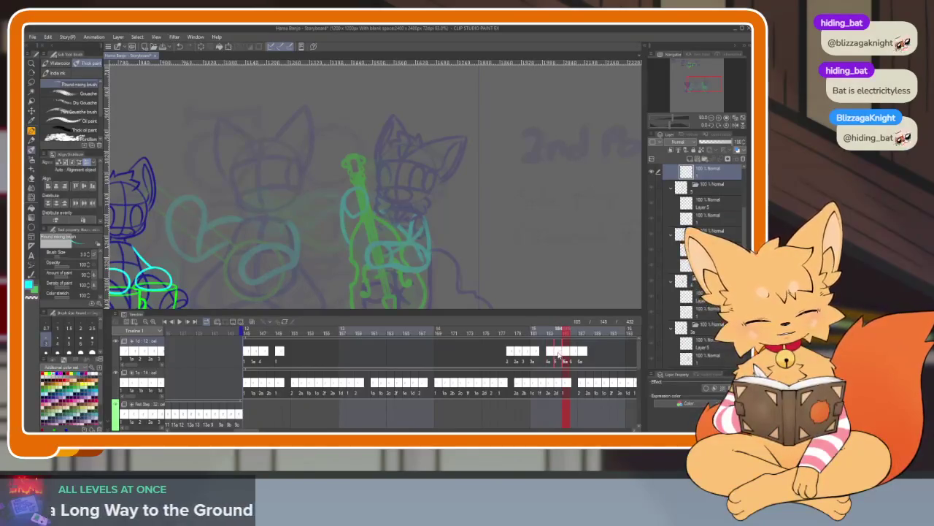
{"action": "left_click", "coordinate": [298, 355]}
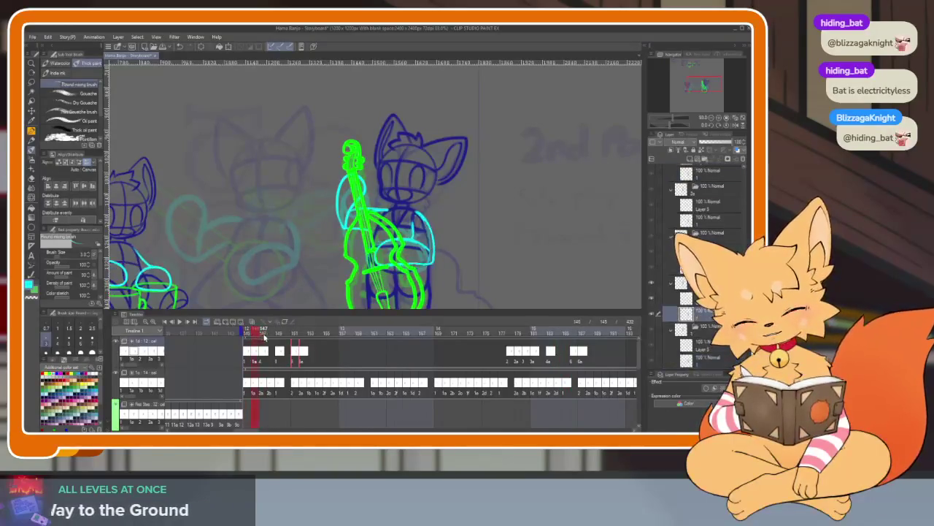
{"action": "left_click_drag", "start_coordinate": [298, 337], "coordinate": [284, 334]}
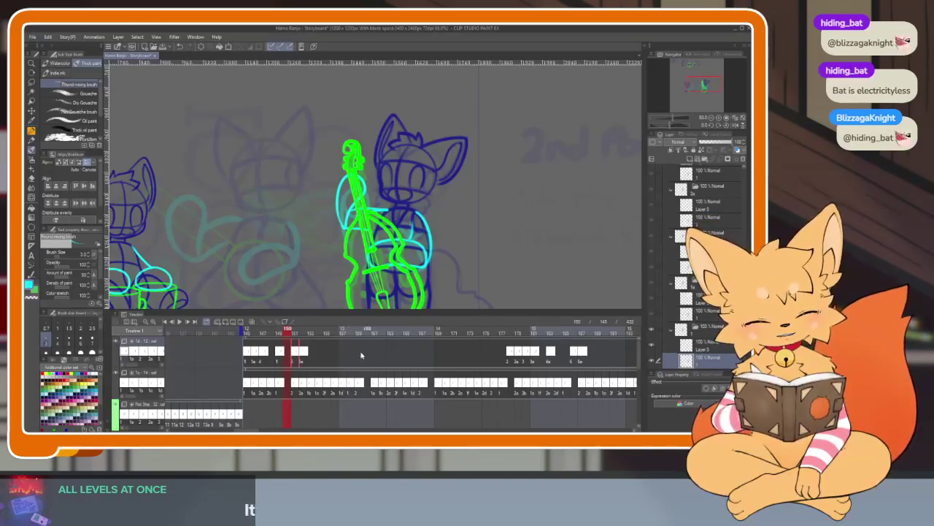
- Compare the drawings at frames 146 and 150–152 against the pose at frame 179
{"action": "left_click", "coordinate": [256, 356]}
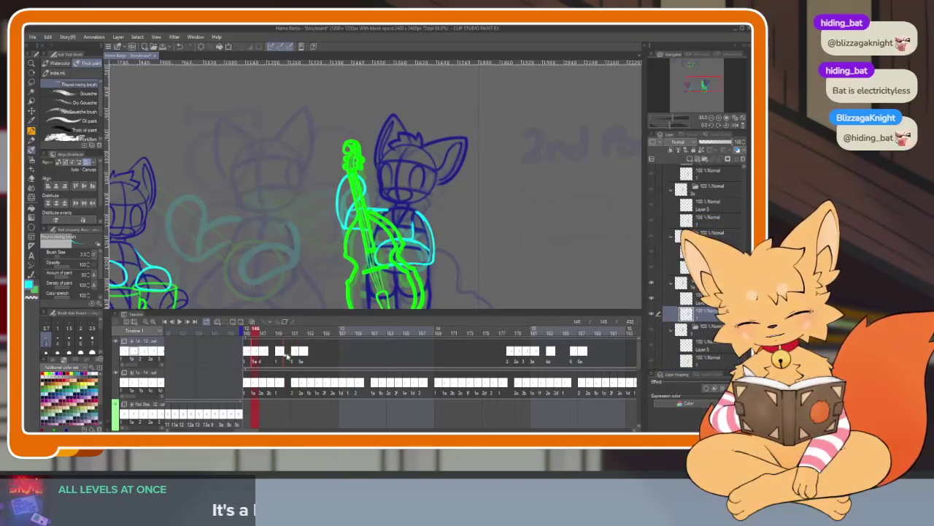
{"action": "left_click", "coordinate": [293, 333]}
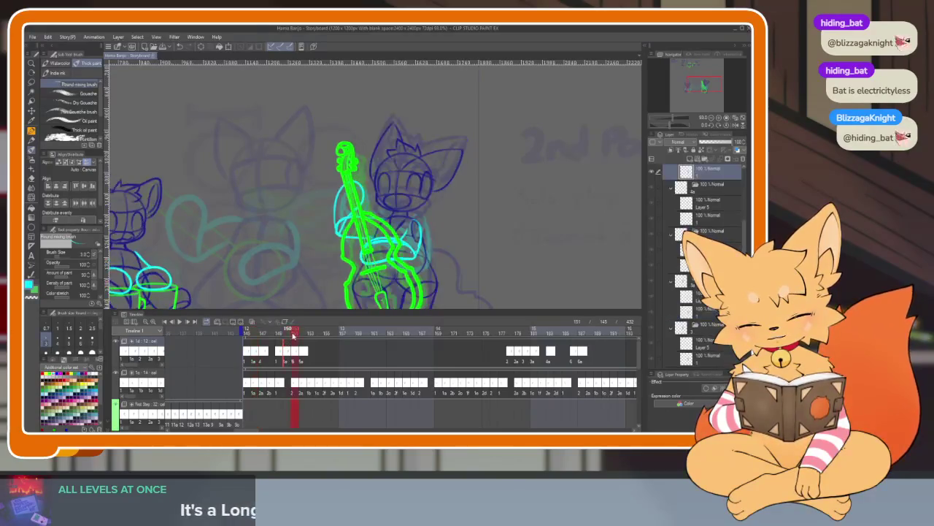
{"action": "left_click_drag", "start_coordinate": [286, 333], "coordinate": [280, 333]}
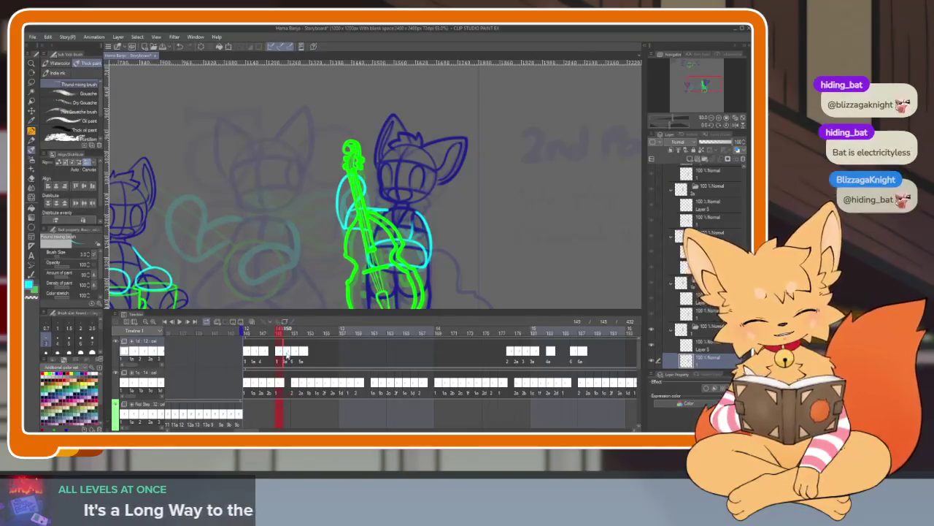
{"action": "left_click", "coordinate": [288, 332]}
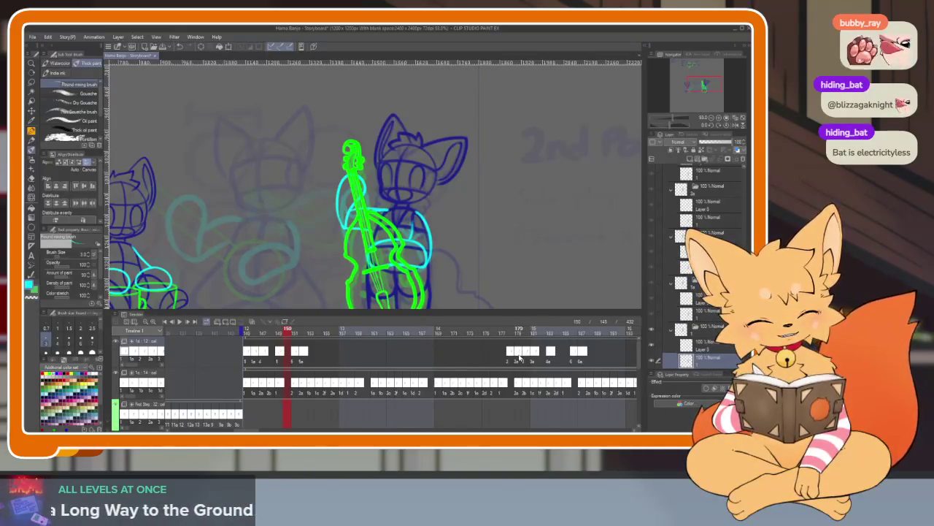
{"action": "left_click", "coordinate": [518, 355]}
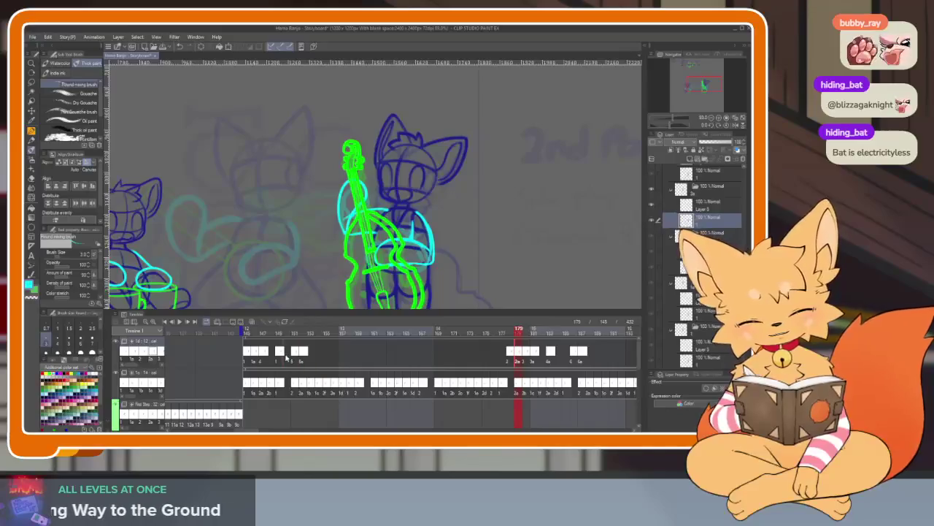
{"action": "left_click", "coordinate": [289, 334]}
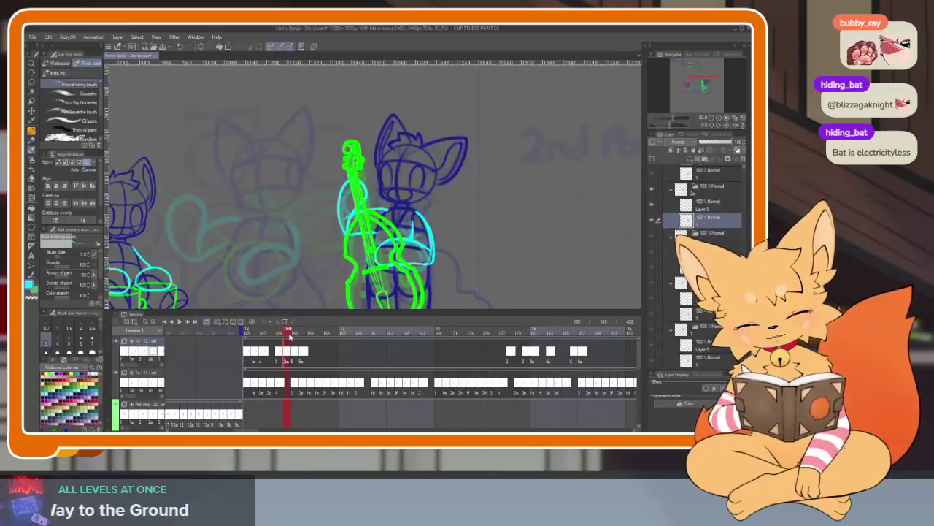
{"action": "left_click", "coordinate": [297, 334]}
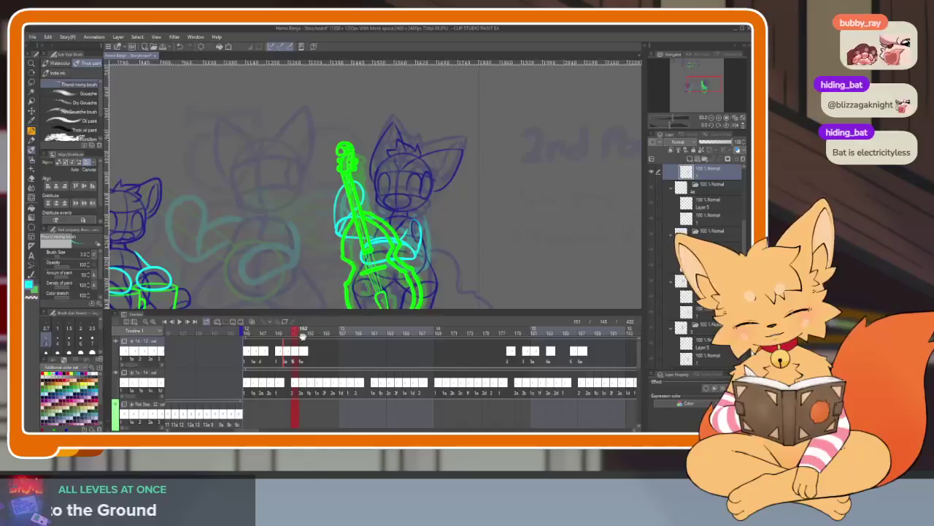
{"action": "left_click", "coordinate": [287, 334]}
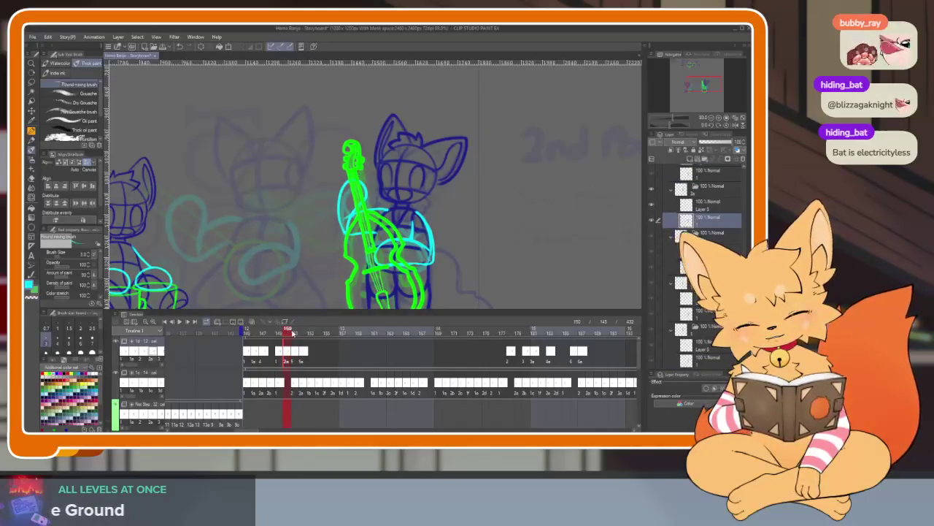
{"action": "left_click", "coordinate": [296, 333]}
{"action": "left_click", "coordinate": [303, 333]}
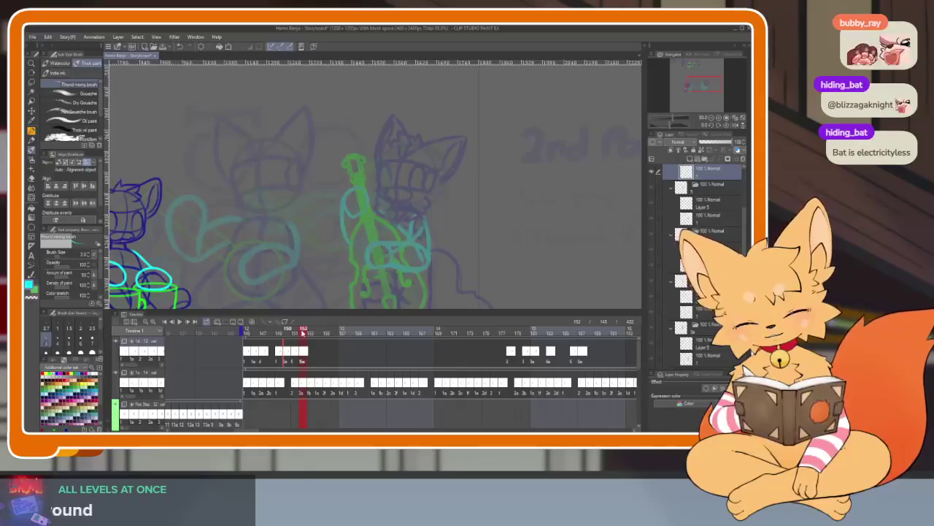
{"action": "mouse_move", "coordinate": [304, 332]}
{"action": "left_mouse_down"}
{"action": "mouse_move", "coordinate": [240, 329]}
{"action": "mouse_move", "coordinate": [294, 332]}
{"action": "left_mouse_up"}
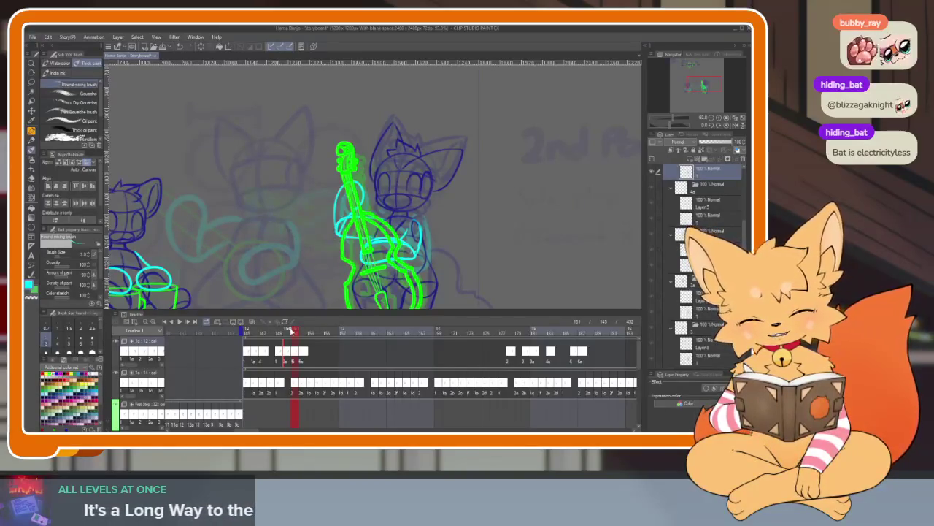
{"action": "left_click_drag", "start_coordinate": [285, 329], "coordinate": [303, 331]}
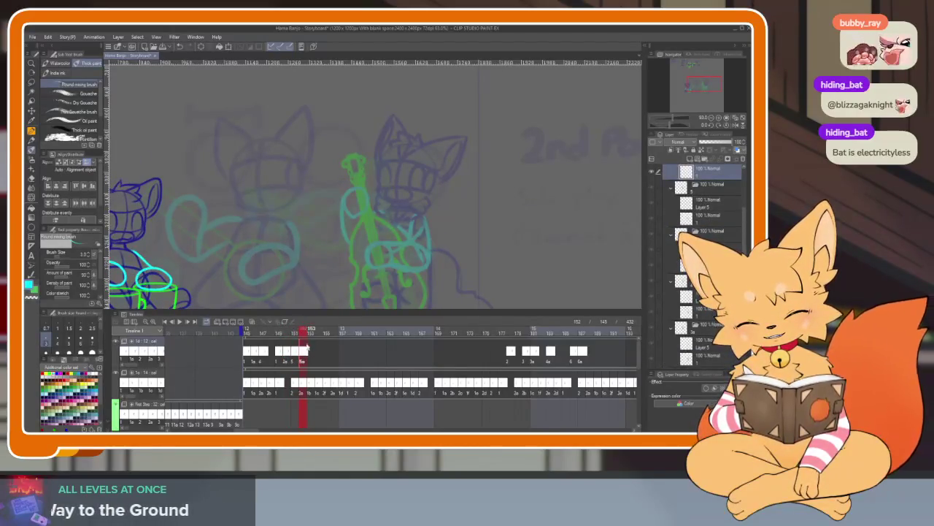
- Clear the cels at frames 152 and 150 on the top track and preview frame 151
{"action": "left_click", "coordinate": [241, 324]}
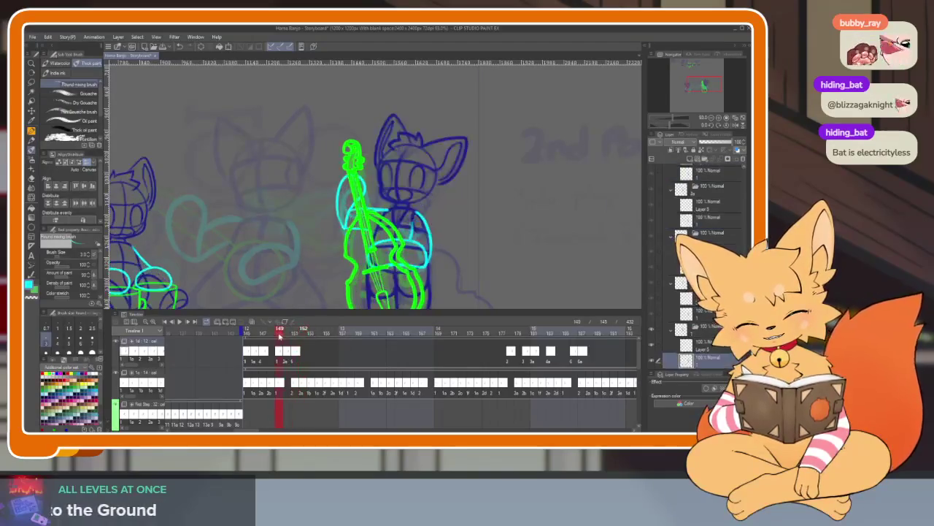
{"action": "left_click_drag", "start_coordinate": [299, 333], "coordinate": [287, 334]}
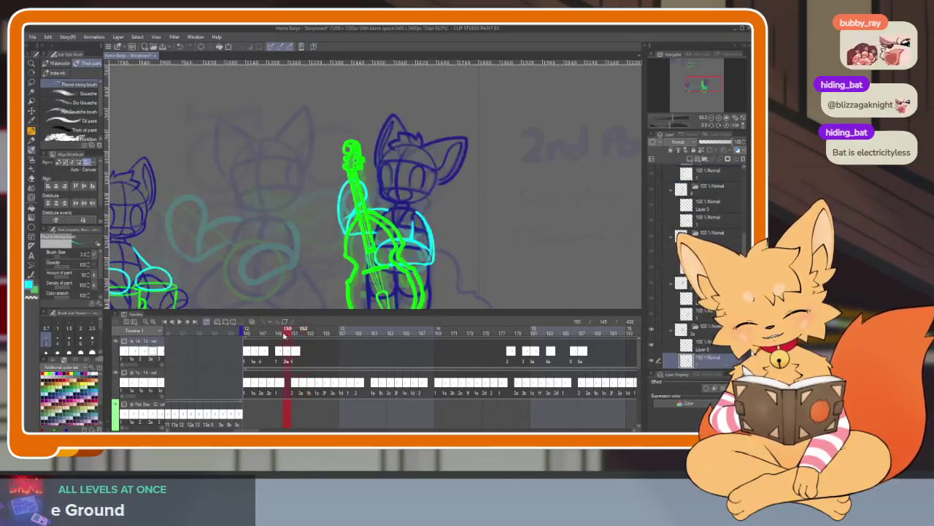
{"action": "left_click", "coordinate": [241, 325]}
{"action": "left_click_drag", "start_coordinate": [287, 333], "coordinate": [294, 332]}
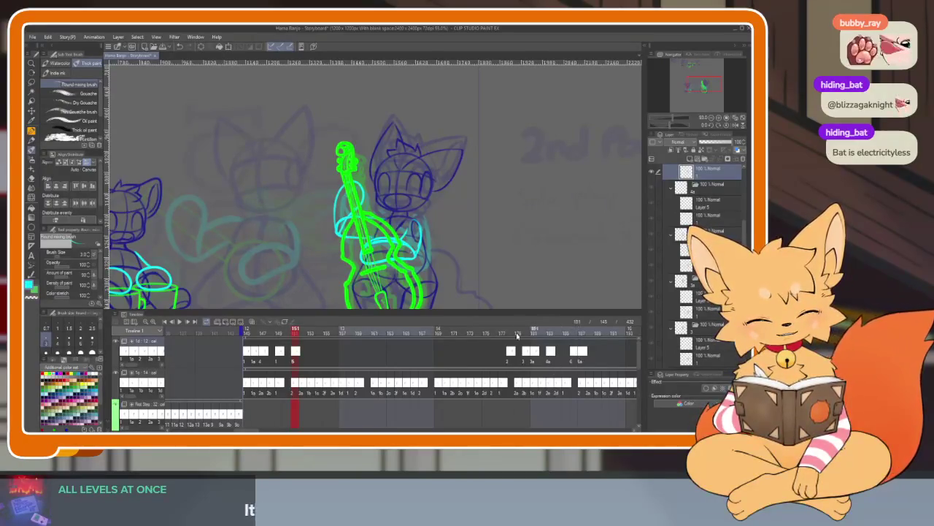
- Assign cel 5a to frame 152 and cel 2 to frame 153, then preview
{"action": "right_click", "coordinate": [303, 350]}
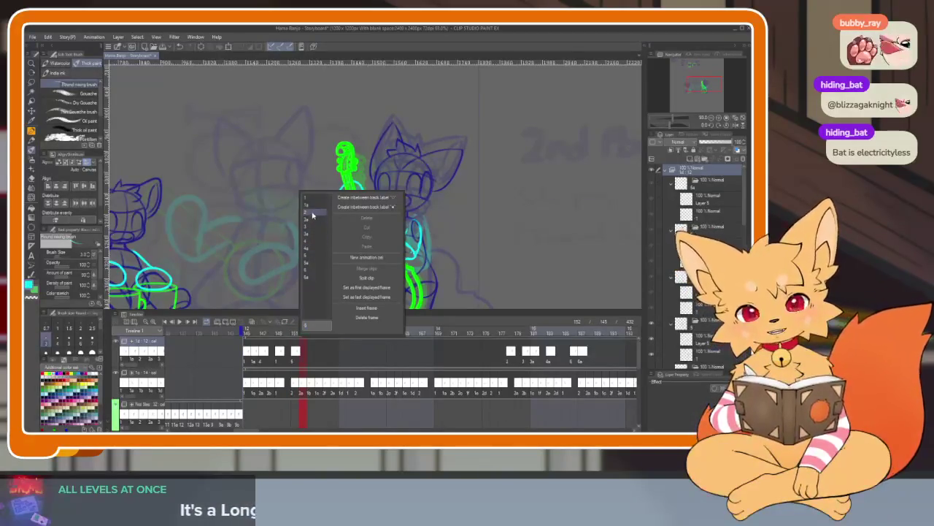
{"action": "left_click", "coordinate": [311, 263]}
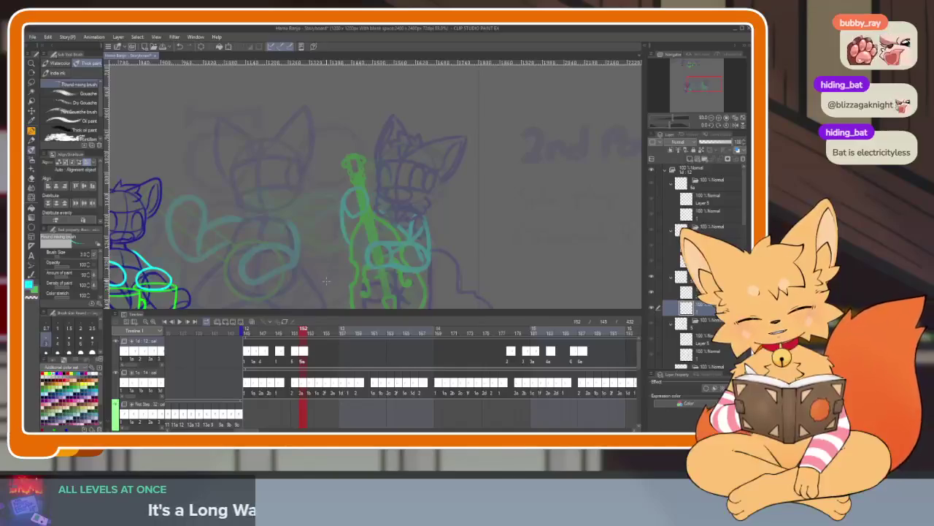
{"action": "left_click", "coordinate": [314, 358]}
{"action": "right_click", "coordinate": [322, 355]}
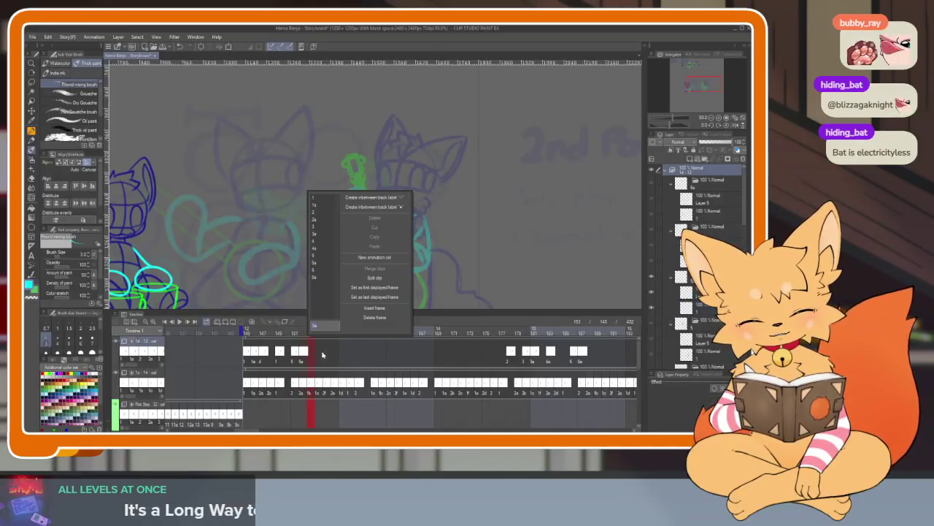
{"action": "left_click", "coordinate": [314, 211]}
{"action": "mouse_move", "coordinate": [297, 333]}
{"action": "left_mouse_down"}
{"action": "mouse_move", "coordinate": [336, 336]}
{"action": "mouse_move", "coordinate": [246, 338]}
{"action": "mouse_move", "coordinate": [340, 336]}
{"action": "mouse_move", "coordinate": [260, 336]}
{"action": "mouse_move", "coordinate": [327, 336]}
{"action": "left_mouse_up"}
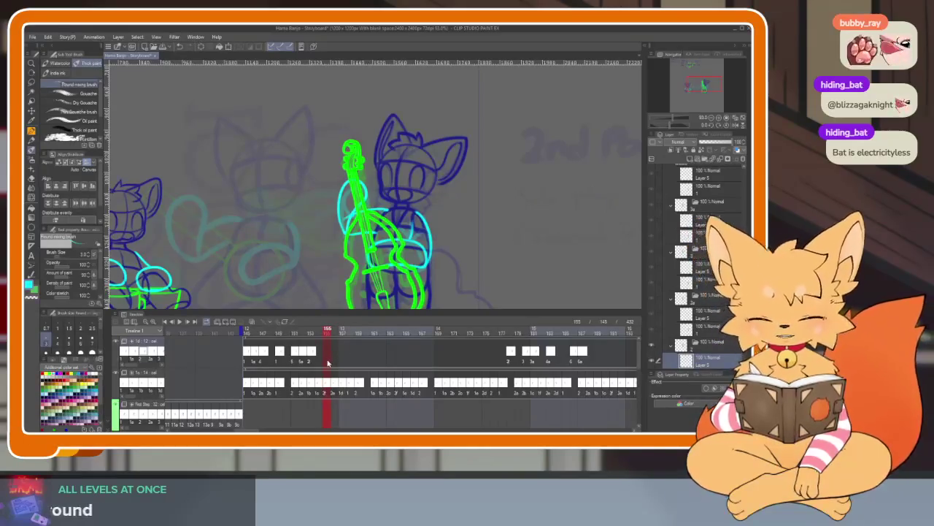
- Assign cels 6, 6a and 3 to frames 155–157 and review frames 146–158
{"action": "right_click", "coordinate": [328, 361]}
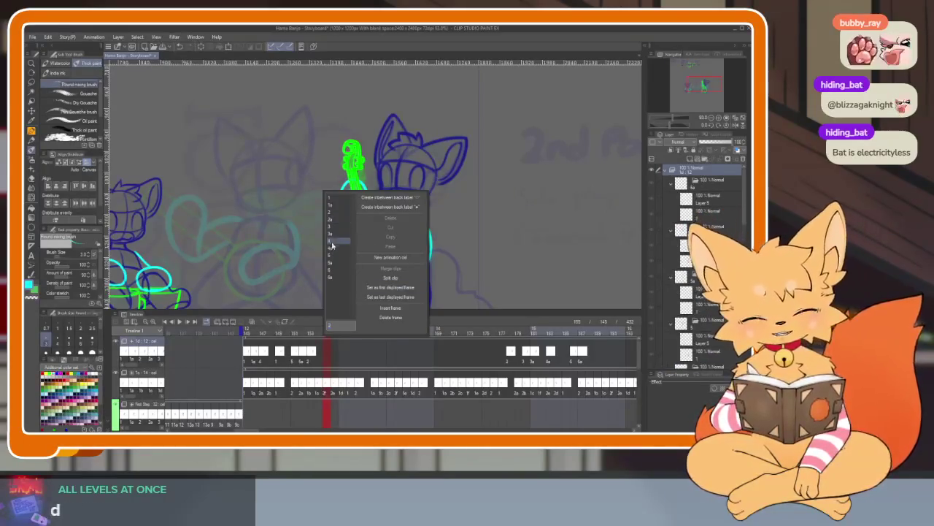
{"action": "left_click", "coordinate": [330, 270]}
{"action": "left_click", "coordinate": [334, 359]}
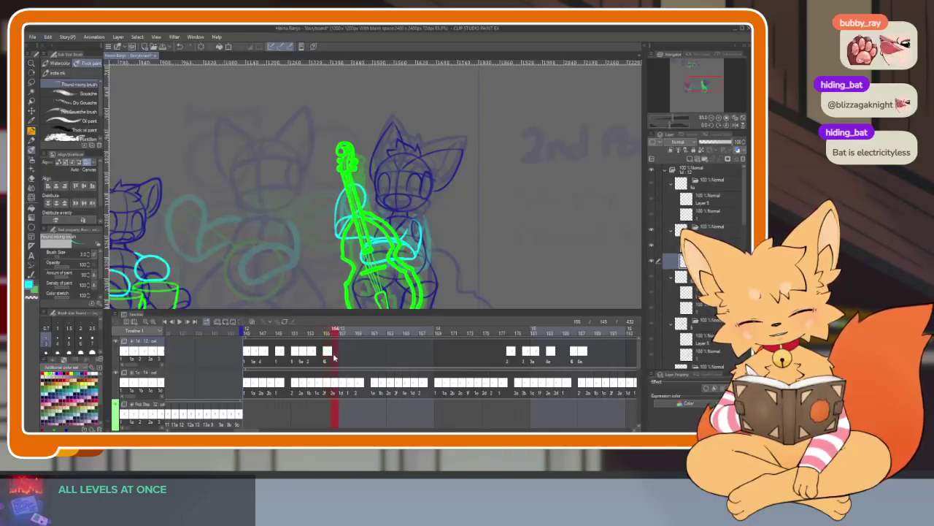
{"action": "right_click", "coordinate": [335, 359]}
{"action": "left_click", "coordinate": [346, 277]}
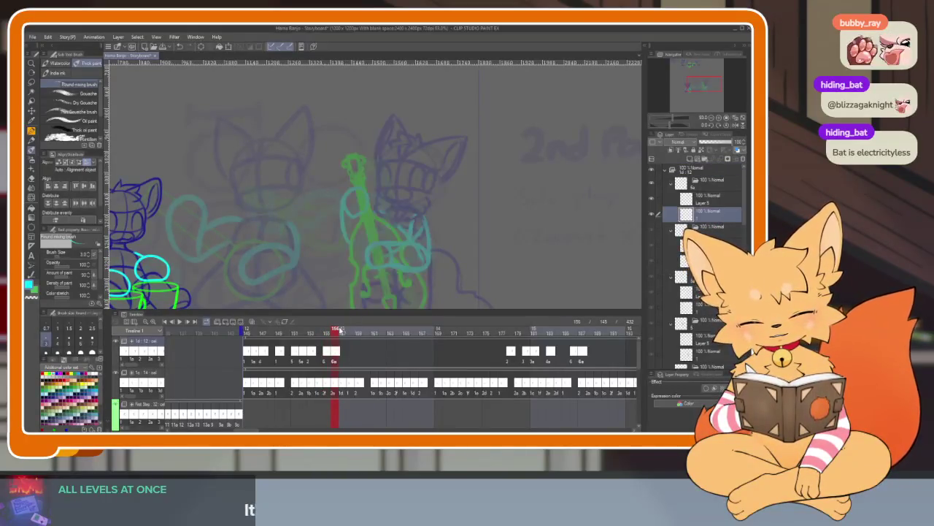
{"action": "left_click", "coordinate": [341, 349]}
{"action": "right_click", "coordinate": [343, 361]}
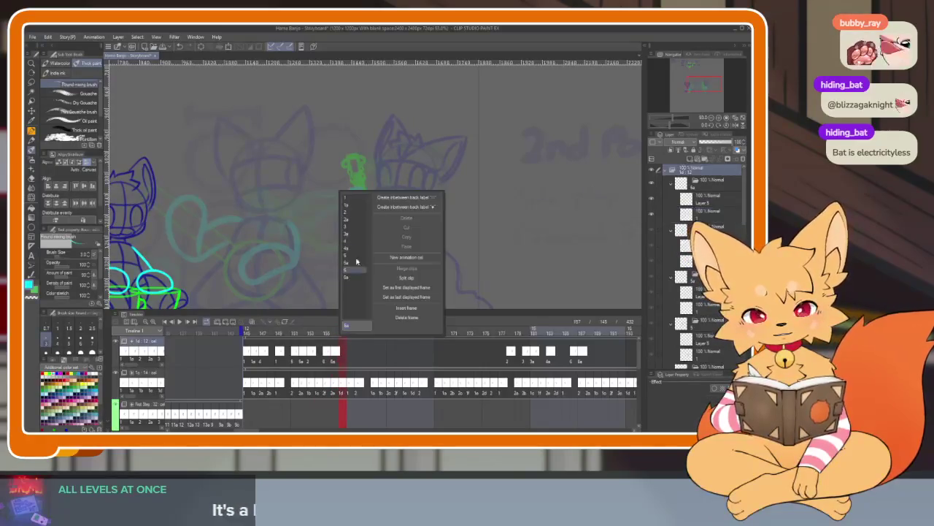
{"action": "left_click", "coordinate": [352, 227]}
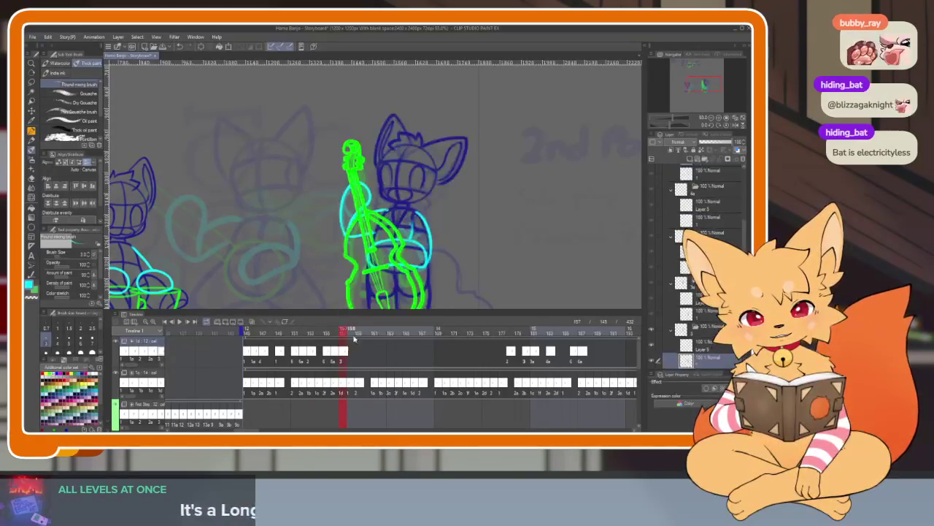
{"action": "left_click_drag", "start_coordinate": [345, 332], "coordinate": [343, 332]}
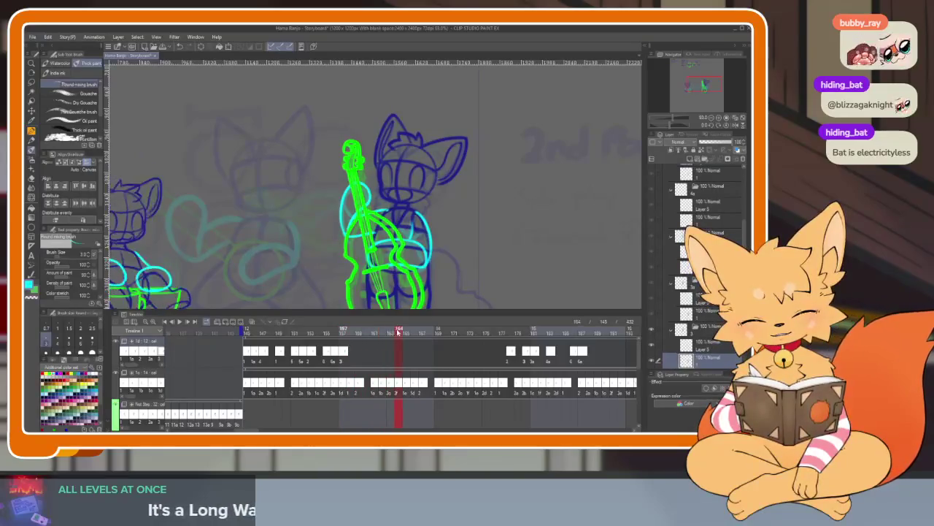
{"action": "left_click_drag", "start_coordinate": [246, 332], "coordinate": [358, 332]}
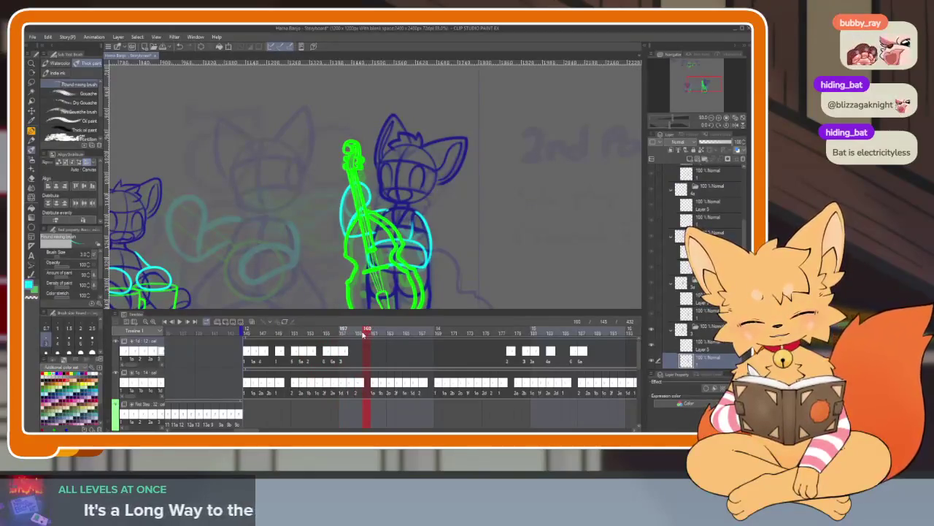
- Assign cel 6 to the following frame and cel 6a to frame 160
{"action": "right_click", "coordinate": [359, 361]}
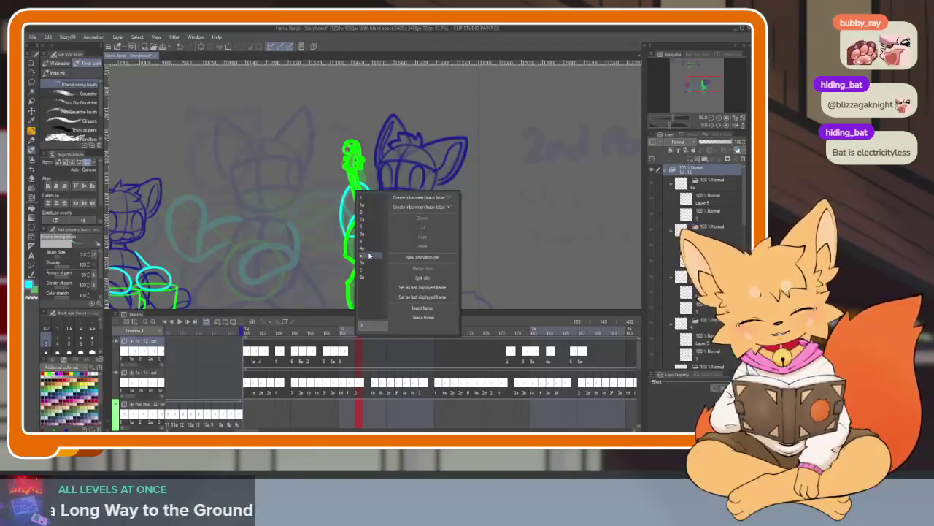
{"action": "left_click", "coordinate": [370, 273]}
{"action": "left_click", "coordinate": [371, 333]}
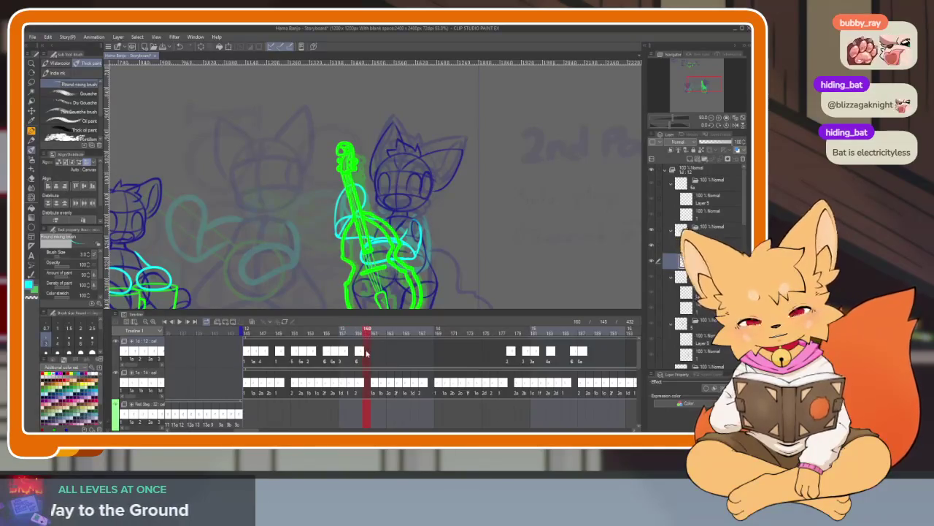
{"action": "right_click", "coordinate": [367, 355]}
{"action": "left_click", "coordinate": [370, 277]}
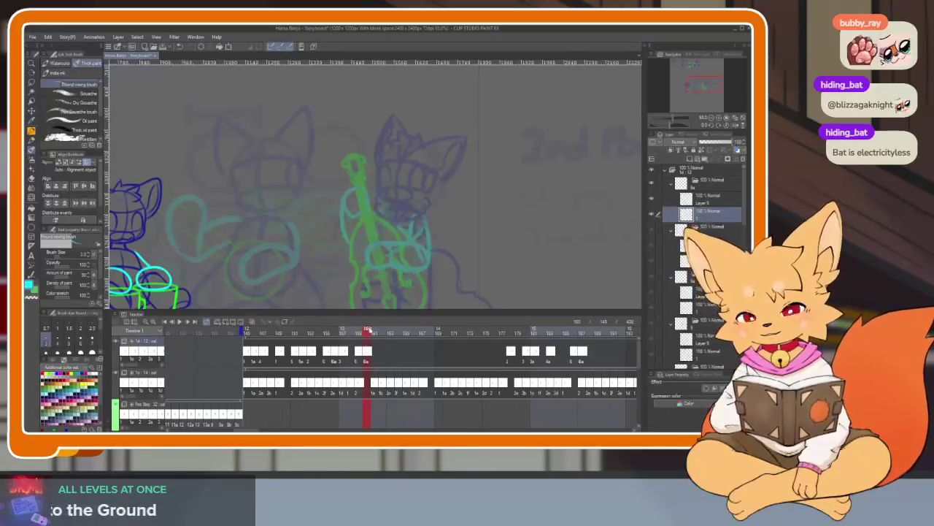
{"action": "left_click", "coordinate": [370, 332]}
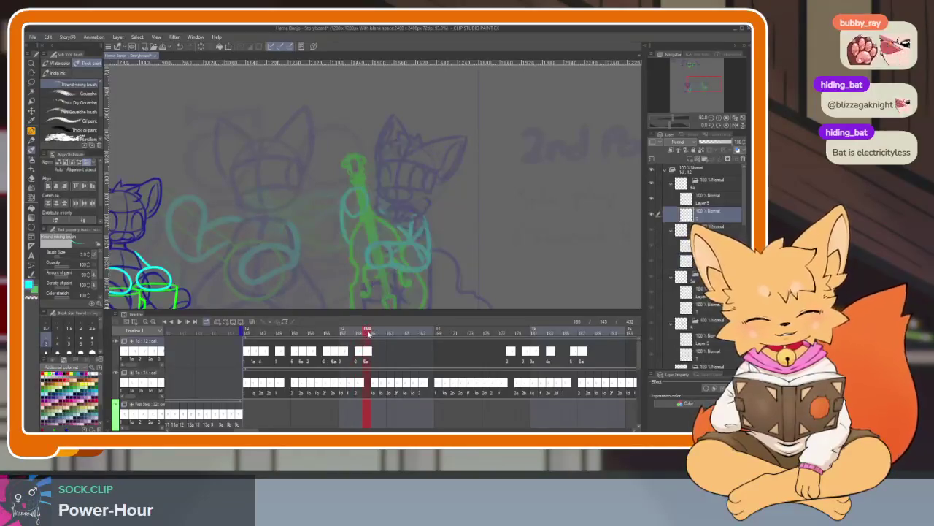
- Click through the layers to check the bass drawings at frames 151 and 152
{"action": "left_click", "coordinate": [707, 198]}
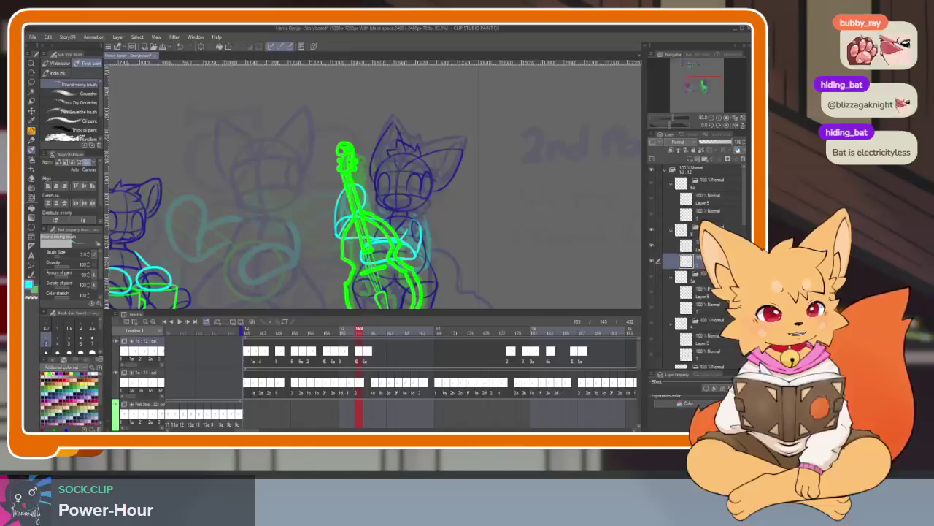
{"action": "left_click", "coordinate": [701, 292]}
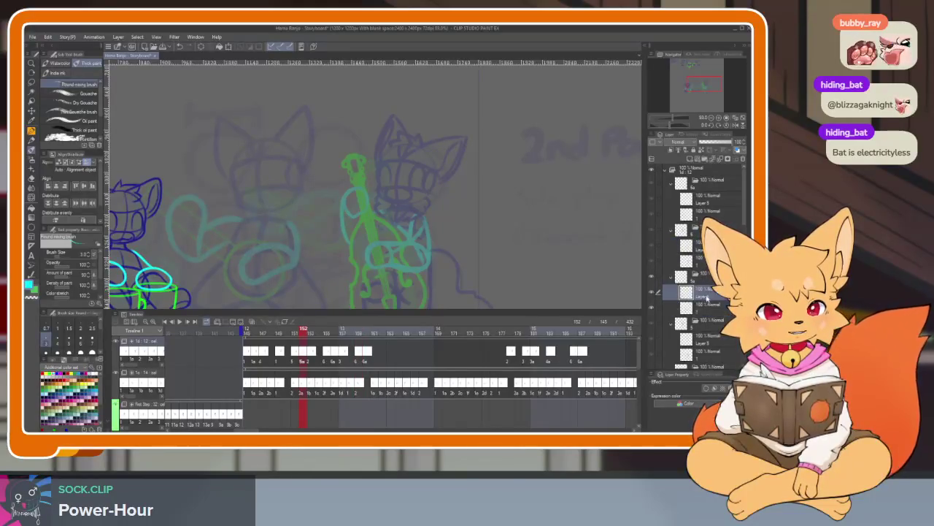
{"action": "left_click", "coordinate": [706, 310]}
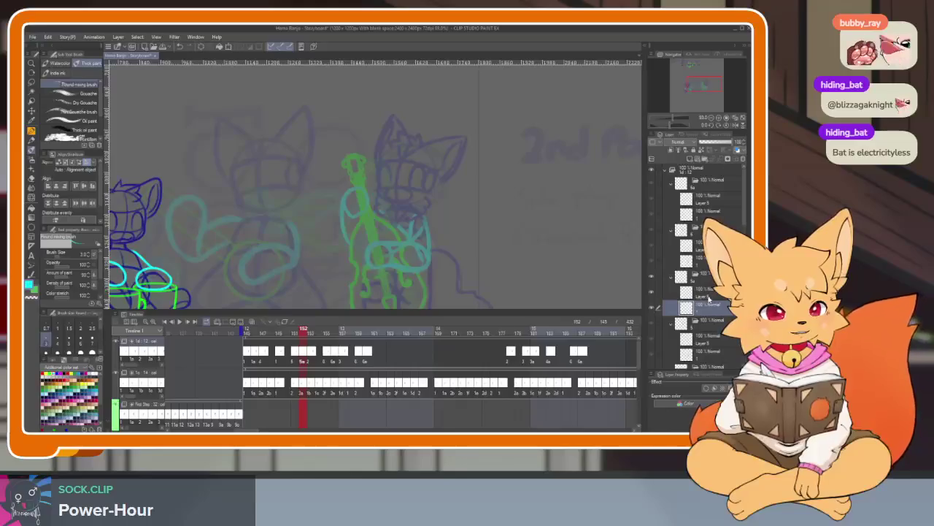
{"action": "left_click", "coordinate": [709, 297]}
{"action": "left_click", "coordinate": [714, 305]}
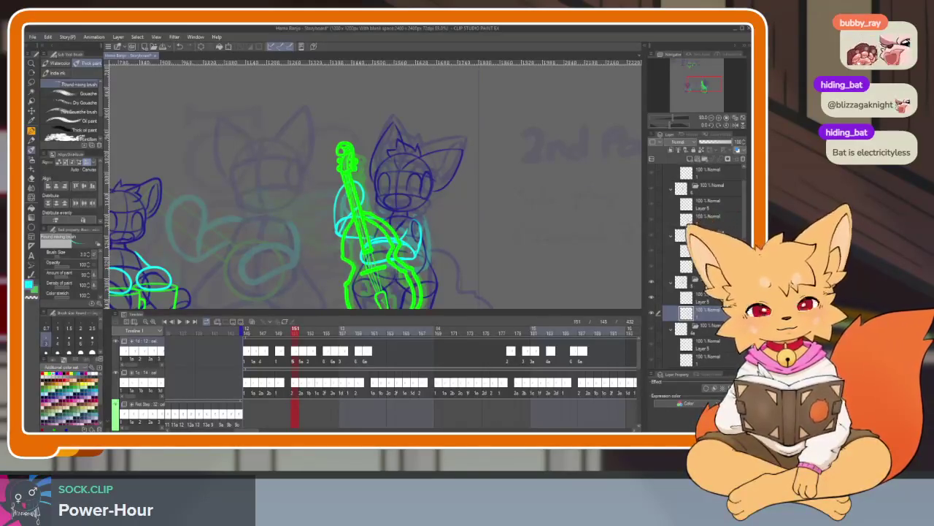
- Click through the bass player's layers to check frames 147, 152, 156 and 183
{"action": "scroll", "coordinate": [701, 292], "scroll_direction": "down", "scroll_amount": 2}
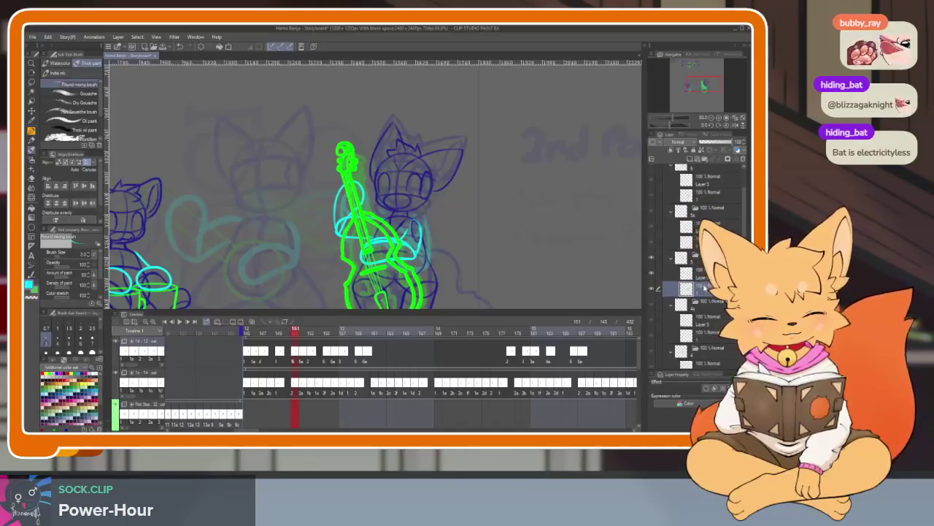
{"action": "left_click", "coordinate": [710, 319]}
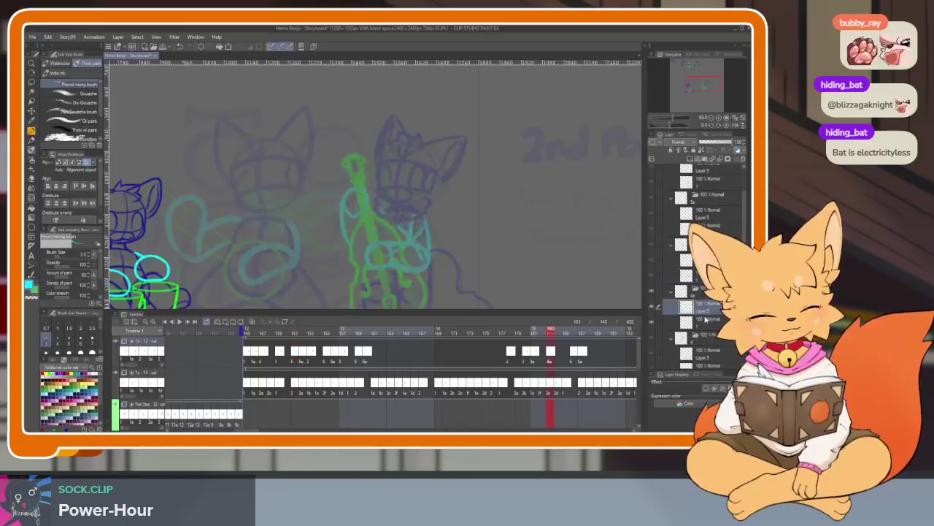
{"action": "left_click", "coordinate": [708, 321]}
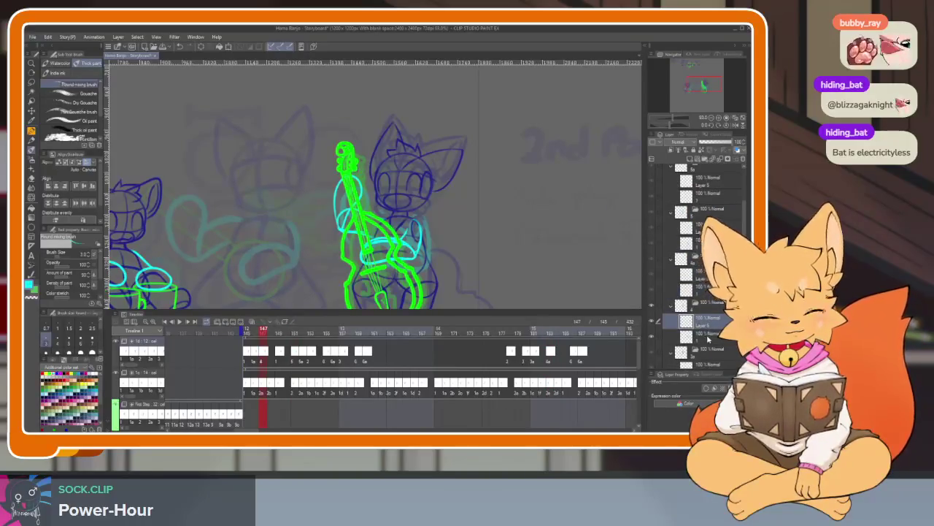
{"action": "left_click", "coordinate": [708, 338], "text": "ctrl"}
{"action": "left_click", "coordinate": [712, 302]}
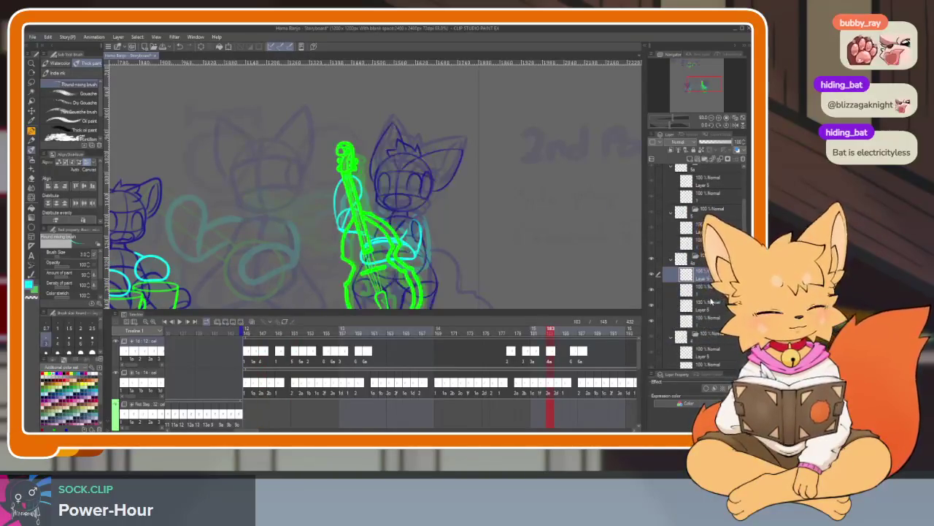
{"action": "left_click", "coordinate": [708, 290]}
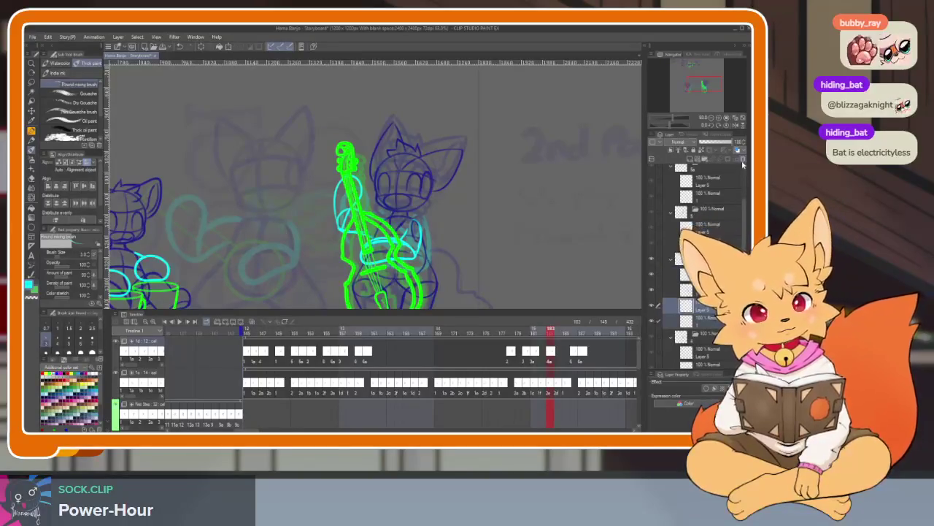
{"action": "left_click", "coordinate": [723, 212]}
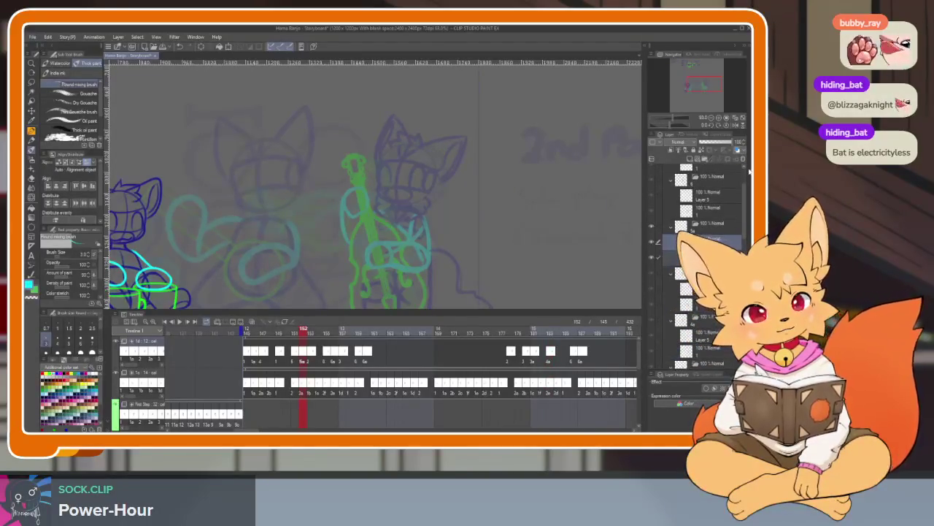
{"action": "left_click", "coordinate": [707, 197]}
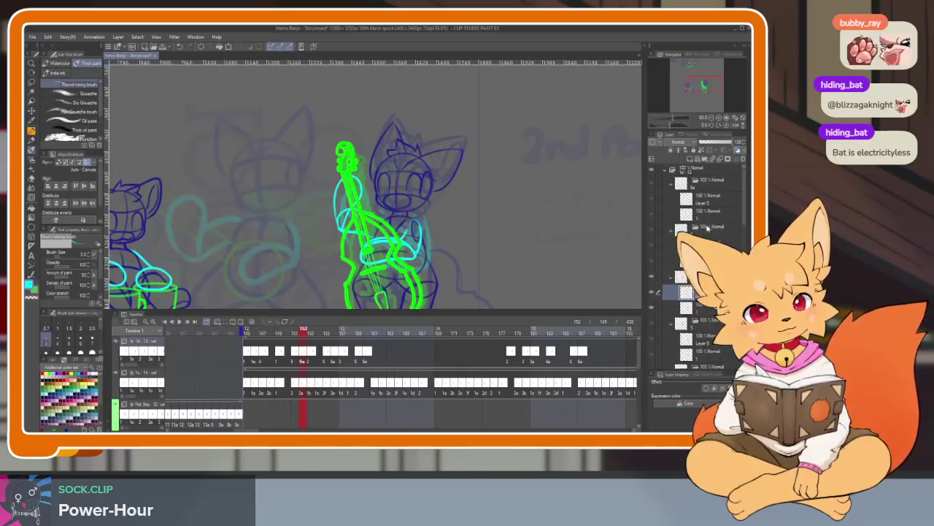
{"action": "left_click", "coordinate": [718, 196]}
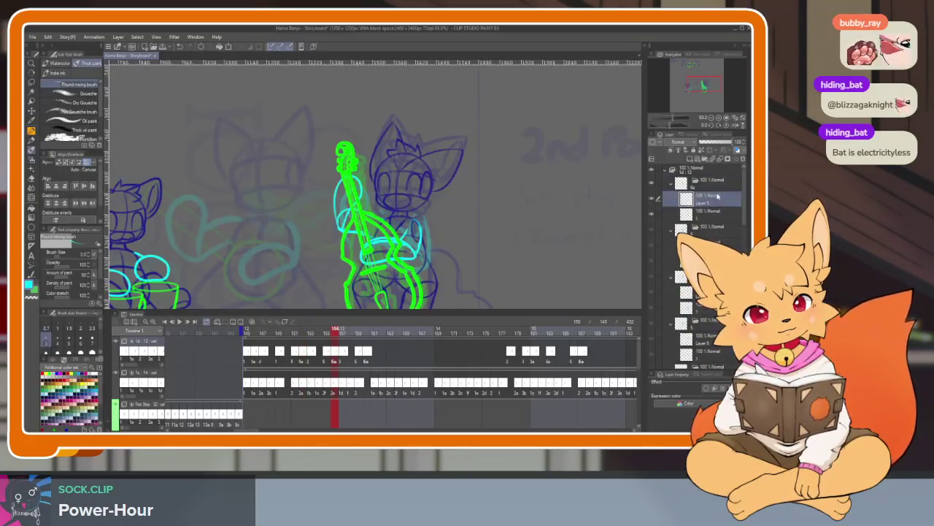
- Check the frame 155 layer, then hide the palettes and timeline for a full-window canvas
{"action": "scroll", "coordinate": [701, 219], "scroll_direction": "up", "scroll_amount": 2}
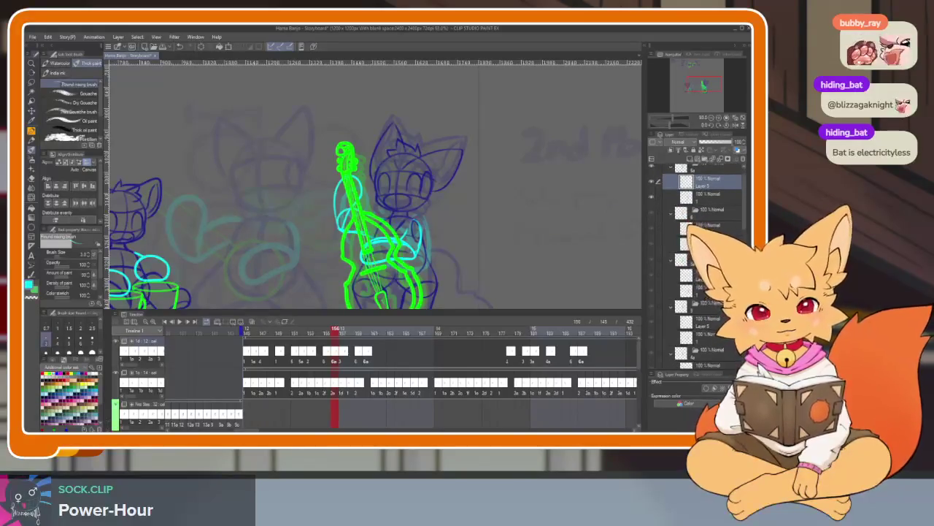
{"action": "left_click", "coordinate": [700, 243]}
{"action": "scroll", "coordinate": [706, 316], "scroll_direction": "down", "scroll_amount": 3}
{"action": "key", "text": "Tab"}
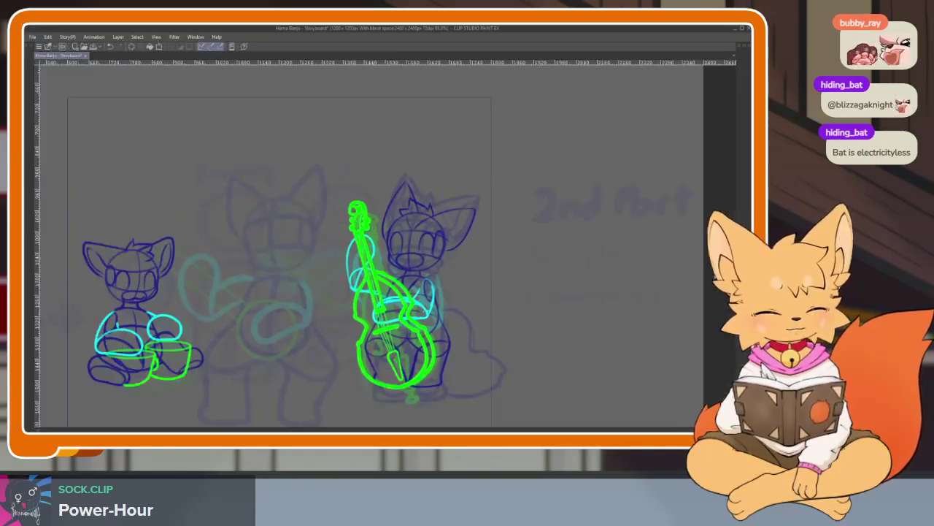
{"action": "scroll", "coordinate": [430, 327], "scroll_direction": "up", "scroll_amount": 1}
{"action": "scroll", "coordinate": [430, 328], "scroll_direction": "up", "scroll_amount": 3}
{"action": "scroll", "coordinate": [431, 328], "scroll_direction": "up", "scroll_amount": 2}
{"action": "scroll", "coordinate": [431, 328], "scroll_direction": "up", "scroll_amount": 2}
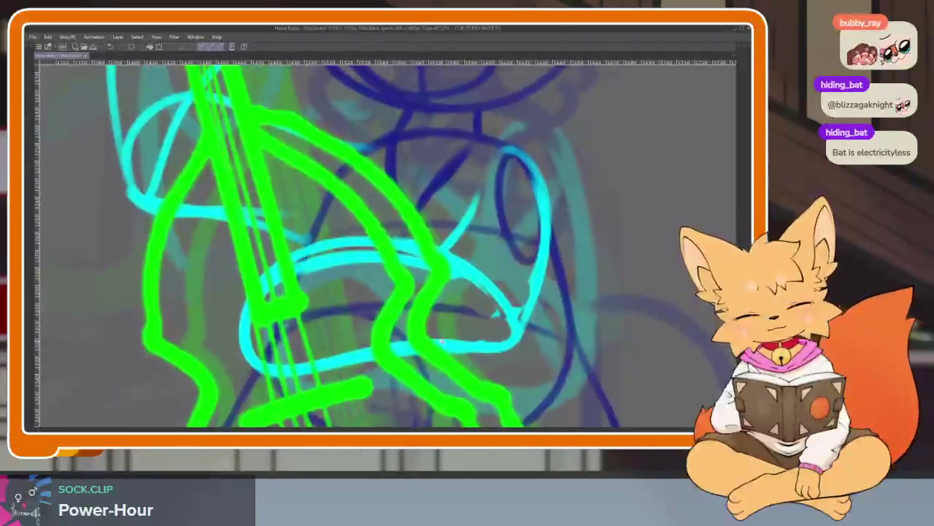
{"action": "key", "text": "Tab"}
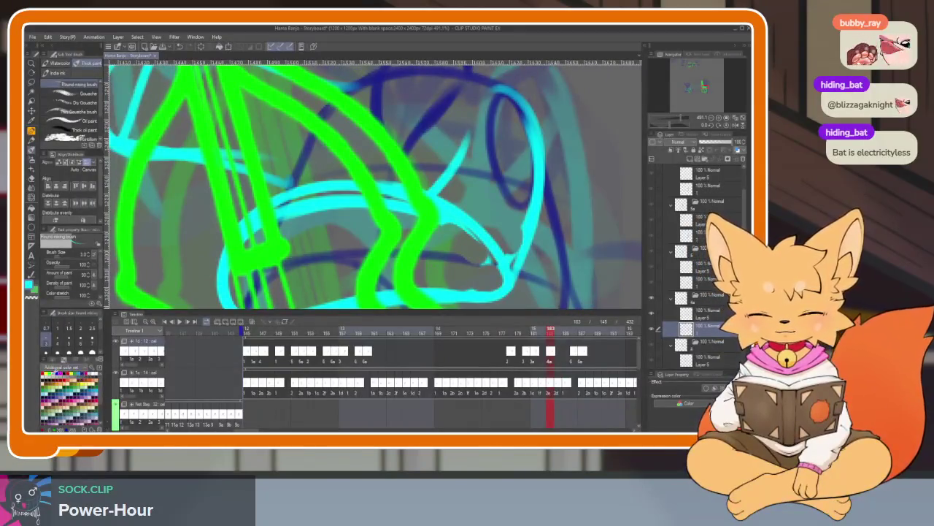
{"action": "key", "text": "Tab"}
{"action": "scroll", "coordinate": [535, 347], "scroll_direction": "down", "scroll_amount": 2}
{"action": "scroll", "coordinate": [536, 346], "scroll_direction": "up", "scroll_amount": 1}
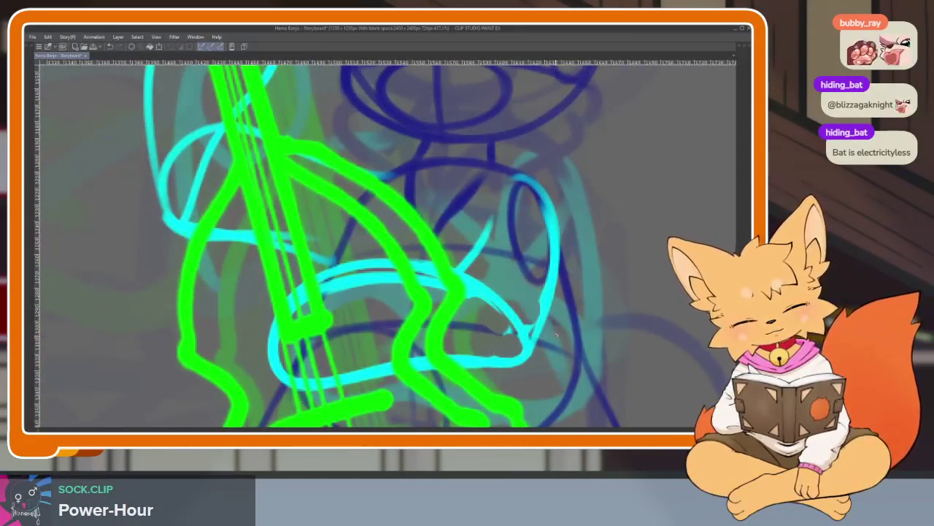
{"action": "left_click_drag", "start_coordinate": [555, 335], "coordinate": [376, 367]}
{"action": "mouse_move", "coordinate": [444, 354]}
{"action": "left_mouse_down"}
{"action": "mouse_move", "coordinate": [548, 358]}
{"action": "mouse_move", "coordinate": [566, 292]}
{"action": "mouse_move", "coordinate": [516, 174]}
{"action": "left_mouse_up"}
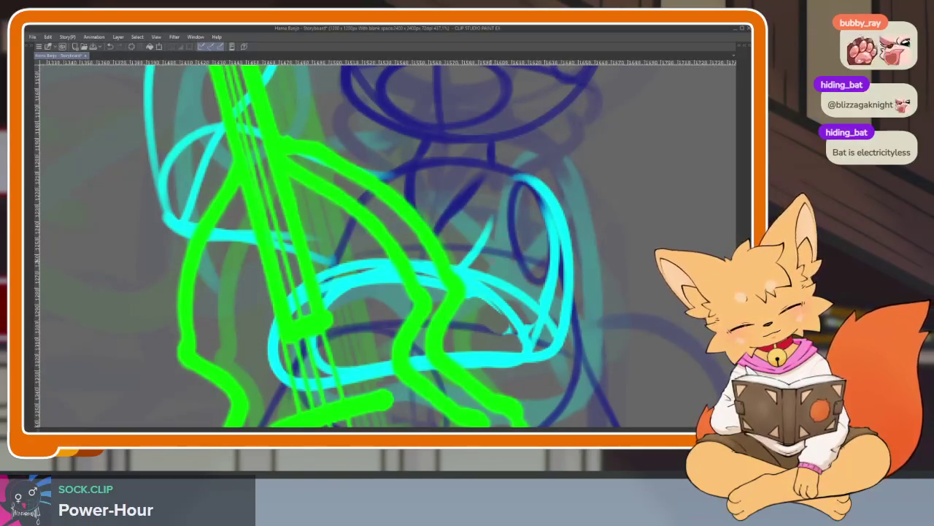
{"action": "left_click_drag", "start_coordinate": [494, 221], "coordinate": [484, 269]}
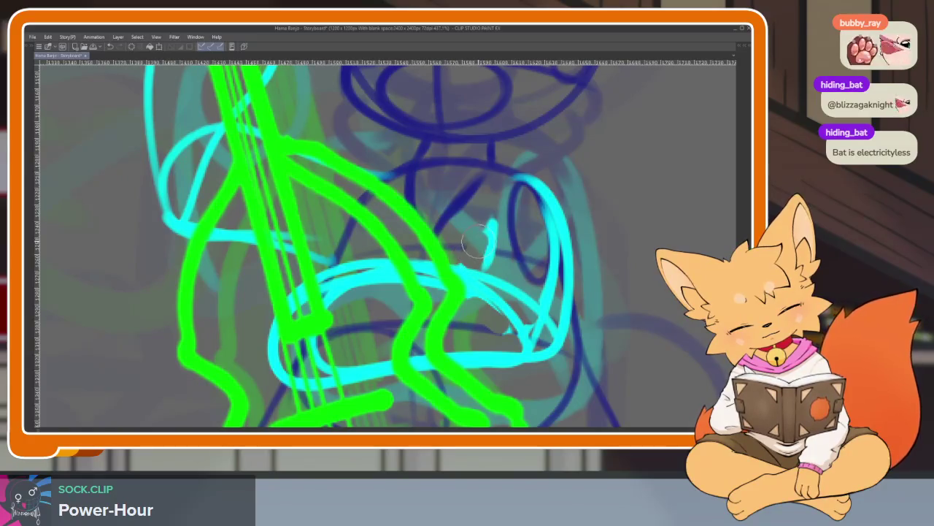
{"action": "mouse_move", "coordinate": [362, 252]}
{"action": "left_mouse_down"}
{"action": "mouse_move", "coordinate": [281, 314]}
{"action": "mouse_move", "coordinate": [314, 387]}
{"action": "mouse_move", "coordinate": [337, 386]}
{"action": "left_mouse_up"}
{"action": "mouse_move", "coordinate": [511, 337]}
{"action": "left_mouse_down"}
{"action": "mouse_move", "coordinate": [503, 310]}
{"action": "mouse_move", "coordinate": [445, 281]}
{"action": "mouse_move", "coordinate": [356, 307]}
{"action": "left_mouse_up"}
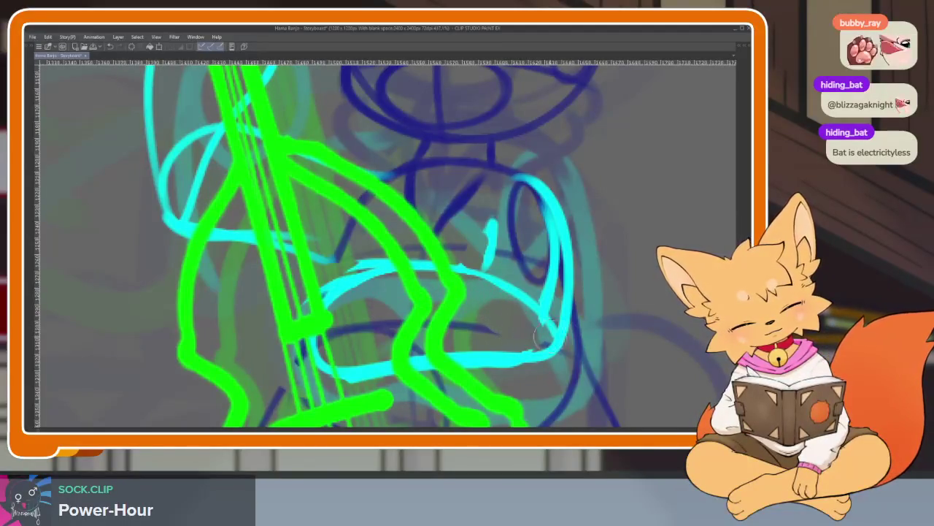
{"action": "scroll", "coordinate": [511, 325], "scroll_direction": "down", "scroll_amount": 3}
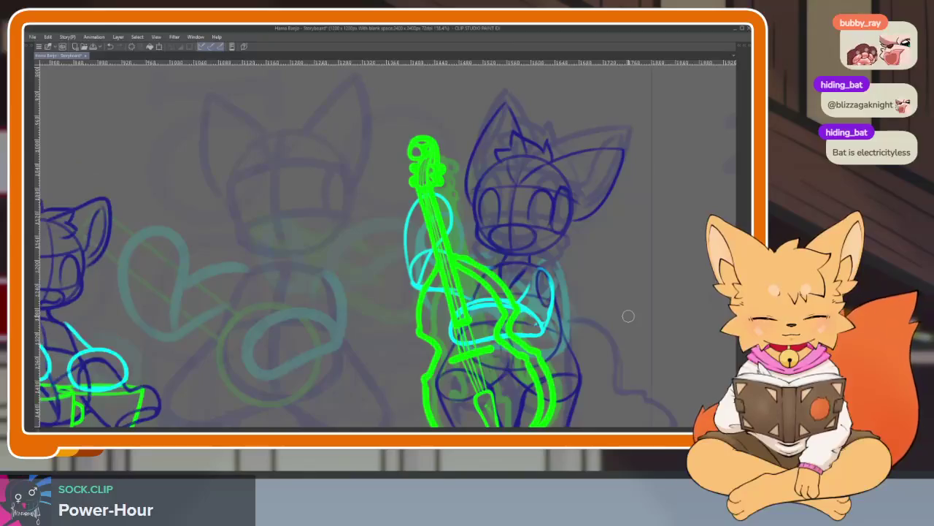
{"action": "key", "text": "Tab"}
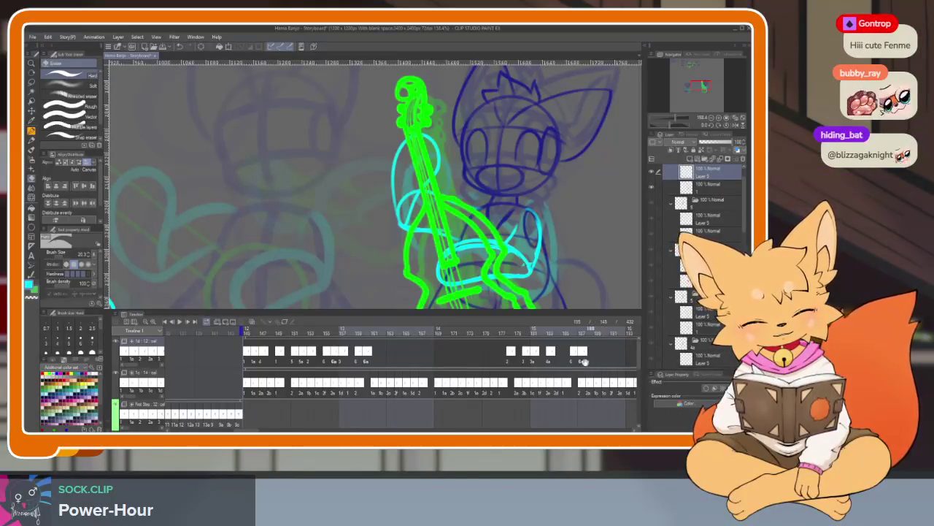
- Jump to frame 195 and select Layer 5 and the layer below it in folder 5a
{"action": "left_click", "coordinate": [584, 362]}
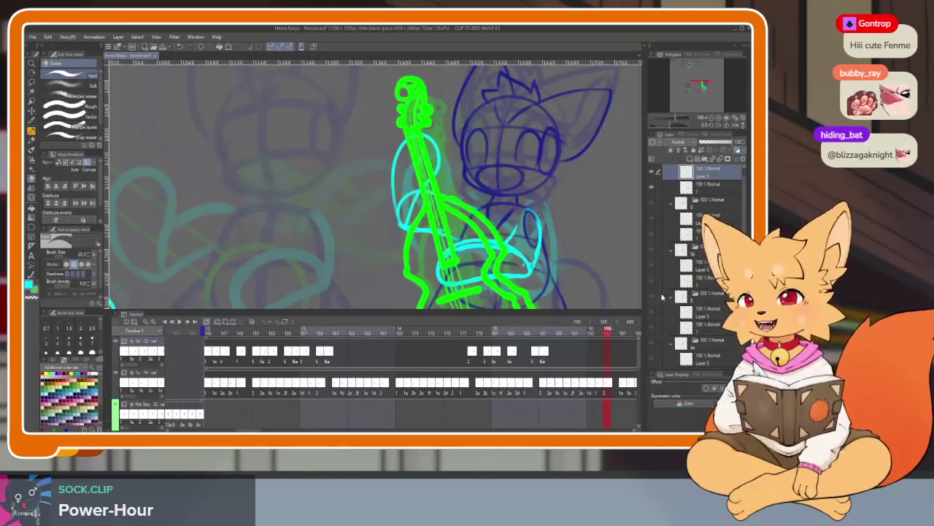
{"action": "left_click", "coordinate": [704, 195]}
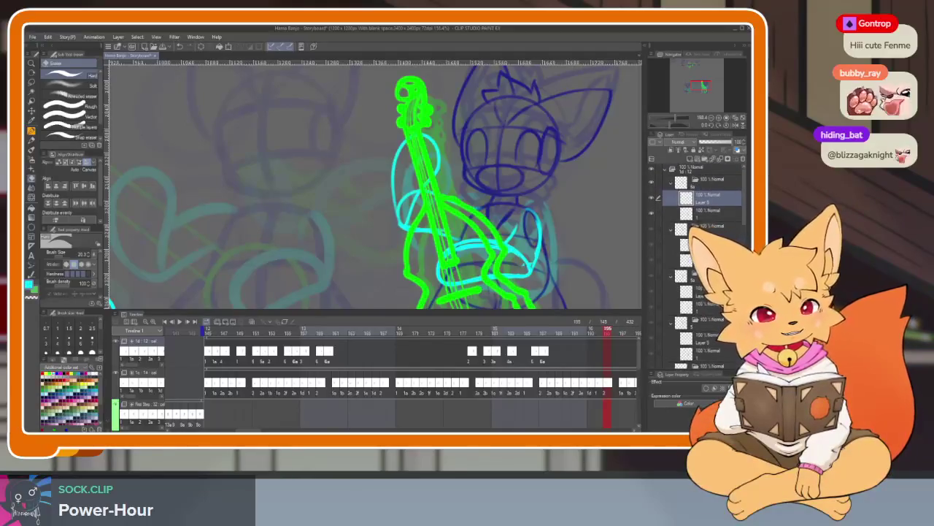
{"action": "left_click", "coordinate": [711, 211]}
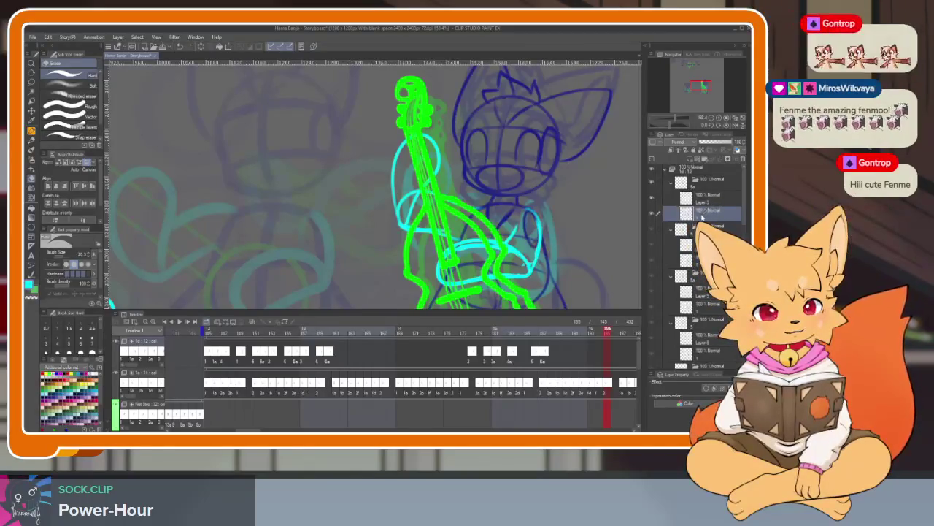
{"action": "key", "text": "Tab"}
{"action": "scroll", "coordinate": [643, 322], "scroll_direction": "up", "scroll_amount": 4}
{"action": "scroll", "coordinate": [643, 321], "scroll_direction": "up", "scroll_amount": 1}
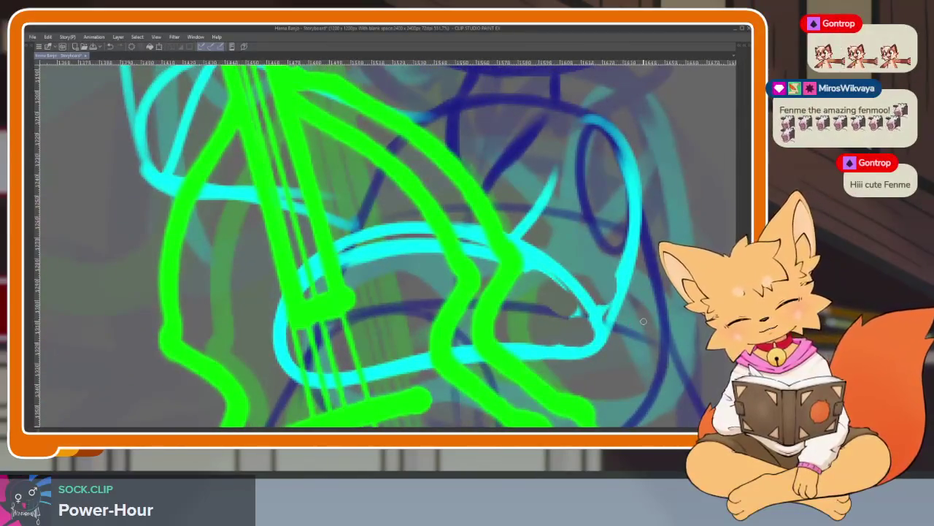
{"action": "key", "text": "Tab"}
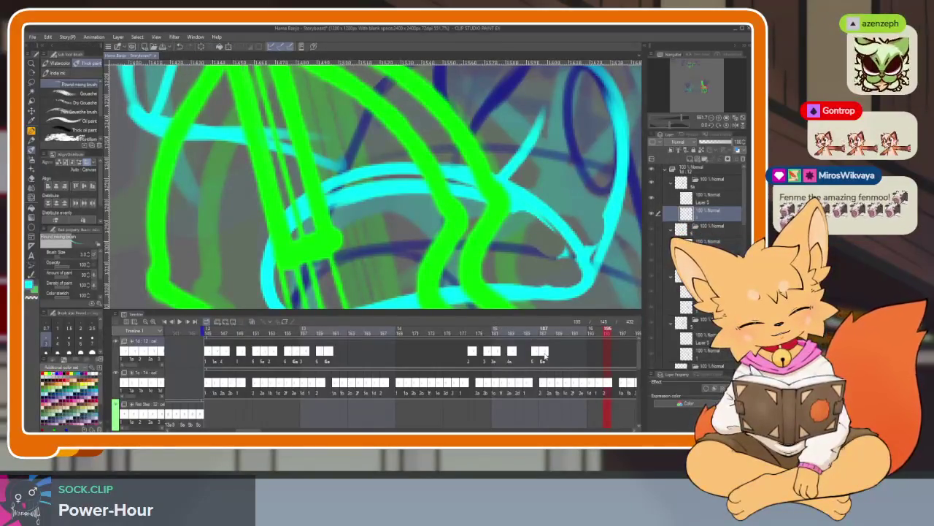
- Review frames 152, 160, 183 and 175, then settle on frame 174 with panels hidden
{"action": "left_click", "coordinate": [265, 352]}
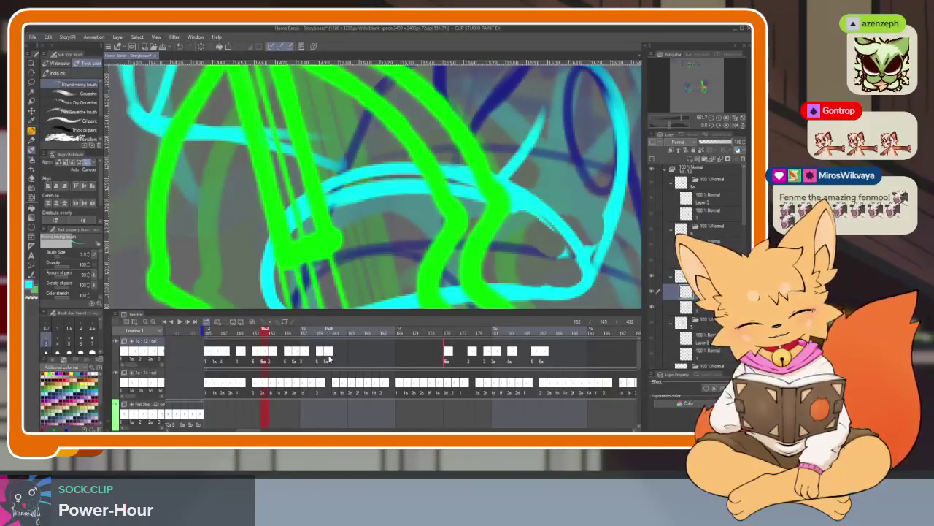
{"action": "left_click", "coordinate": [328, 352]}
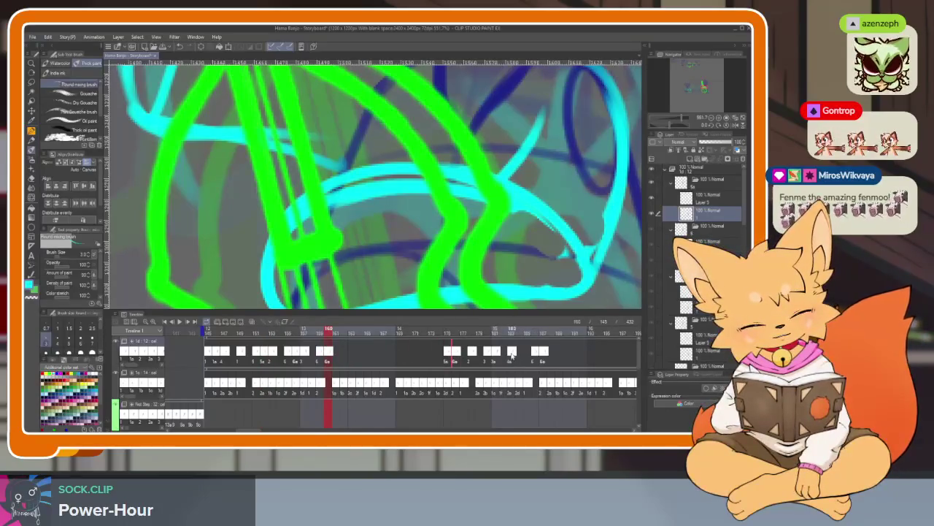
{"action": "left_click", "coordinate": [512, 351]}
{"action": "left_click", "coordinate": [447, 353]}
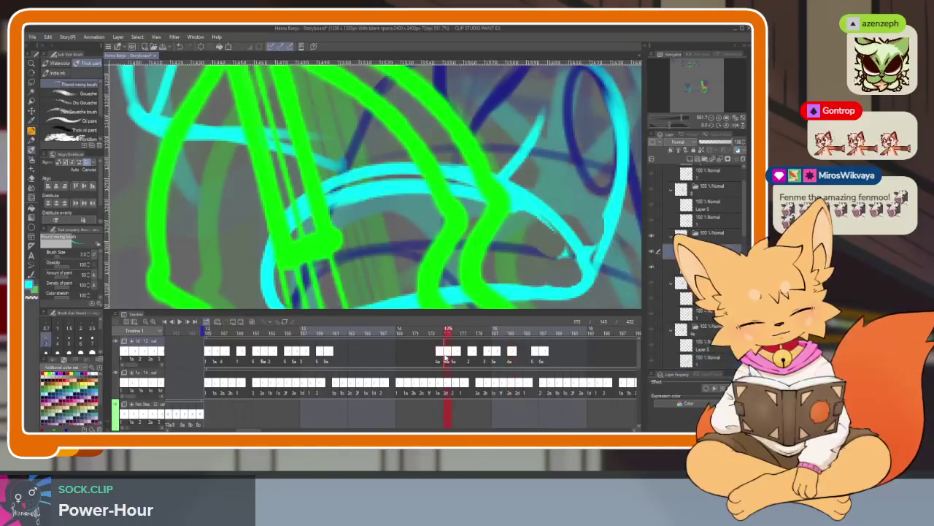
{"action": "left_click", "coordinate": [440, 353]}
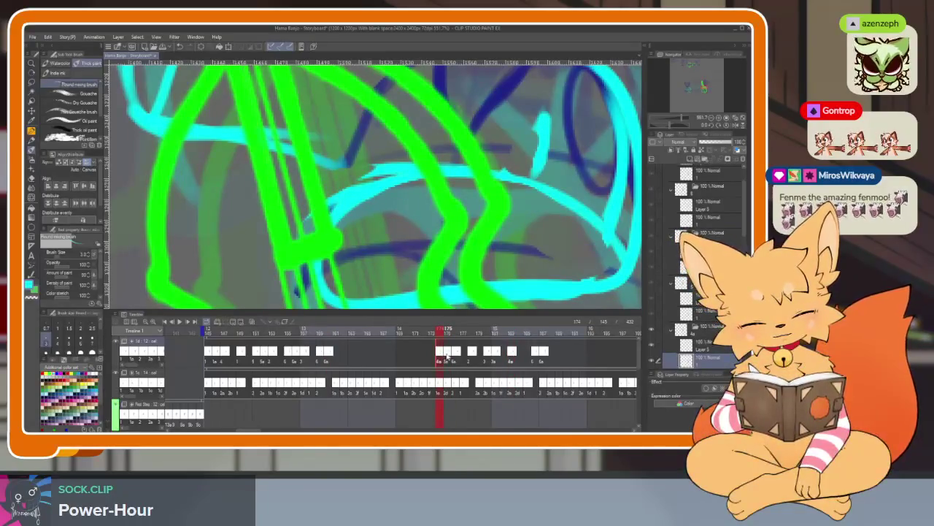
{"action": "key", "text": "Tab"}
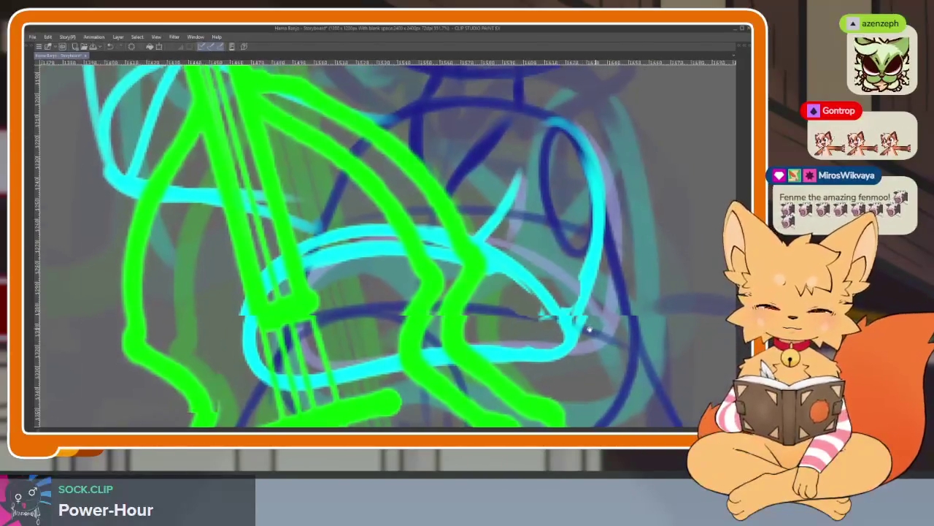
- Draw a new cyan arm loop around the bass, extending its bottom and right-side strokes
{"action": "scroll", "coordinate": [590, 330], "scroll_direction": "up", "scroll_amount": 2}
{"action": "scroll", "coordinate": [590, 330], "scroll_direction": "up", "scroll_amount": 2}
{"action": "scroll", "coordinate": [589, 330], "scroll_direction": "up", "scroll_amount": 1}
{"action": "scroll", "coordinate": [589, 330], "scroll_direction": "up", "scroll_amount": 1}
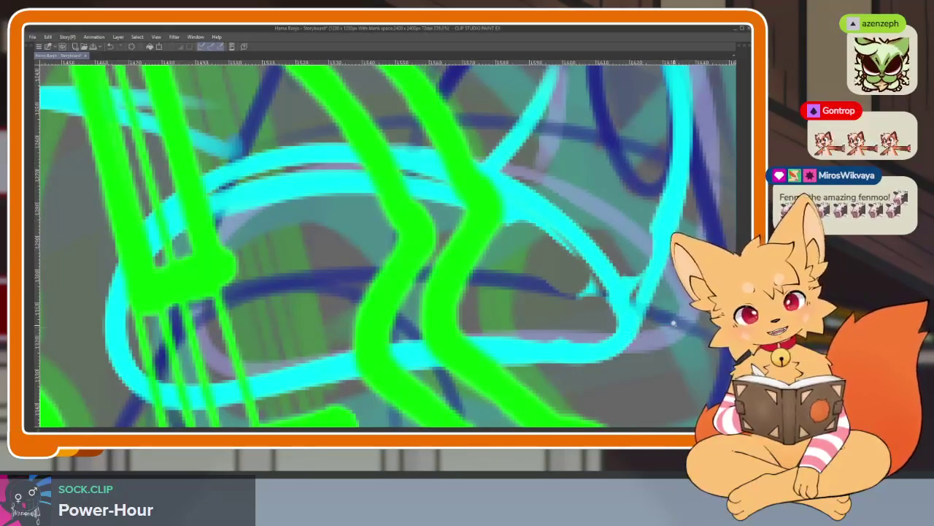
{"action": "scroll", "coordinate": [675, 328], "scroll_direction": "down", "scroll_amount": 1}
{"action": "mouse_move", "coordinate": [671, 288]}
{"action": "left_mouse_down"}
{"action": "mouse_move", "coordinate": [503, 165]}
{"action": "mouse_move", "coordinate": [288, 171]}
{"action": "mouse_move", "coordinate": [208, 343]}
{"action": "mouse_move", "coordinate": [300, 372]}
{"action": "left_mouse_up"}
{"action": "left_click_drag", "start_coordinate": [376, 360], "coordinate": [558, 352]}
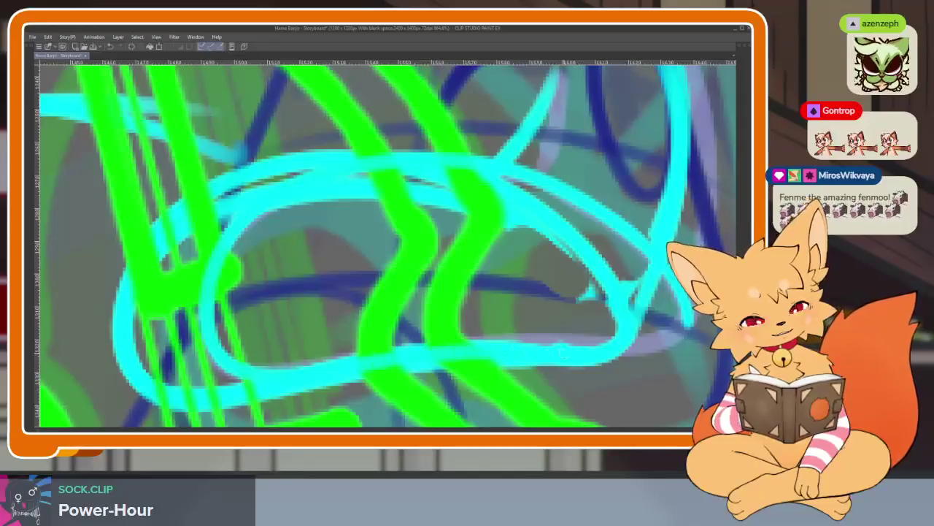
{"action": "scroll", "coordinate": [657, 336], "scroll_direction": "down", "scroll_amount": 2}
{"action": "scroll", "coordinate": [620, 335], "scroll_direction": "down", "scroll_amount": 2}
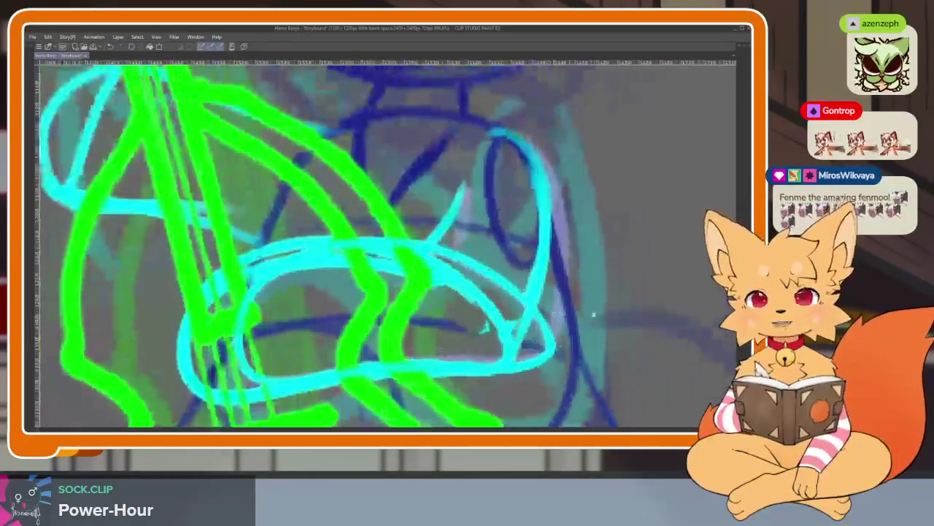
{"action": "scroll", "coordinate": [547, 334], "scroll_direction": "down", "scroll_amount": 2}
{"action": "scroll", "coordinate": [548, 333], "scroll_direction": "up", "scroll_amount": 2}
{"action": "scroll", "coordinate": [497, 343], "scroll_direction": "up", "scroll_amount": 1}
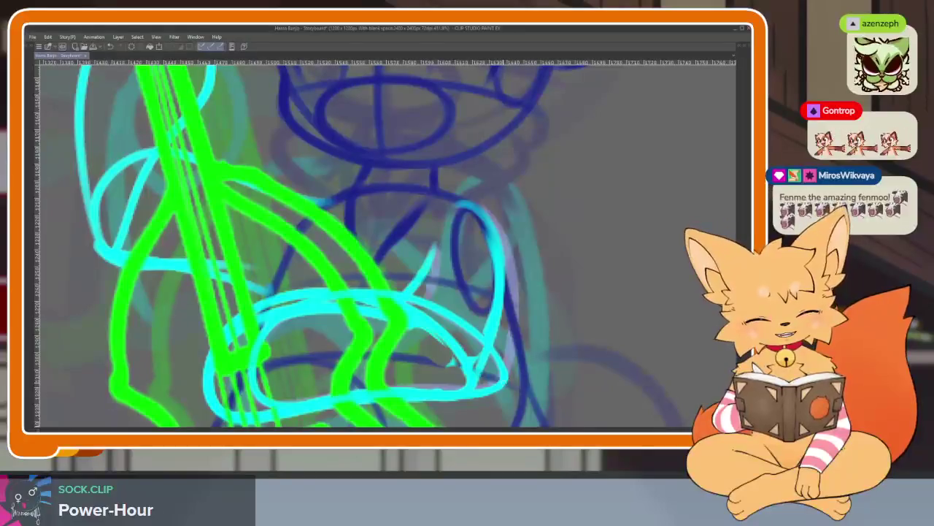
{"action": "mouse_move", "coordinate": [507, 383]}
{"action": "left_mouse_down"}
{"action": "mouse_move", "coordinate": [519, 277]}
{"action": "mouse_move", "coordinate": [475, 204]}
{"action": "left_mouse_up"}
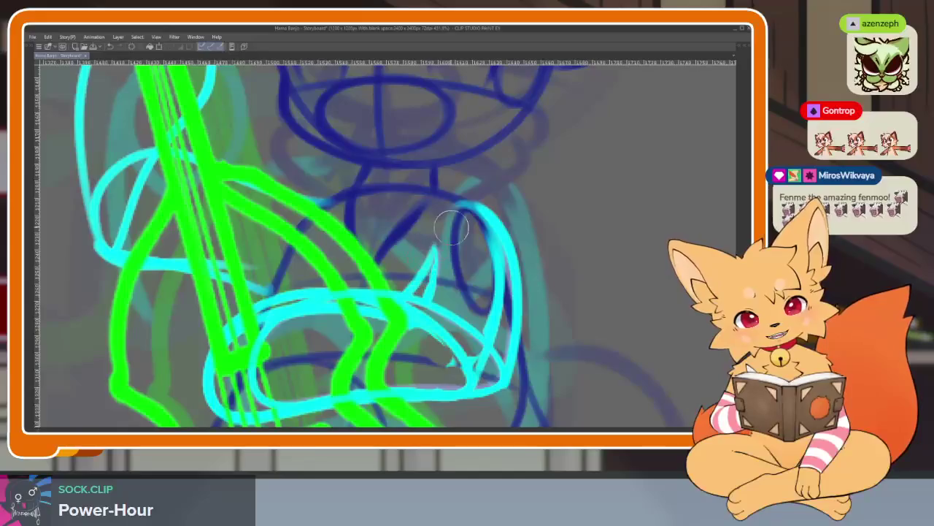
- Rotate the canvas counterclockwise and sketch cyan and pale grey lines down the loop's right side
{"action": "key", "text": "Tab"}
{"action": "key", "text": "Tab"}
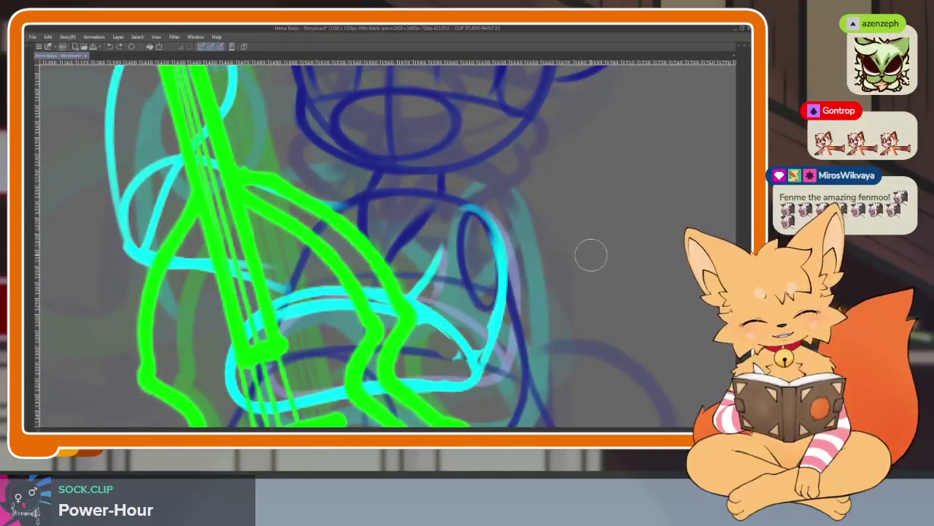
{"action": "key", "text": "Tab"}
{"action": "key", "text": "Tab"}
{"action": "scroll", "coordinate": [471, 325], "scroll_direction": "up", "scroll_amount": 2}
{"action": "scroll", "coordinate": [471, 325], "scroll_direction": "up", "scroll_amount": 2}
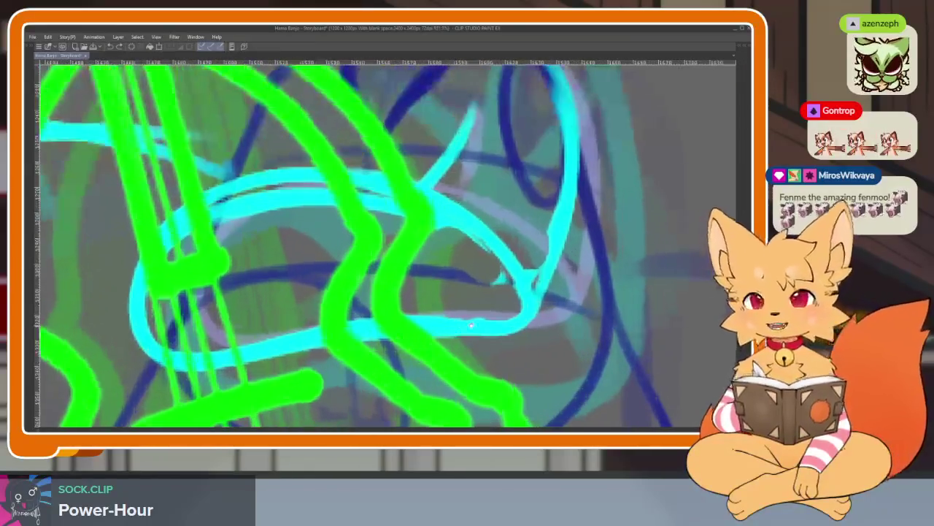
{"action": "scroll", "coordinate": [471, 325], "scroll_direction": "down", "scroll_amount": 2}
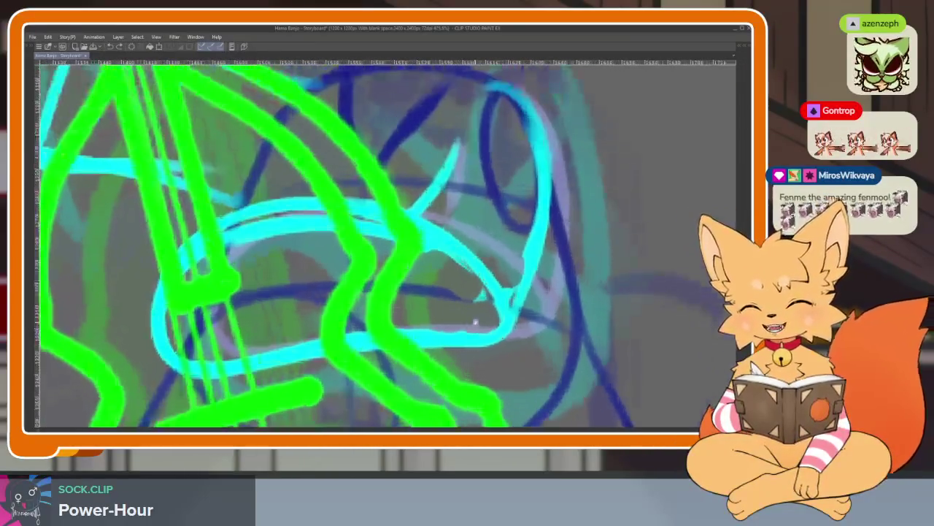
{"action": "key", "text": "minus"}
{"action": "key", "text": "minus"}
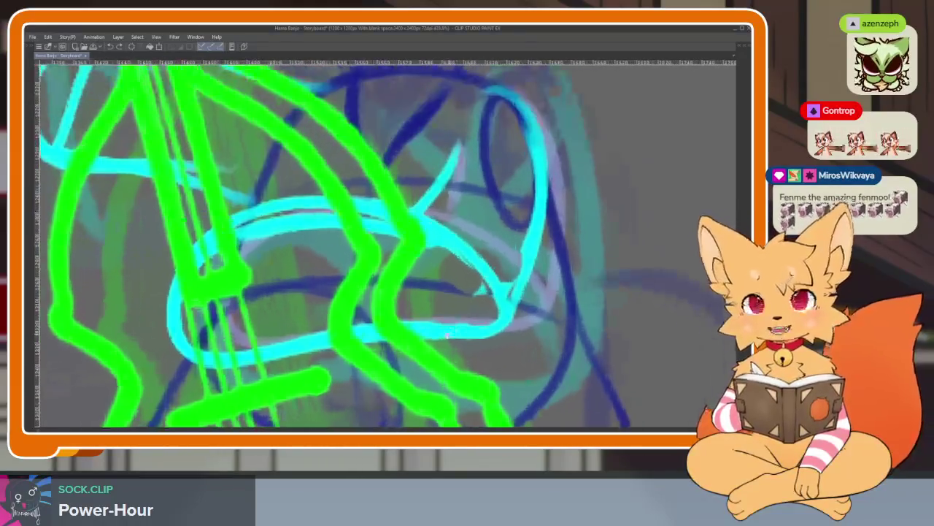
{"action": "key", "text": "minus"}
{"action": "key", "text": "minus"}
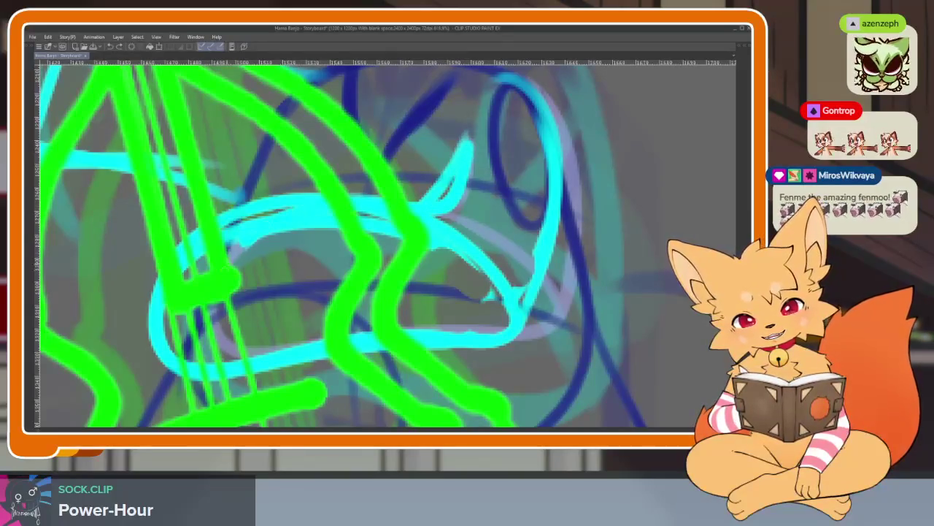
{"action": "mouse_move", "coordinate": [536, 335]}
{"action": "left_mouse_down"}
{"action": "mouse_move", "coordinate": [562, 300]}
{"action": "mouse_move", "coordinate": [569, 183]}
{"action": "mouse_move", "coordinate": [526, 81]}
{"action": "left_mouse_up"}
{"action": "key", "text": "minus"}
{"action": "left_click_drag", "start_coordinate": [514, 142], "coordinate": [518, 186]}
{"action": "mouse_move", "coordinate": [504, 120]}
{"action": "left_mouse_down"}
{"action": "mouse_move", "coordinate": [525, 205]}
{"action": "mouse_move", "coordinate": [511, 350]}
{"action": "left_mouse_up"}
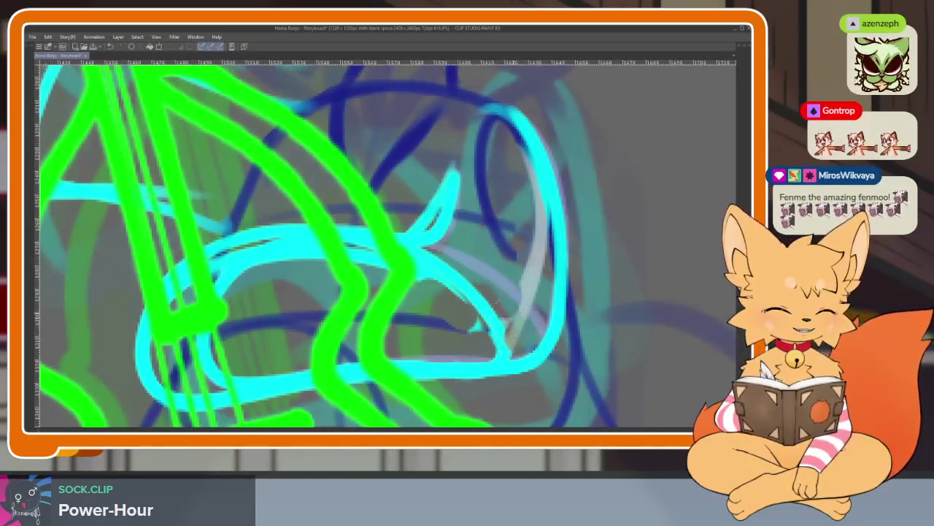
- Redraw the loop's right side in cyan and erase parts of the old upper arc
{"action": "left_click_drag", "start_coordinate": [549, 188], "coordinate": [514, 350]}
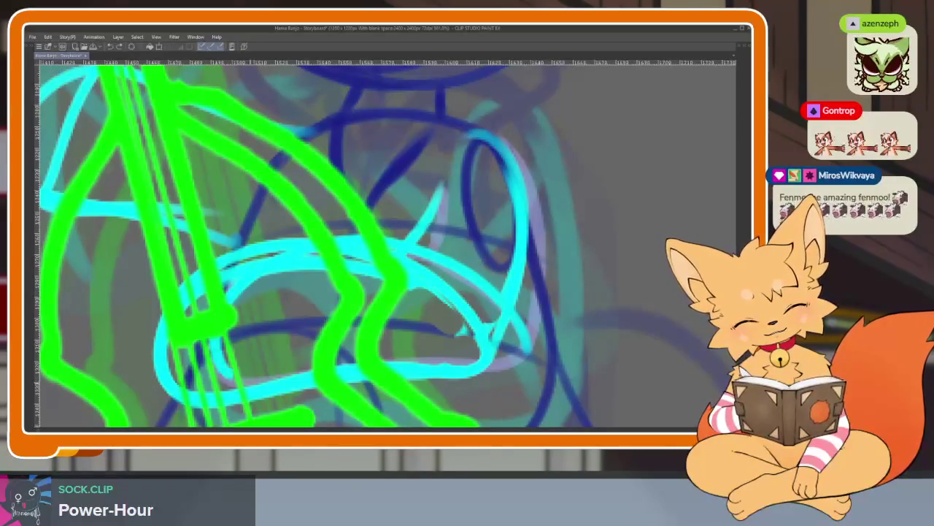
{"action": "mouse_move", "coordinate": [529, 361]}
{"action": "left_mouse_down"}
{"action": "mouse_move", "coordinate": [543, 274]}
{"action": "mouse_move", "coordinate": [486, 139]}
{"action": "left_mouse_up"}
{"action": "left_click_drag", "start_coordinate": [397, 268], "coordinate": [490, 336]}
{"action": "mouse_move", "coordinate": [438, 299]}
{"action": "left_mouse_down"}
{"action": "mouse_move", "coordinate": [343, 263]}
{"action": "mouse_move", "coordinate": [281, 259]}
{"action": "mouse_move", "coordinate": [274, 227]}
{"action": "mouse_move", "coordinate": [252, 266]}
{"action": "mouse_move", "coordinate": [157, 343]}
{"action": "mouse_move", "coordinate": [193, 387]}
{"action": "mouse_move", "coordinate": [251, 394]}
{"action": "left_mouse_up"}
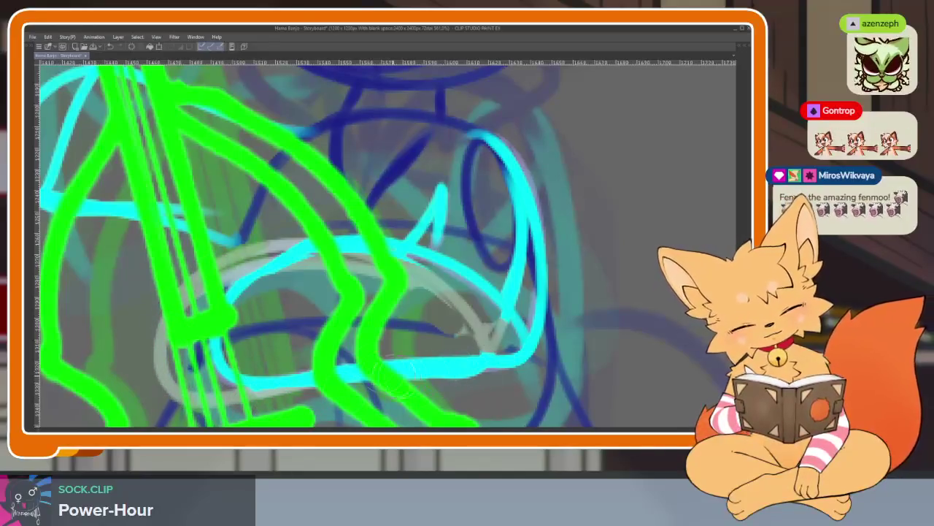
- Erase part of the lower cyan arc and adjust the zoom
{"action": "left_click_drag", "start_coordinate": [332, 365], "coordinate": [485, 349]}
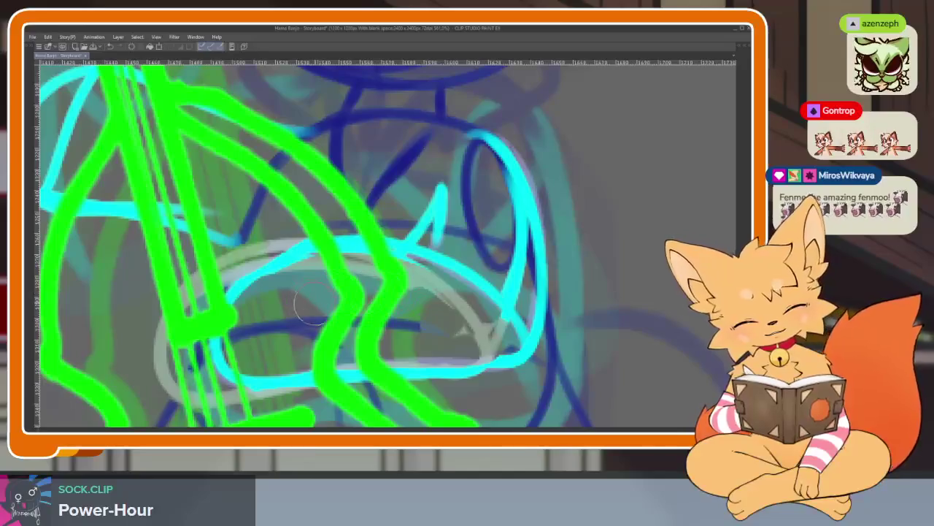
{"action": "scroll", "coordinate": [310, 307], "scroll_direction": "down", "scroll_amount": 5}
{"action": "scroll", "coordinate": [423, 268], "scroll_direction": "up", "scroll_amount": 5}
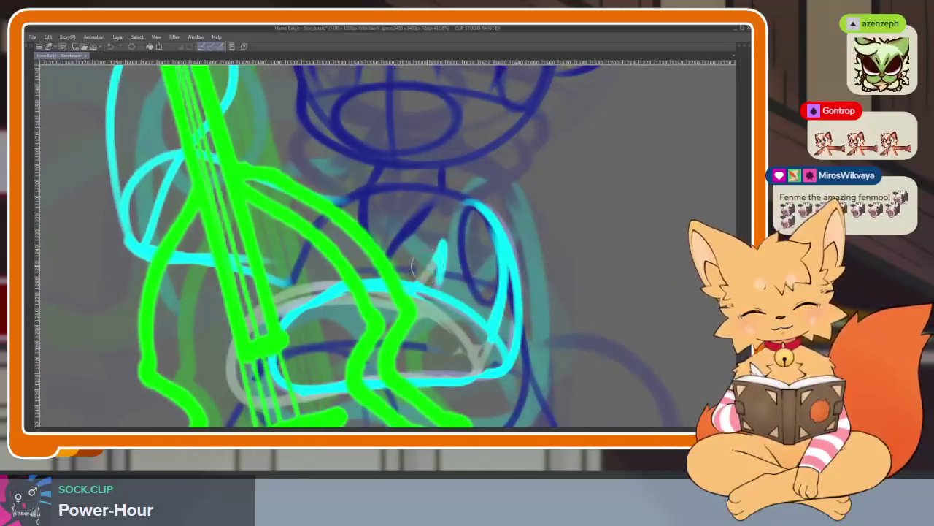
{"action": "scroll", "coordinate": [413, 269], "scroll_direction": "down", "scroll_amount": 5}
{"action": "scroll", "coordinate": [522, 292], "scroll_direction": "up", "scroll_amount": 3}
{"action": "scroll", "coordinate": [514, 294], "scroll_direction": "up", "scroll_amount": 2}
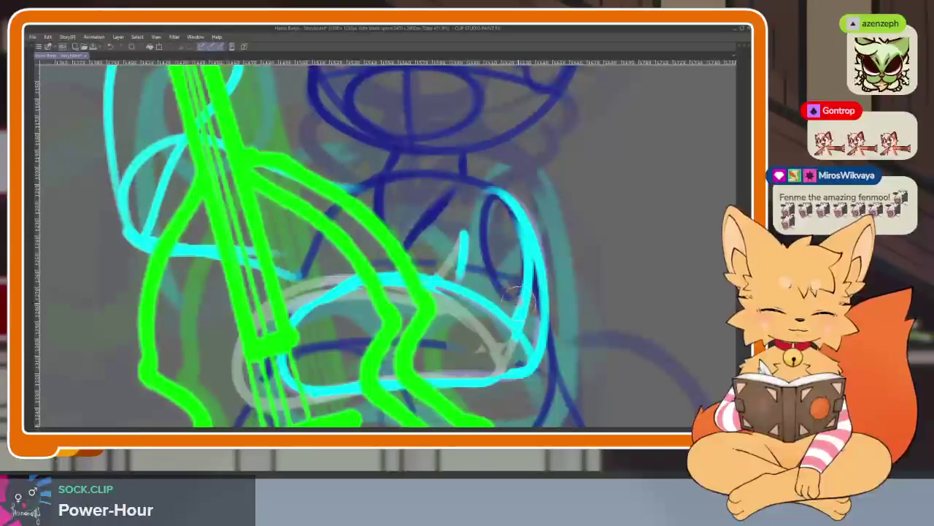
{"action": "scroll", "coordinate": [519, 281], "scroll_direction": "down", "scroll_amount": 4}
{"action": "scroll", "coordinate": [519, 280], "scroll_direction": "down", "scroll_amount": 1}
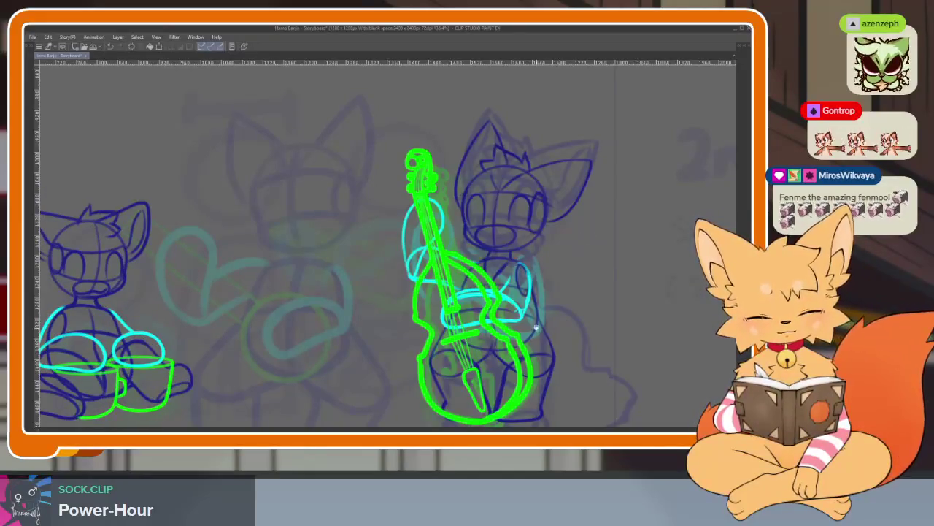
{"action": "scroll", "coordinate": [538, 329], "scroll_direction": "up", "scroll_amount": 5}
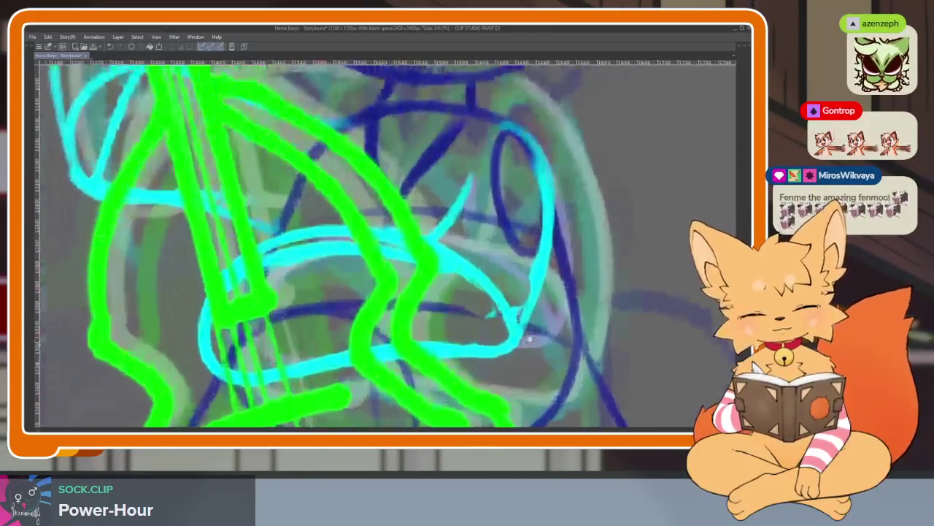
- Redraw the cyan arm lines along the bass, undo a stray hook, and tighten the oval's left side
{"action": "left_click_drag", "start_coordinate": [551, 342], "coordinate": [461, 252]}
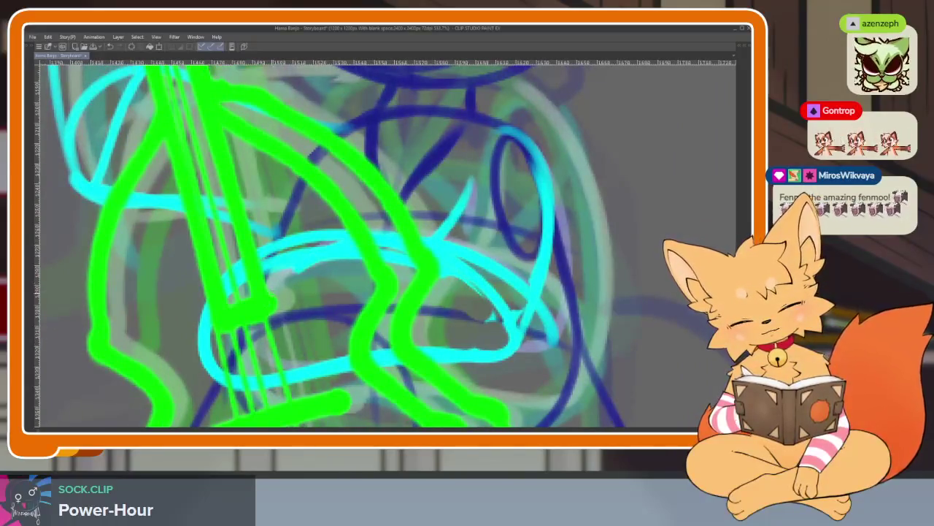
{"action": "left_click_drag", "start_coordinate": [303, 271], "coordinate": [572, 235]}
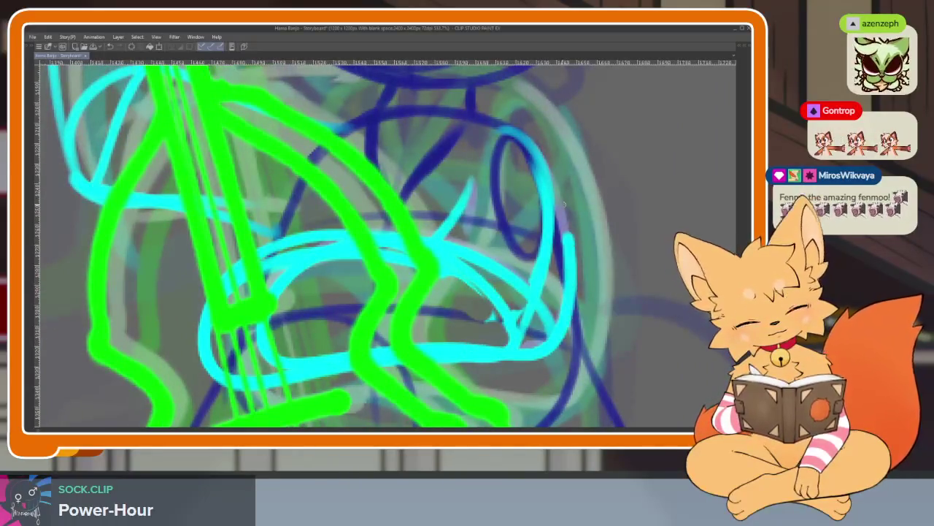
{"action": "left_click_drag", "start_coordinate": [441, 232], "coordinate": [473, 232]}
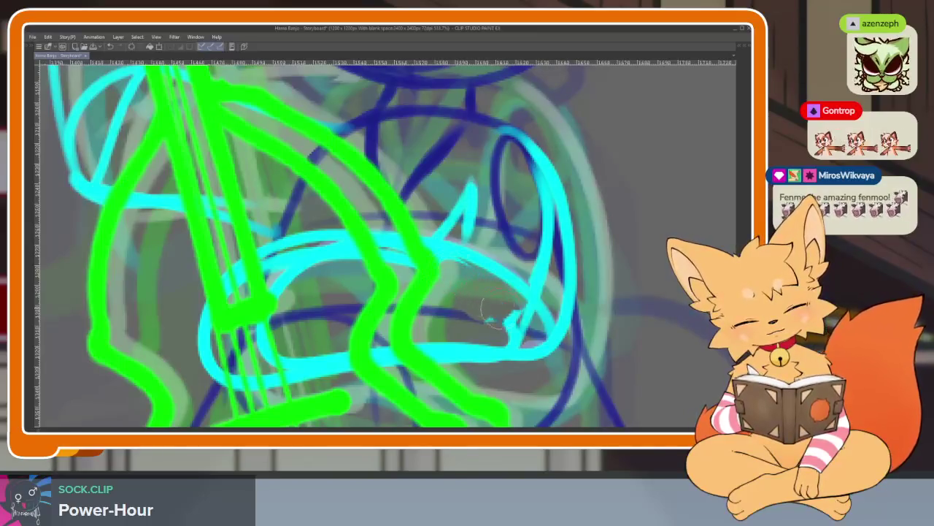
{"action": "key", "text": "ctrl+z"}
{"action": "mouse_move", "coordinate": [365, 241]}
{"action": "left_mouse_down"}
{"action": "mouse_move", "coordinate": [292, 235]}
{"action": "mouse_move", "coordinate": [219, 285]}
{"action": "mouse_move", "coordinate": [204, 372]}
{"action": "mouse_move", "coordinate": [274, 381]}
{"action": "left_mouse_up"}
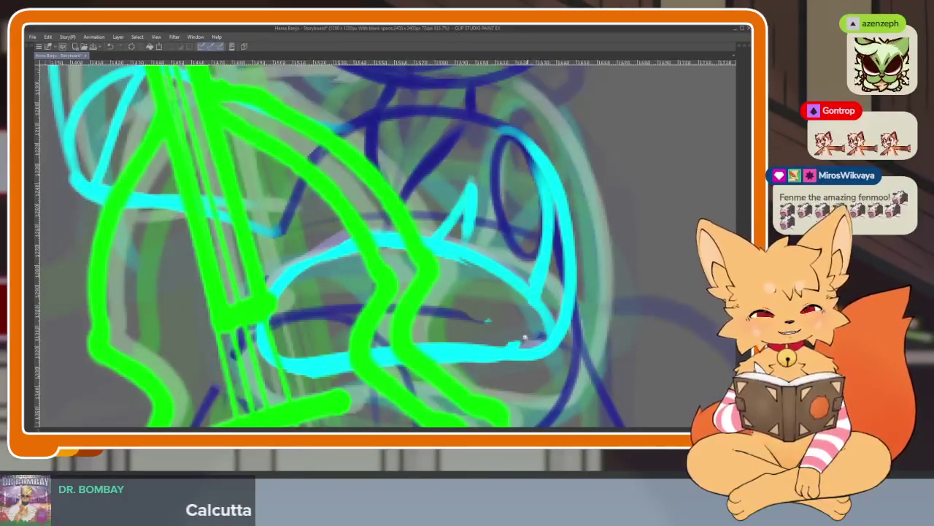
{"action": "scroll", "coordinate": [527, 341], "scroll_direction": "down", "scroll_amount": 3}
{"action": "key", "text": "Tab"}
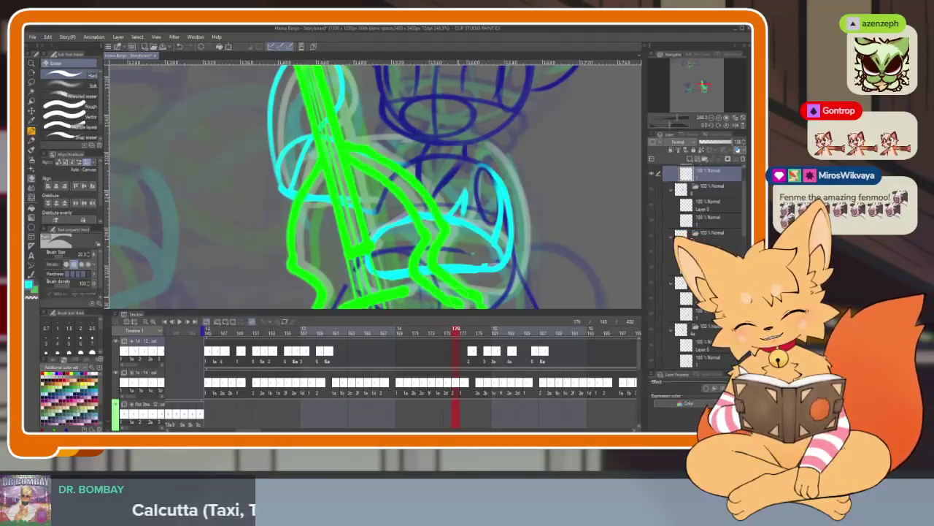
- Assign drawing 3 to the frame-160 cel, scrub to frame 165, and open the fox reference Sub View
{"action": "left_click", "coordinate": [321, 334]}
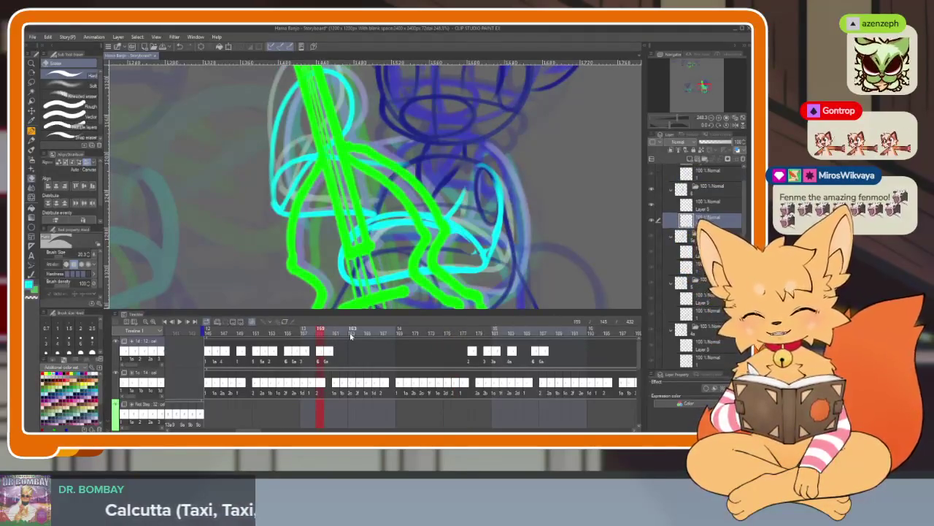
{"action": "scroll", "coordinate": [328, 372], "scroll_direction": "left", "scroll_amount": 1}
{"action": "scroll", "coordinate": [295, 353], "scroll_direction": "left", "scroll_amount": 1}
{"action": "mouse_move", "coordinate": [247, 333]}
{"action": "left_mouse_down"}
{"action": "mouse_move", "coordinate": [236, 333]}
{"action": "mouse_move", "coordinate": [351, 333]}
{"action": "mouse_move", "coordinate": [233, 334]}
{"action": "mouse_move", "coordinate": [353, 334]}
{"action": "left_mouse_up"}
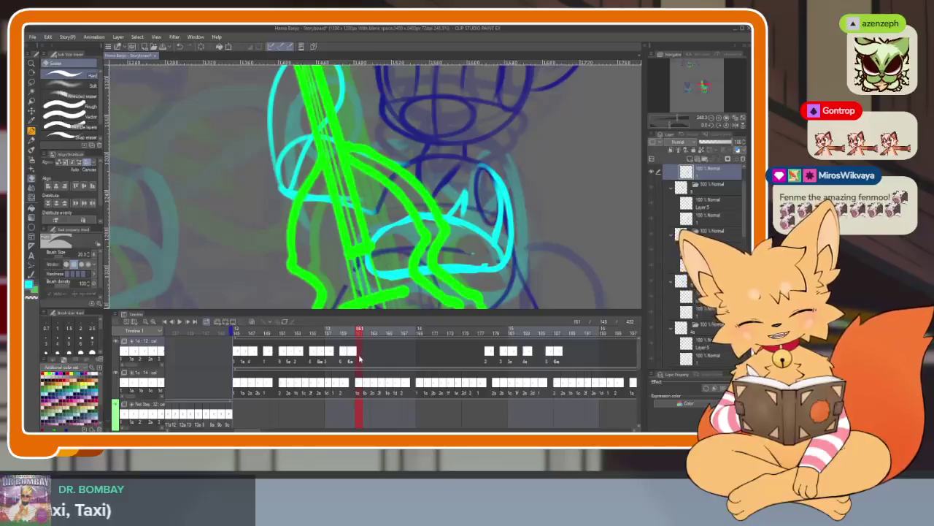
{"action": "right_click", "coordinate": [362, 357]}
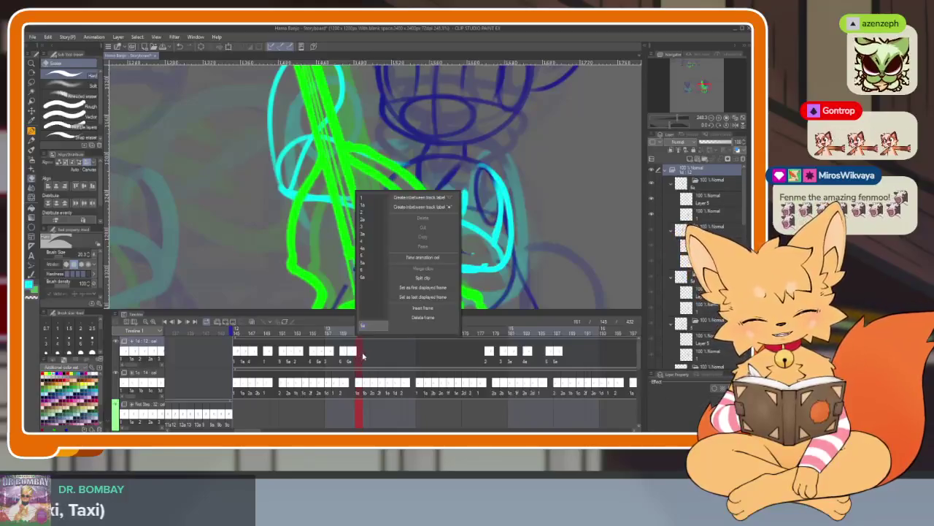
{"action": "left_click", "coordinate": [368, 228]}
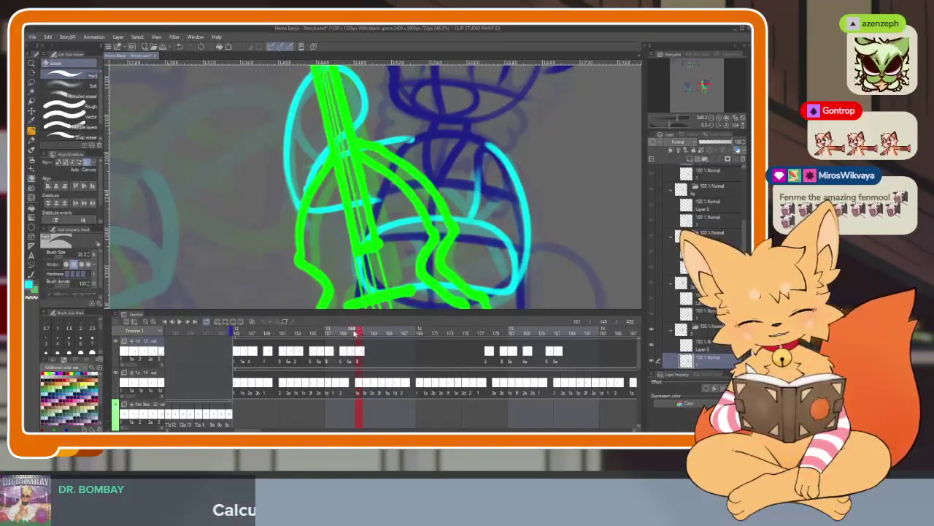
{"action": "mouse_move", "coordinate": [366, 333]}
{"action": "left_mouse_down"}
{"action": "mouse_move", "coordinate": [353, 333]}
{"action": "mouse_move", "coordinate": [391, 331]}
{"action": "mouse_move", "coordinate": [358, 334]}
{"action": "mouse_move", "coordinate": [376, 335]}
{"action": "left_mouse_up"}
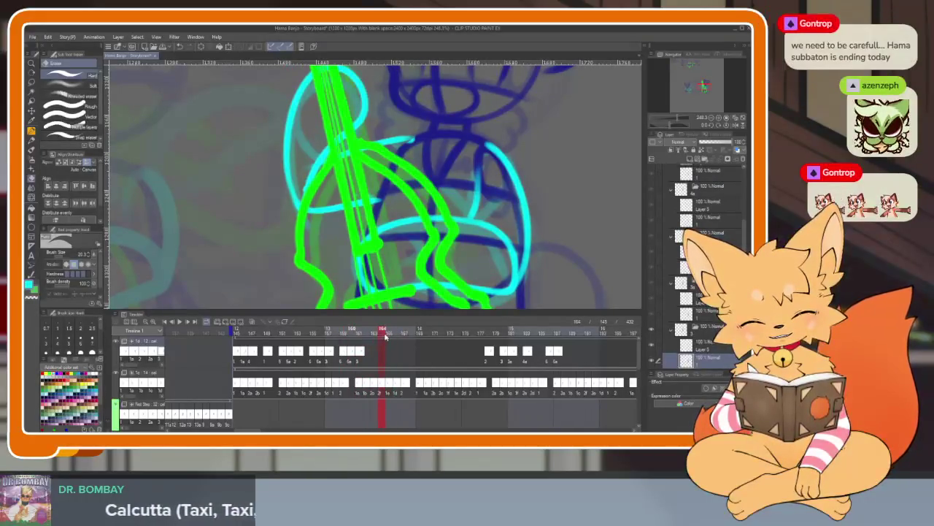
{"action": "left_click_drag", "start_coordinate": [385, 335], "coordinate": [387, 335]}
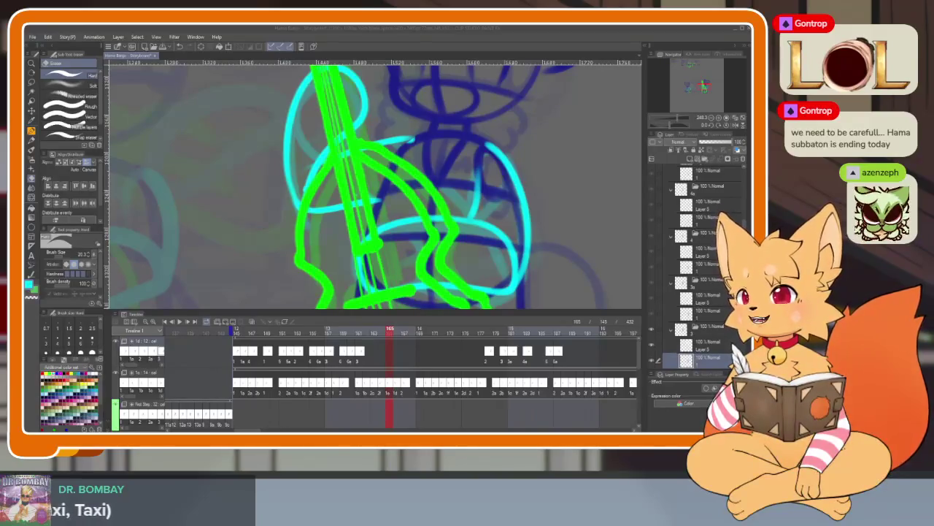
{"action": "left_click", "coordinate": [647, 46]}
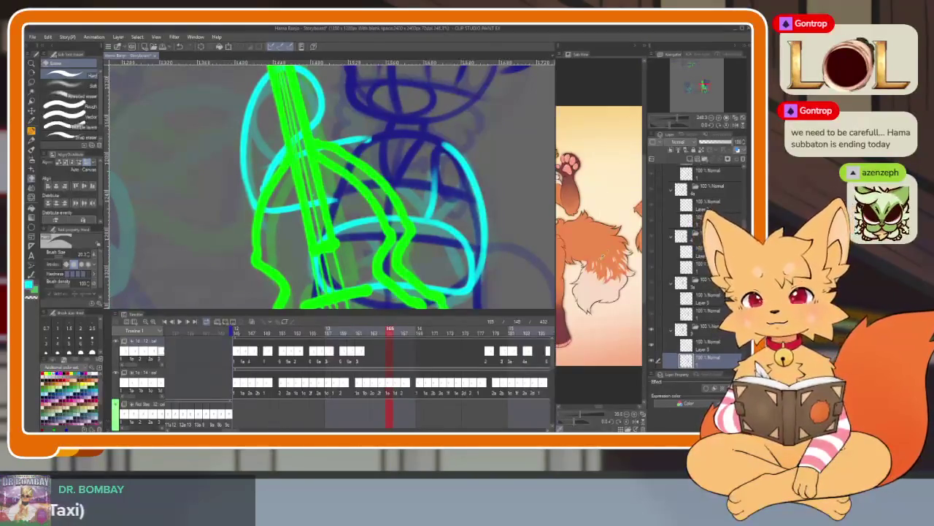
- Enlarge the fox reference to study it, shrink it back, then close it and hide panels
{"action": "left_click_drag", "start_coordinate": [555, 270], "coordinate": [175, 270]}
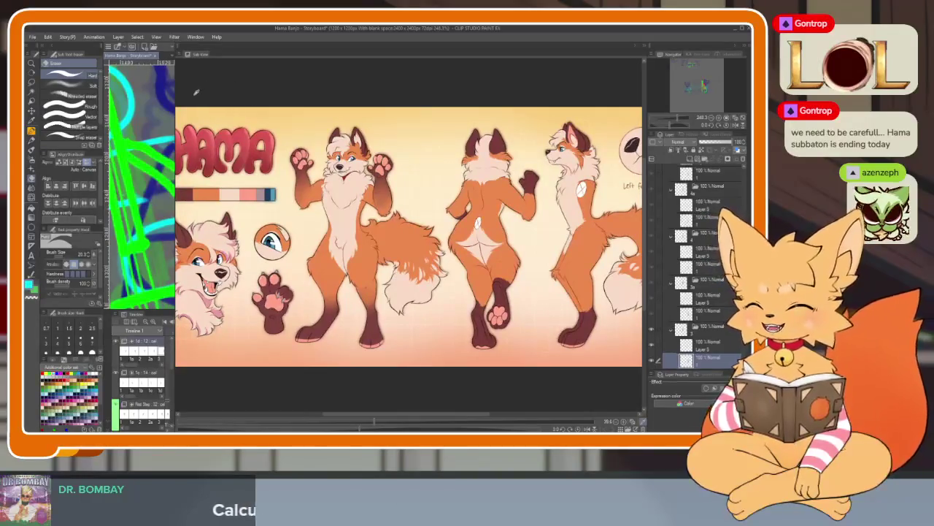
{"action": "left_click_drag", "start_coordinate": [174, 71], "coordinate": [581, 119]}
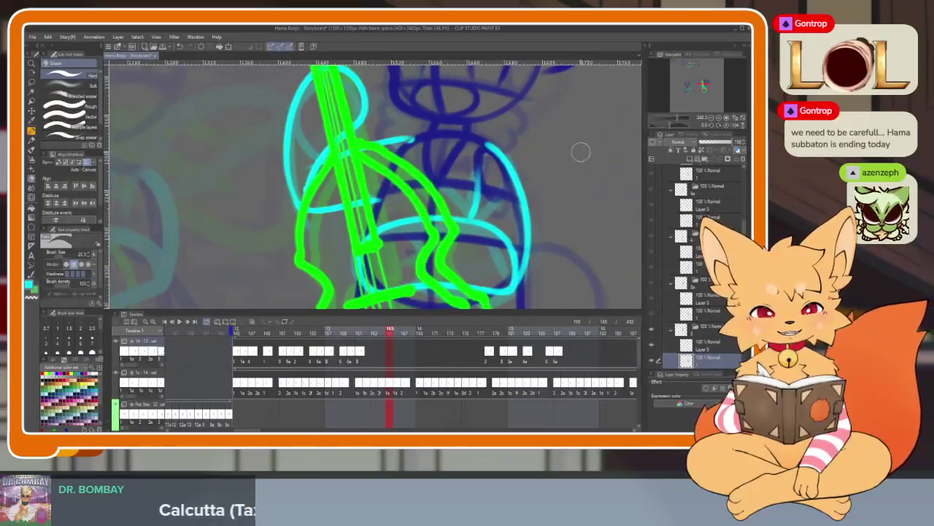
{"action": "key", "text": "Tab"}
{"action": "scroll", "coordinate": [429, 330], "scroll_direction": "down", "scroll_amount": 3}
{"action": "scroll", "coordinate": [429, 329], "scroll_direction": "down", "scroll_amount": 3}
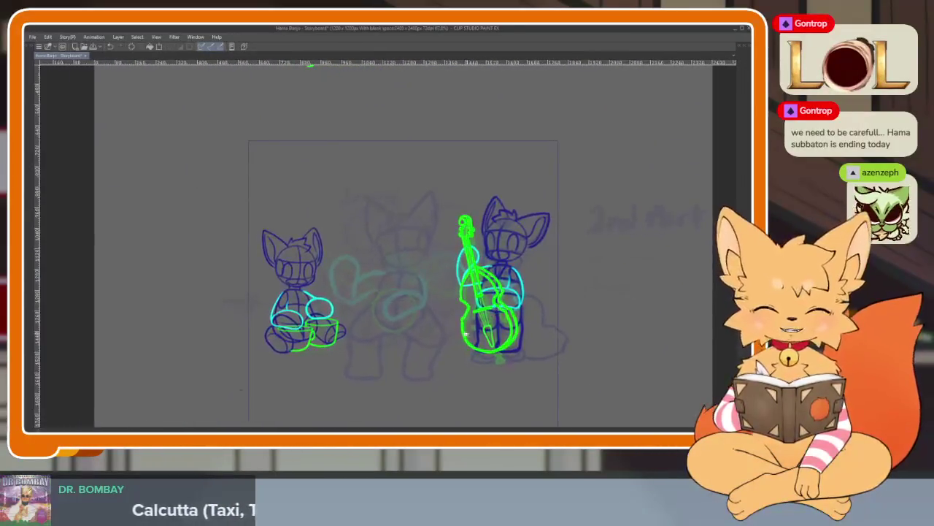
- Zoom out and pan around the drummer and bassist fox sketches, then restore all panels
{"action": "scroll", "coordinate": [428, 329], "scroll_direction": "up", "scroll_amount": 3}
{"action": "scroll", "coordinate": [429, 328], "scroll_direction": "up", "scroll_amount": 2}
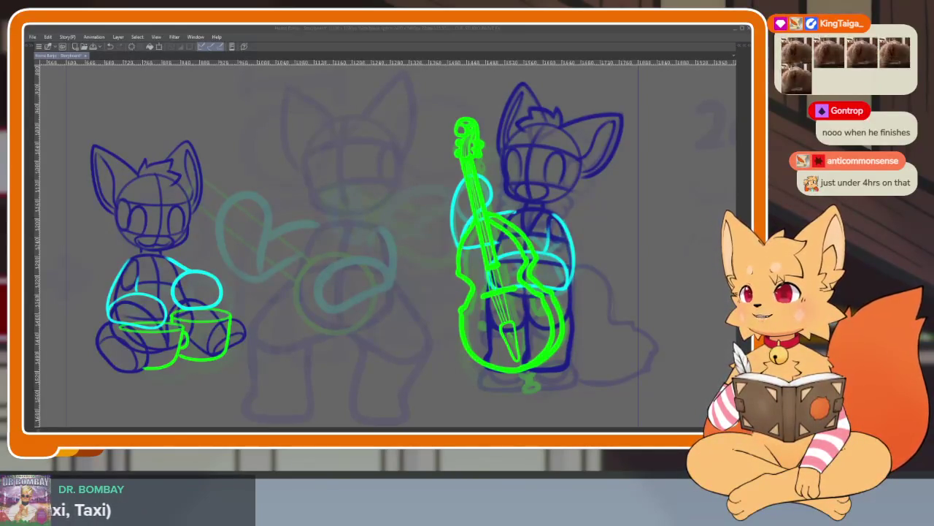
{"action": "left_click", "coordinate": [442, 31]}
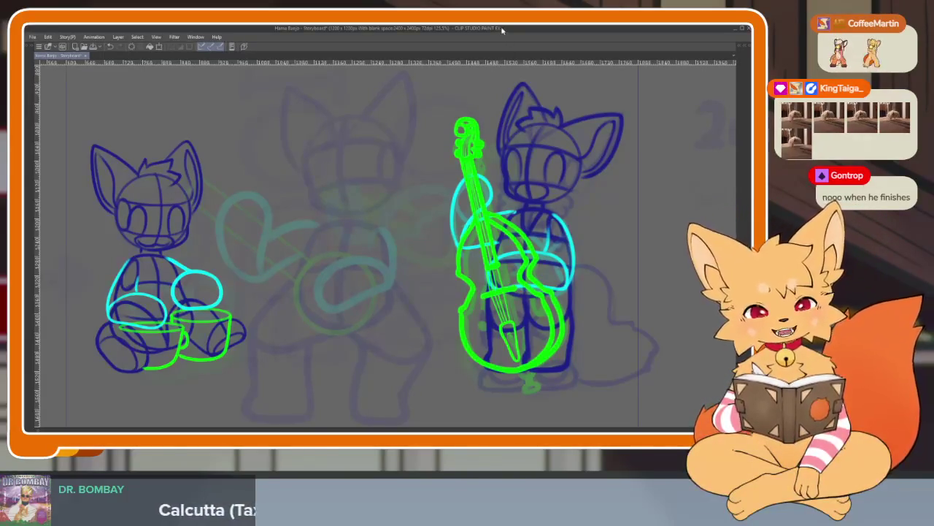
{"action": "key", "text": "ctrl+minus"}
{"action": "scroll", "coordinate": [489, 328], "scroll_direction": "up", "scroll_amount": 1}
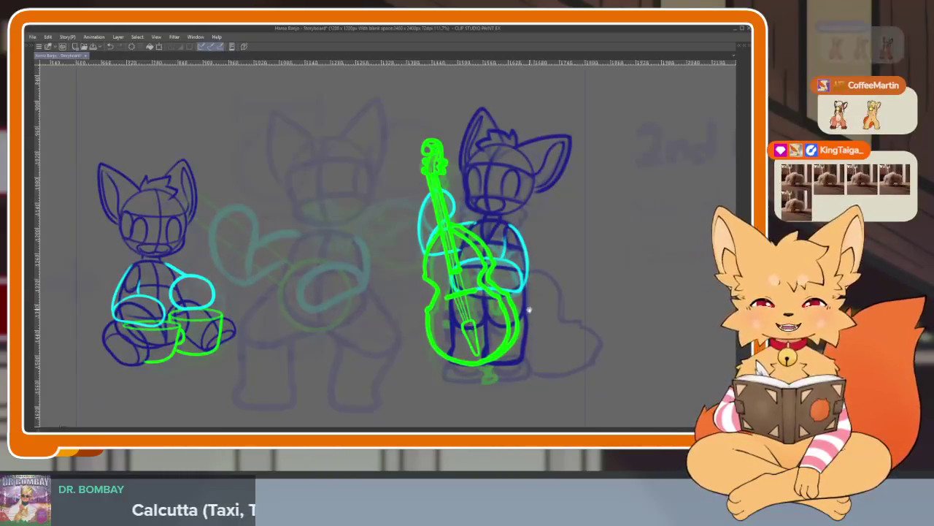
{"action": "scroll", "coordinate": [504, 322], "scroll_direction": "up", "scroll_amount": 1}
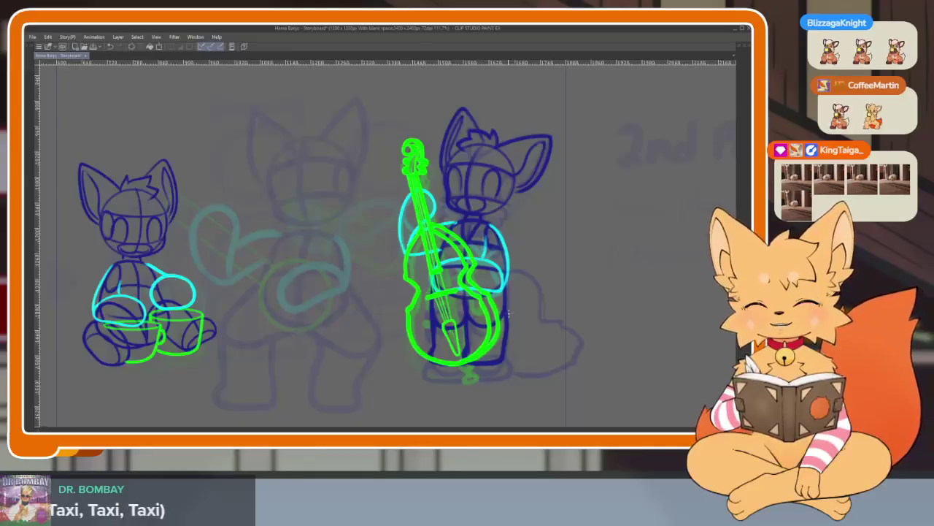
{"action": "scroll", "coordinate": [438, 255], "scroll_direction": "up", "scroll_amount": 2}
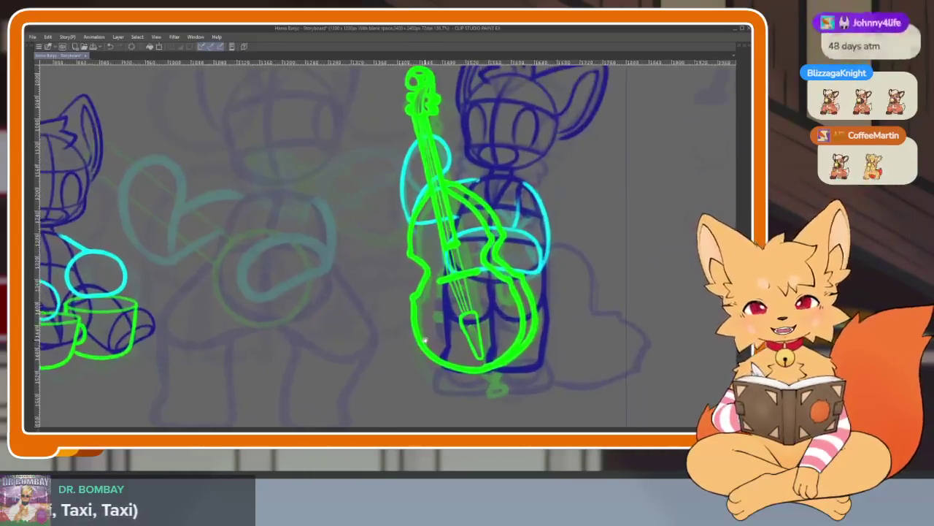
{"action": "scroll", "coordinate": [438, 255], "scroll_direction": "down", "scroll_amount": 3}
{"action": "scroll", "coordinate": [452, 306], "scroll_direction": "up", "scroll_amount": 2}
{"action": "scroll", "coordinate": [460, 344], "scroll_direction": "up", "scroll_amount": 1}
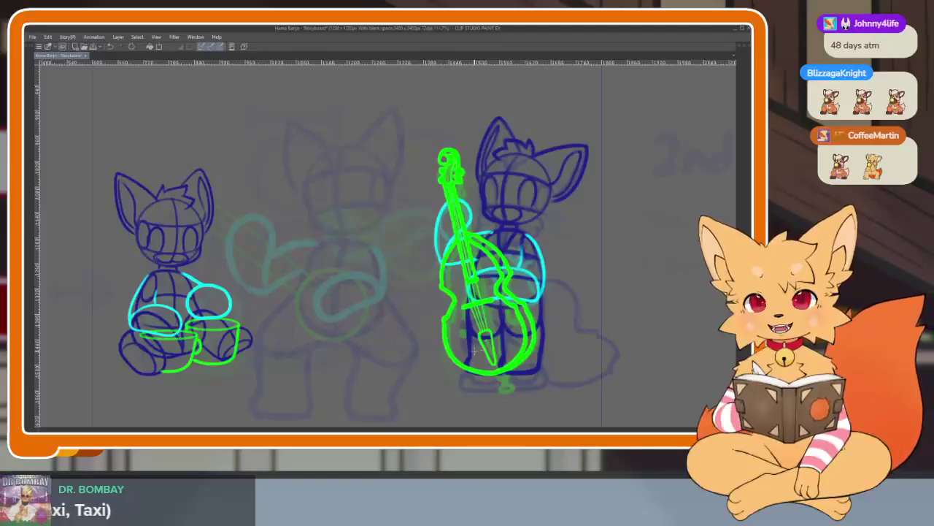
{"action": "scroll", "coordinate": [489, 372], "scroll_direction": "down", "scroll_amount": 1}
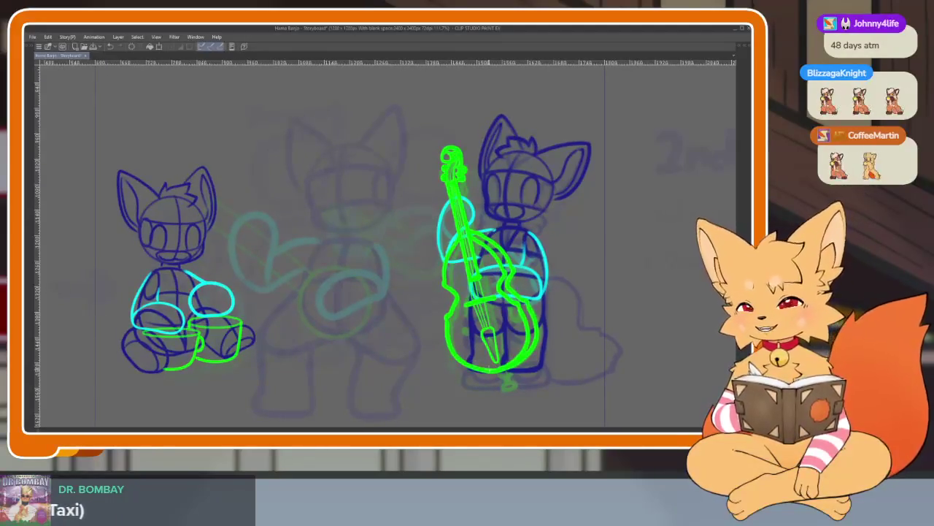
{"action": "scroll", "coordinate": [472, 355], "scroll_direction": "down", "scroll_amount": 1}
{"action": "scroll", "coordinate": [489, 349], "scroll_direction": "up", "scroll_amount": 2}
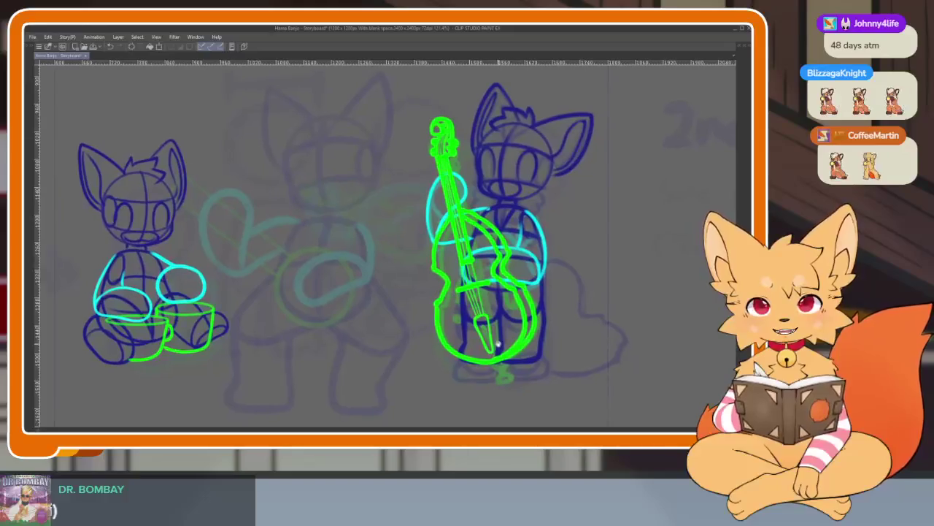
{"action": "key", "text": "Tab"}
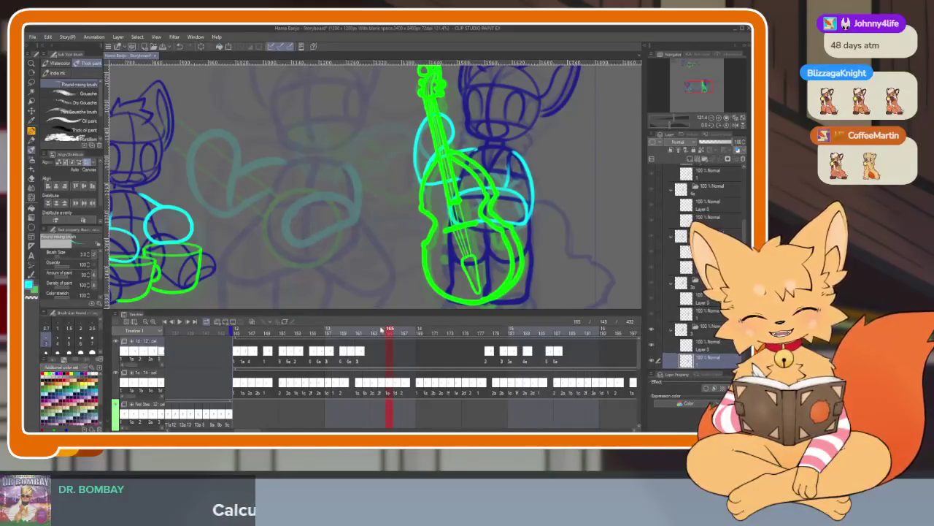
- Scrub the timeline and open the cel context menu at frame 164
{"action": "left_click_drag", "start_coordinate": [361, 333], "coordinate": [383, 333]}
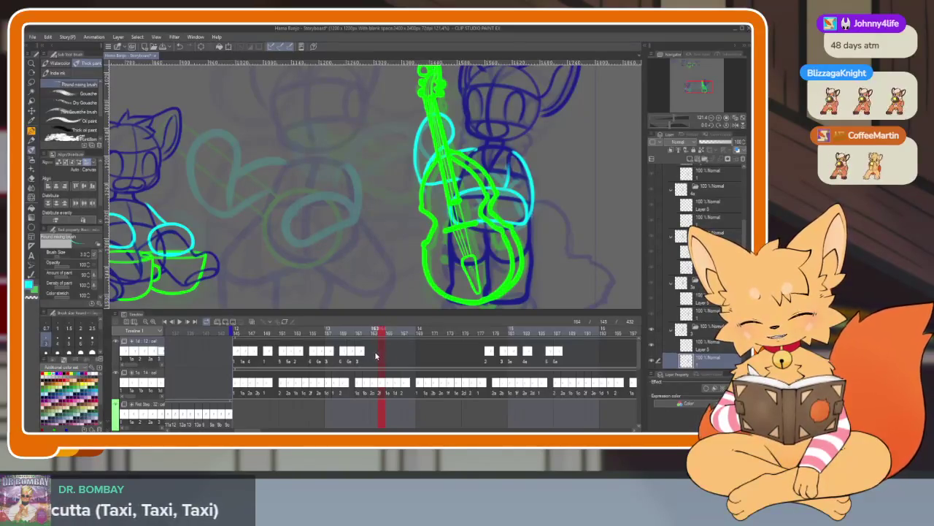
{"action": "right_click", "coordinate": [380, 356]}
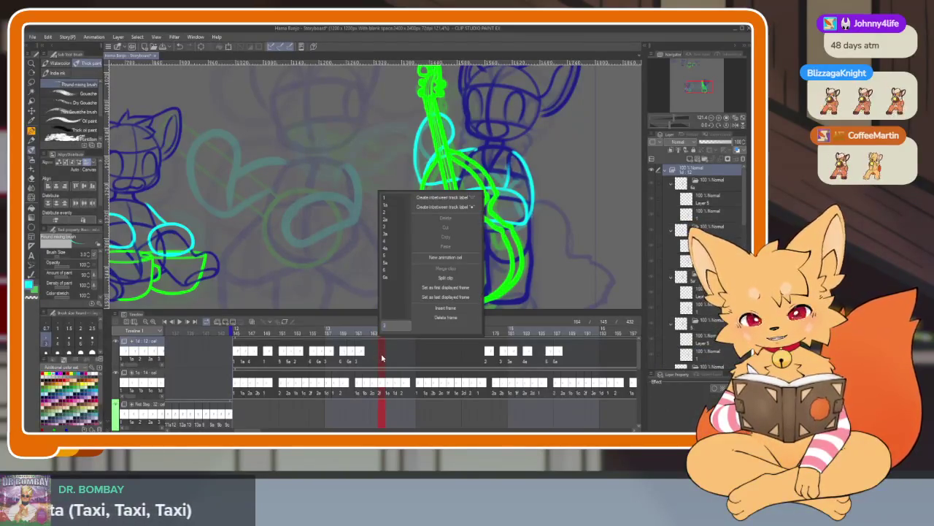